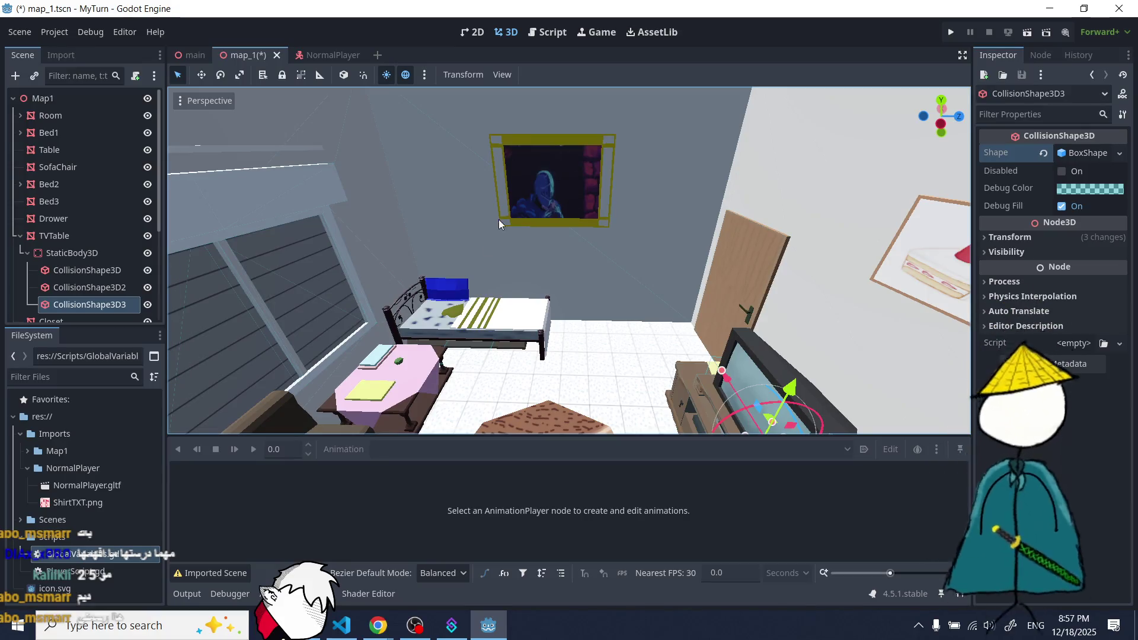
- Check the Gartic Phone drawing page, then return to Godot and orbit around the bedroom
{"action": "left_click", "coordinate": [380, 624]}
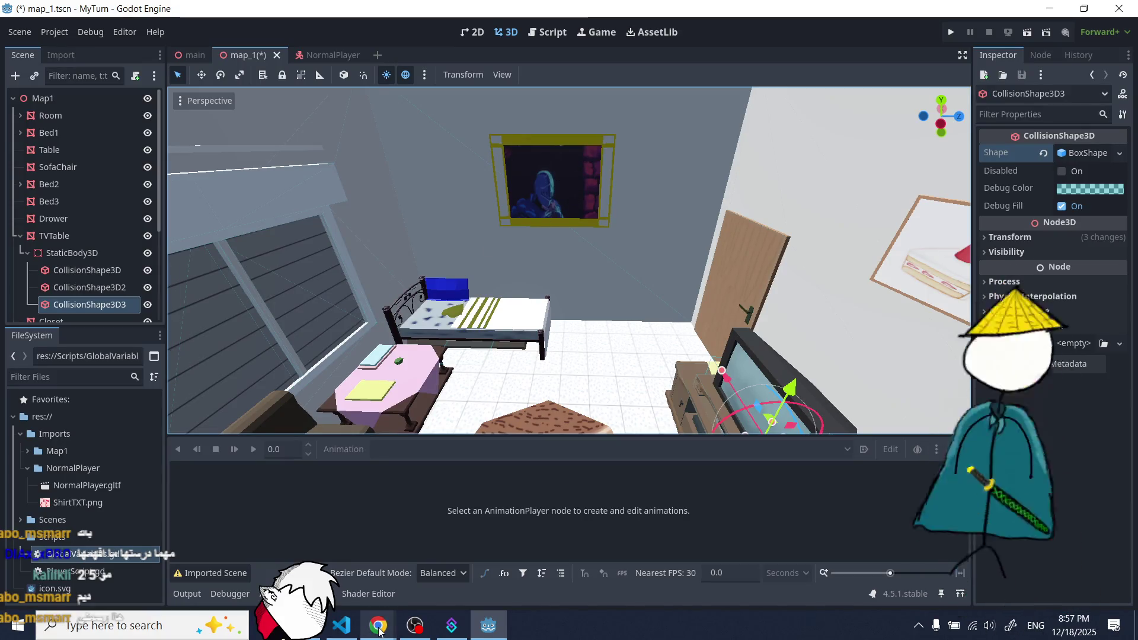
{"action": "left_click", "coordinate": [414, 581]}
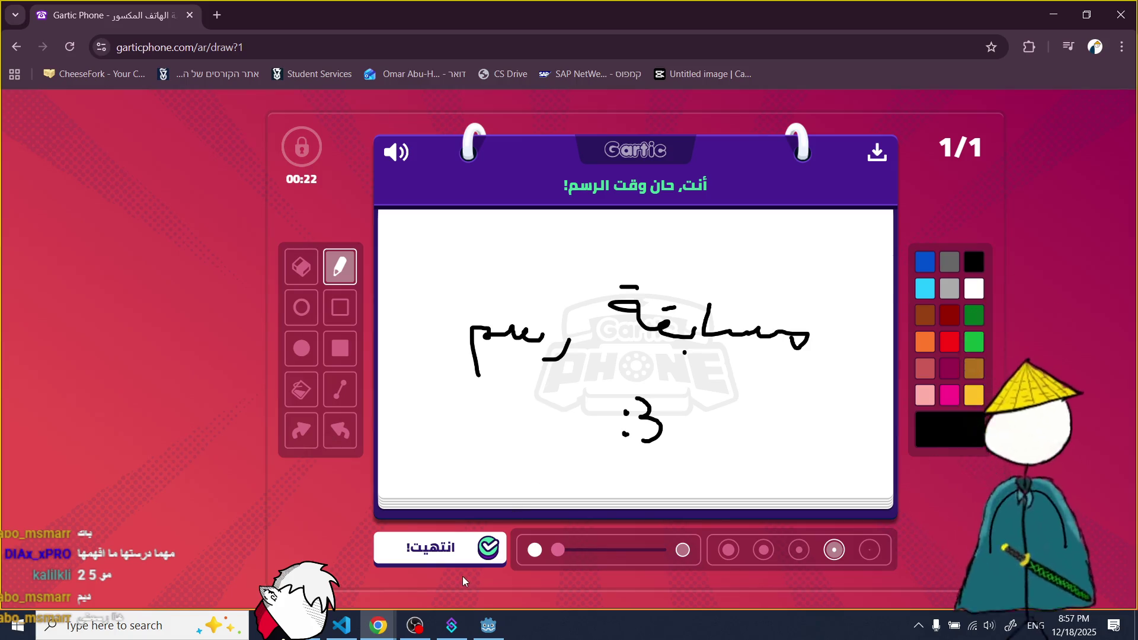
{"action": "left_click", "coordinate": [488, 627]}
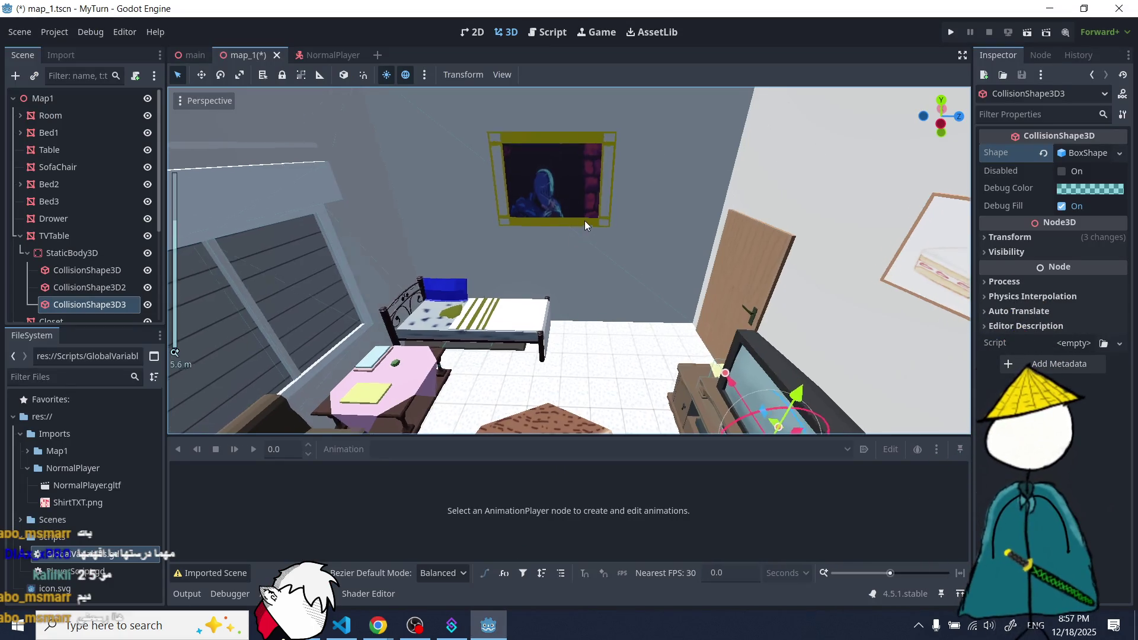
{"action": "left_click_drag", "start_coordinate": [567, 203], "coordinate": [536, 212]}
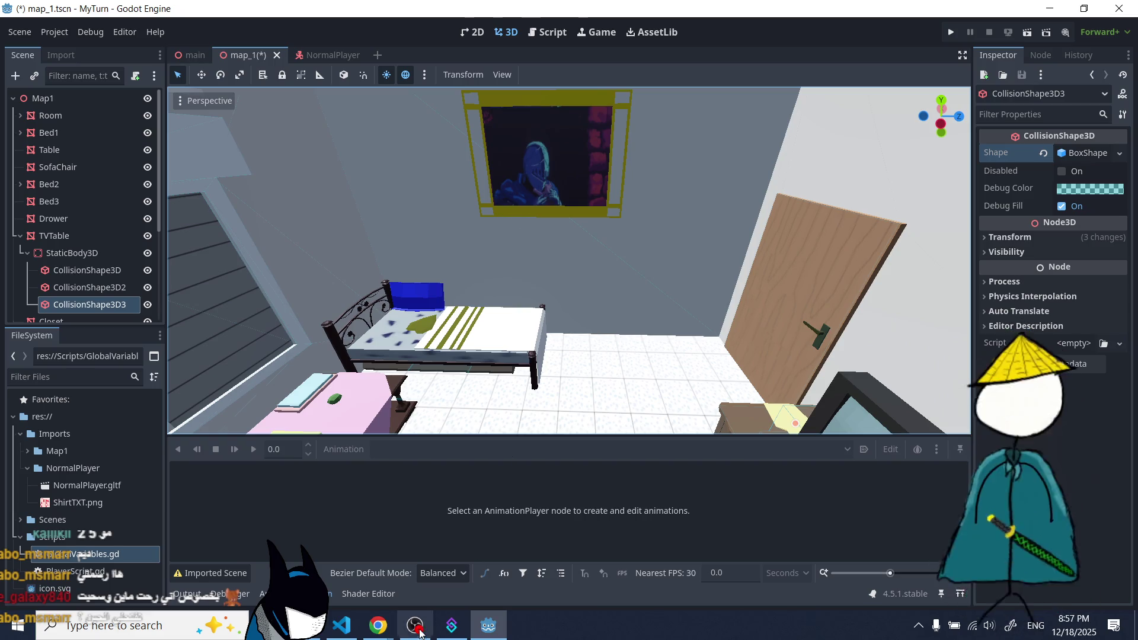
- Look at the Gartic Phone drawing page again, then come back to the Godot bedroom scene
{"action": "mouse_move", "coordinate": [378, 626]}
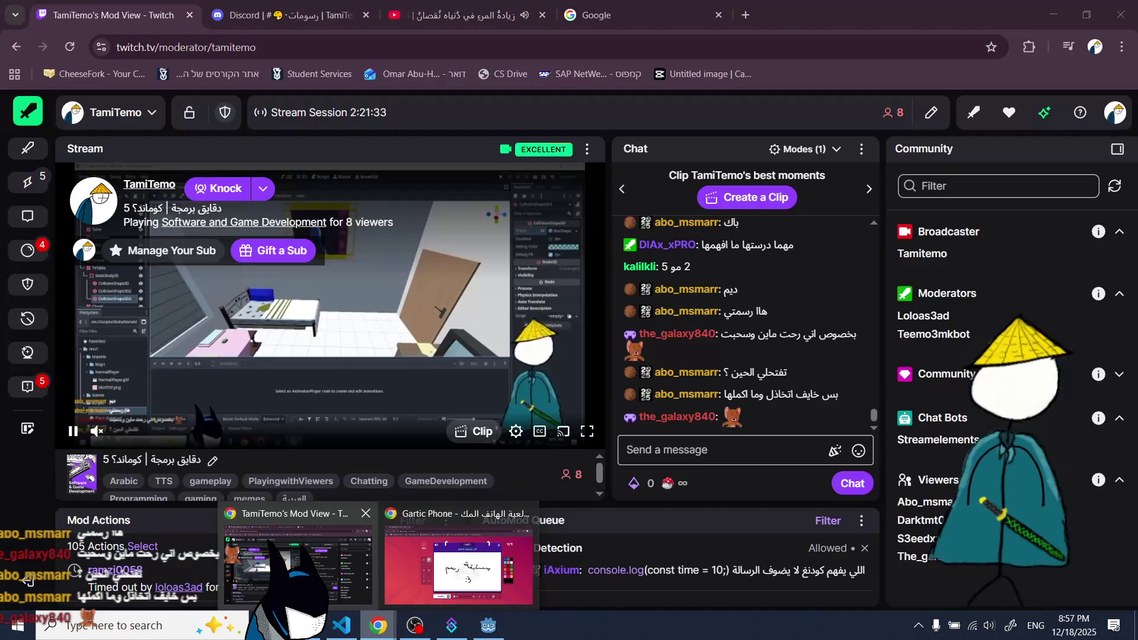
{"action": "left_click", "coordinate": [458, 563]}
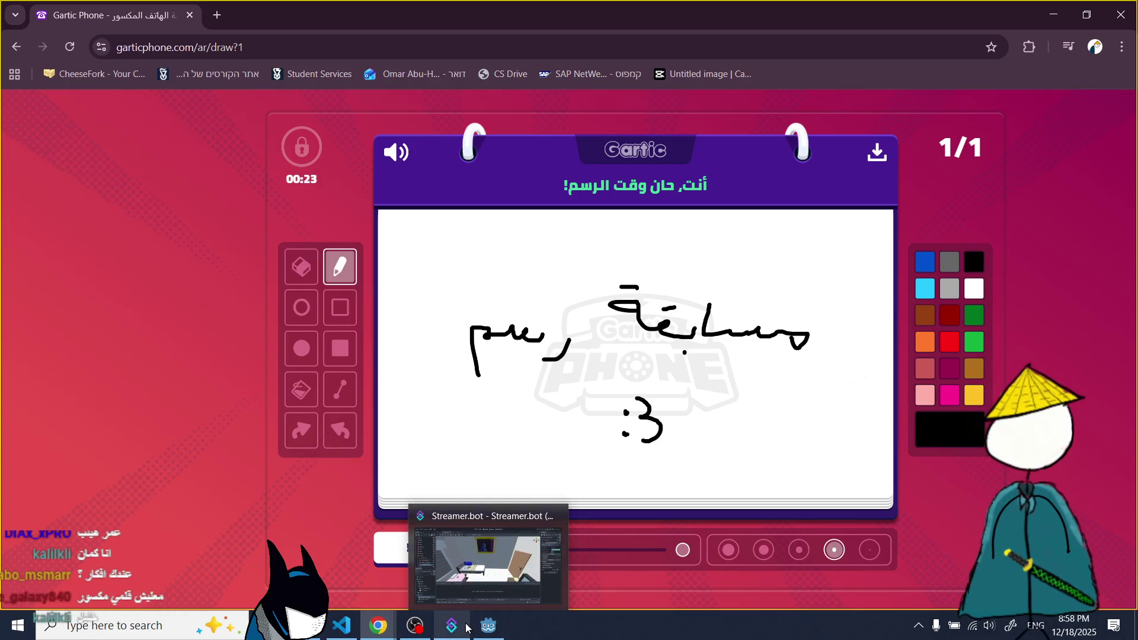
{"action": "mouse_move", "coordinate": [467, 627]}
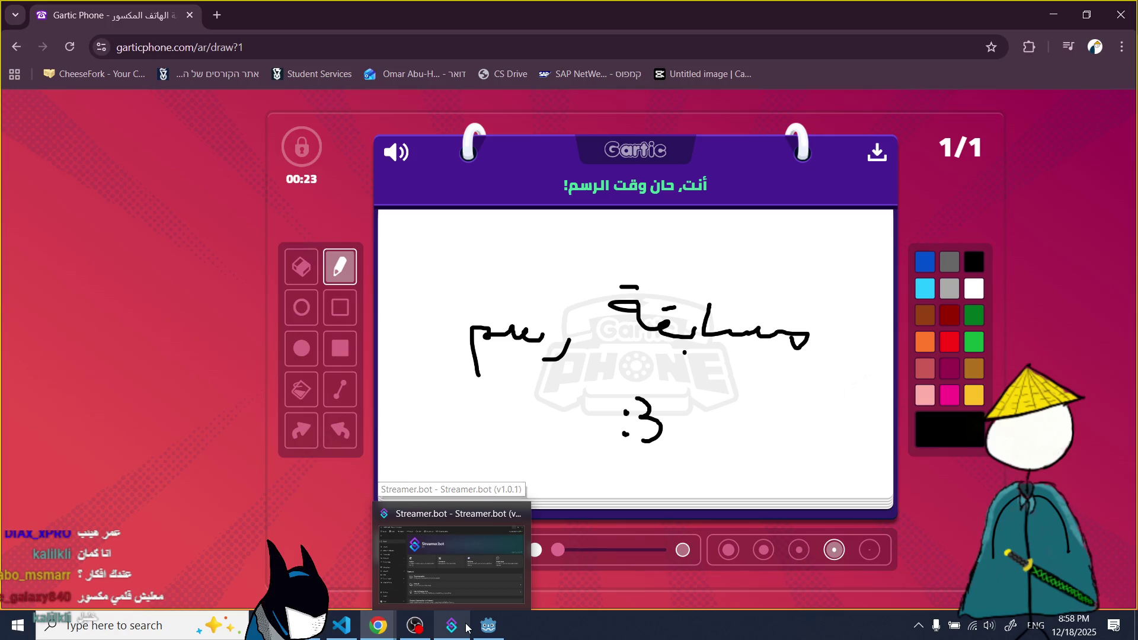
{"action": "left_click", "coordinate": [488, 625]}
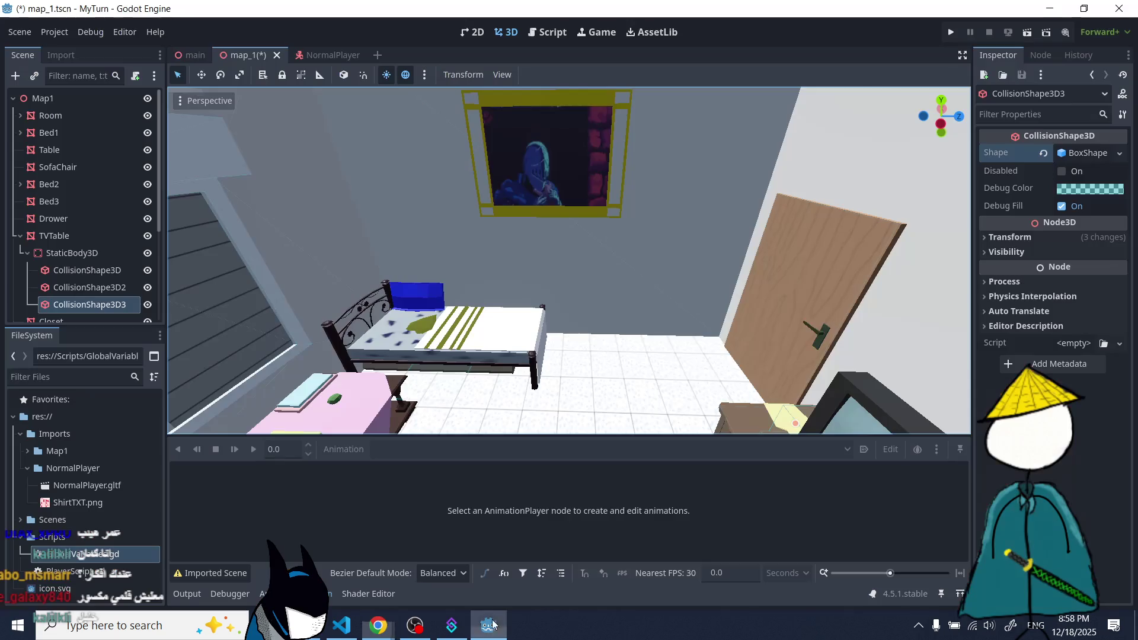
- Orbit past the TV table, beds, door and window wall, then bring Gartic Phone forward
{"action": "left_click_drag", "start_coordinate": [583, 368], "coordinate": [495, 198]}
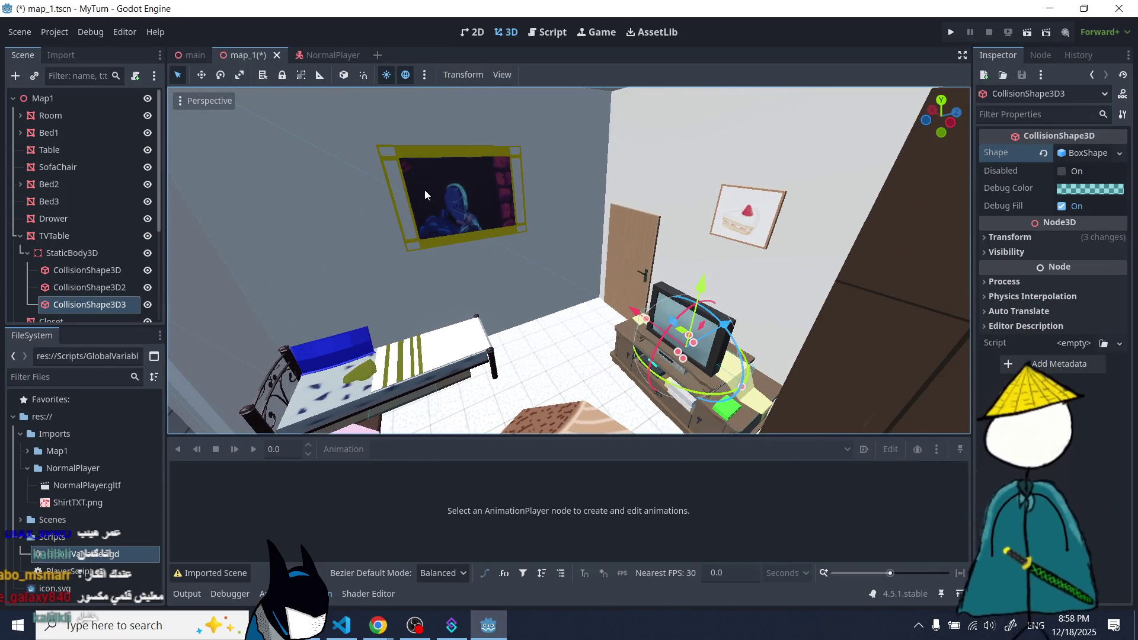
{"action": "left_click_drag", "start_coordinate": [719, 248], "coordinate": [358, 188]}
{"action": "left_click_drag", "start_coordinate": [410, 263], "coordinate": [624, 275]}
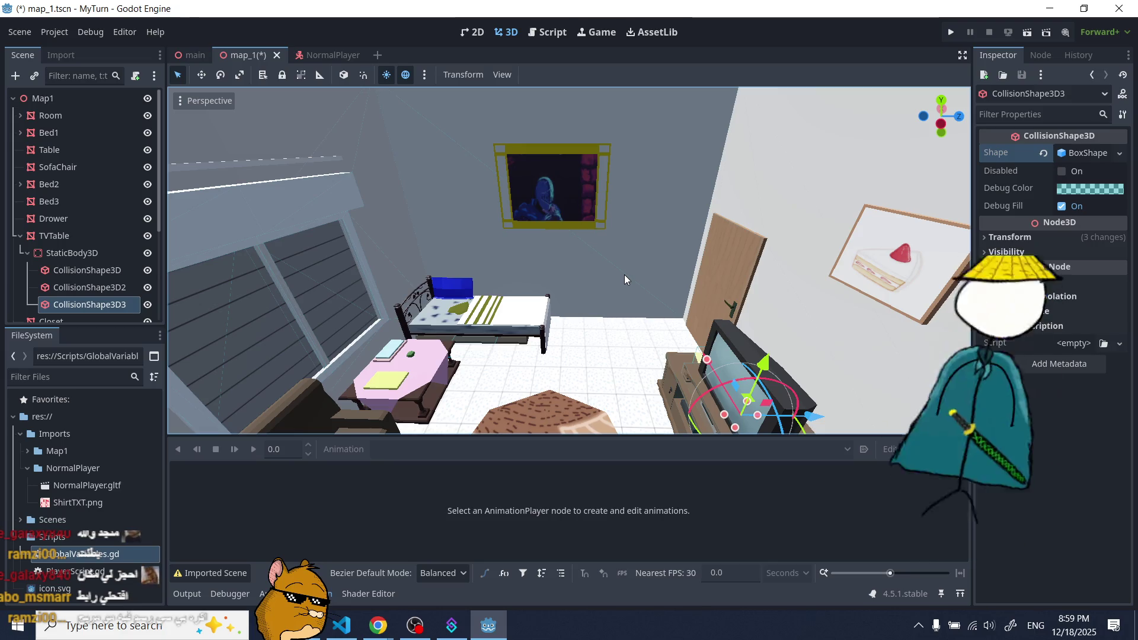
{"action": "scroll", "scroll_direction": "down", "scroll_amount": 3}
{"action": "left_click_drag", "start_coordinate": [542, 276], "coordinate": [421, 253]}
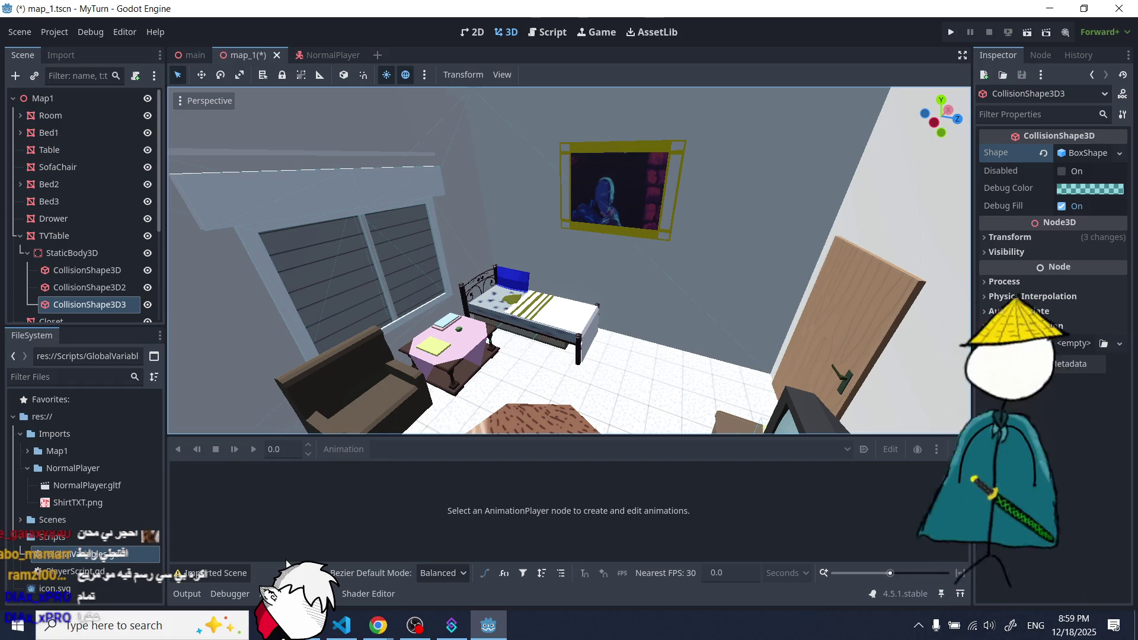
{"action": "mouse_move", "coordinate": [378, 625]}
{"action": "left_click", "coordinate": [415, 565]}
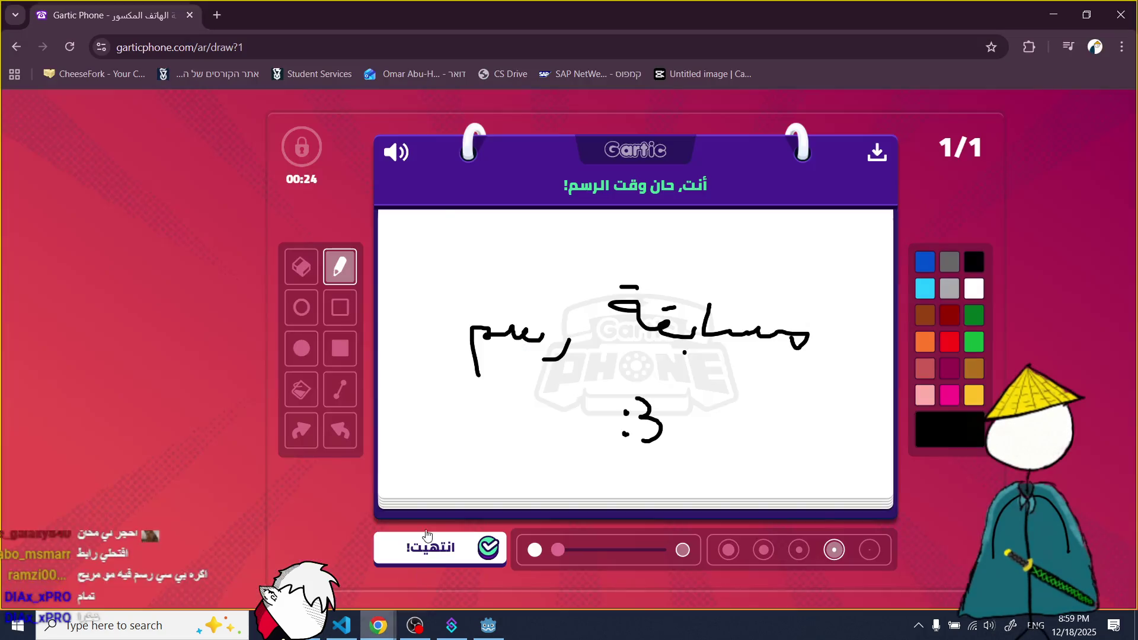
- Open a new Chrome tab to set up a fresh Gartic Phone lobby
{"action": "left_click", "coordinate": [216, 21]}
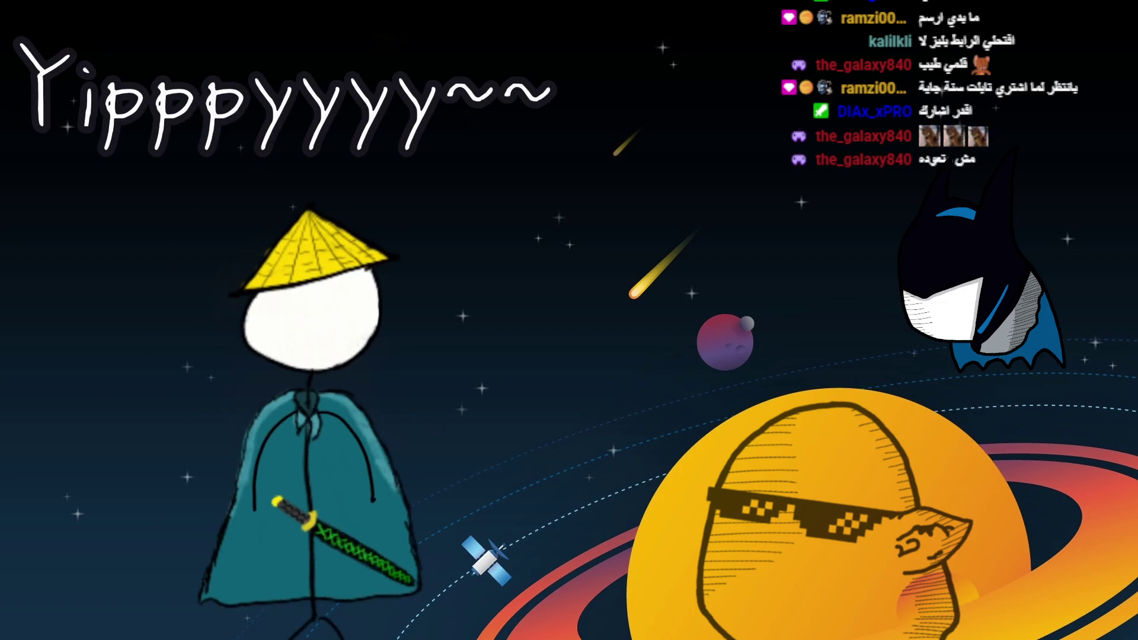
- Paste the Gartic Phone lobby invite link into the Twitch stream chat and send it
{"action": "mouse_move", "coordinate": [378, 625]}
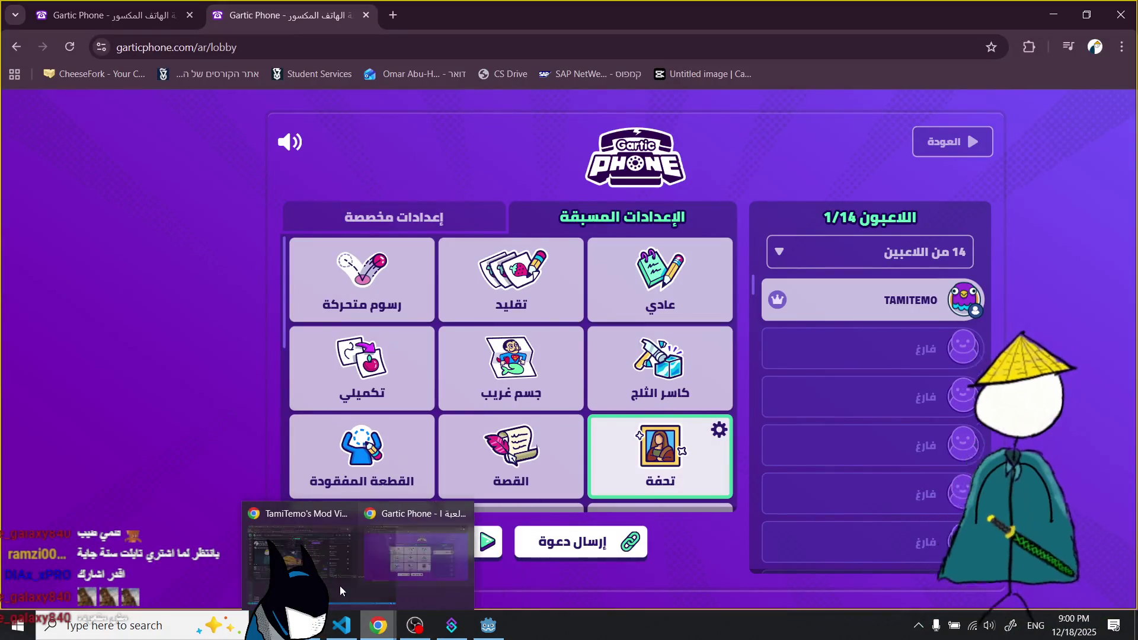
{"action": "left_click", "coordinate": [348, 588]}
{"action": "left_click", "coordinate": [735, 443]}
{"action": "type", "text": "https://garticphone.com/ar/?c=14034efd56"}
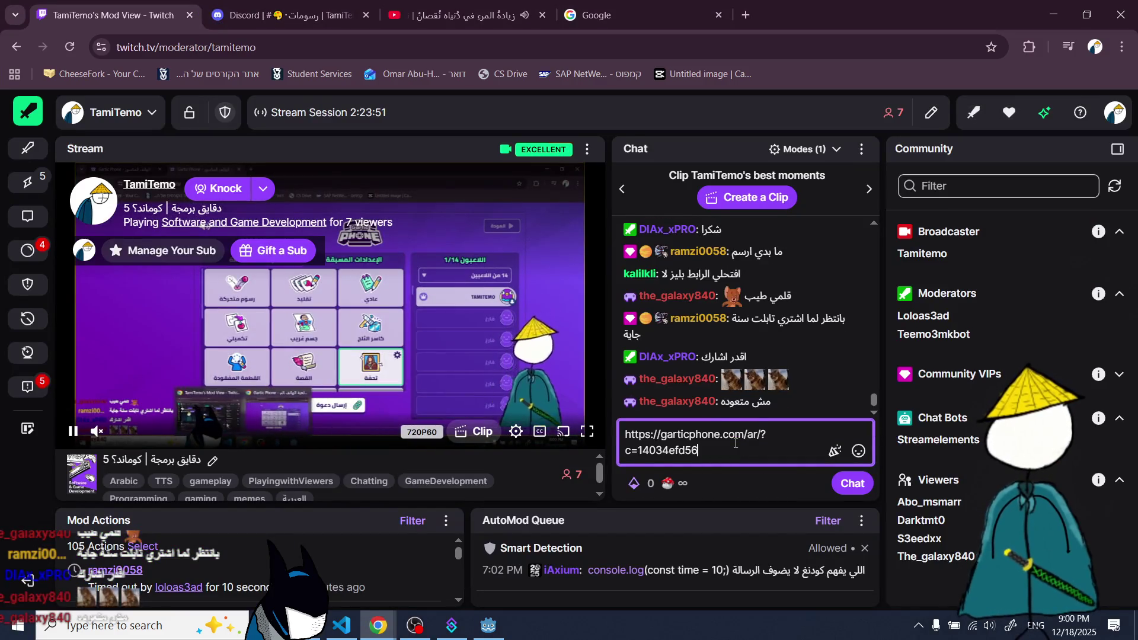
{"action": "key", "text": "Return"}
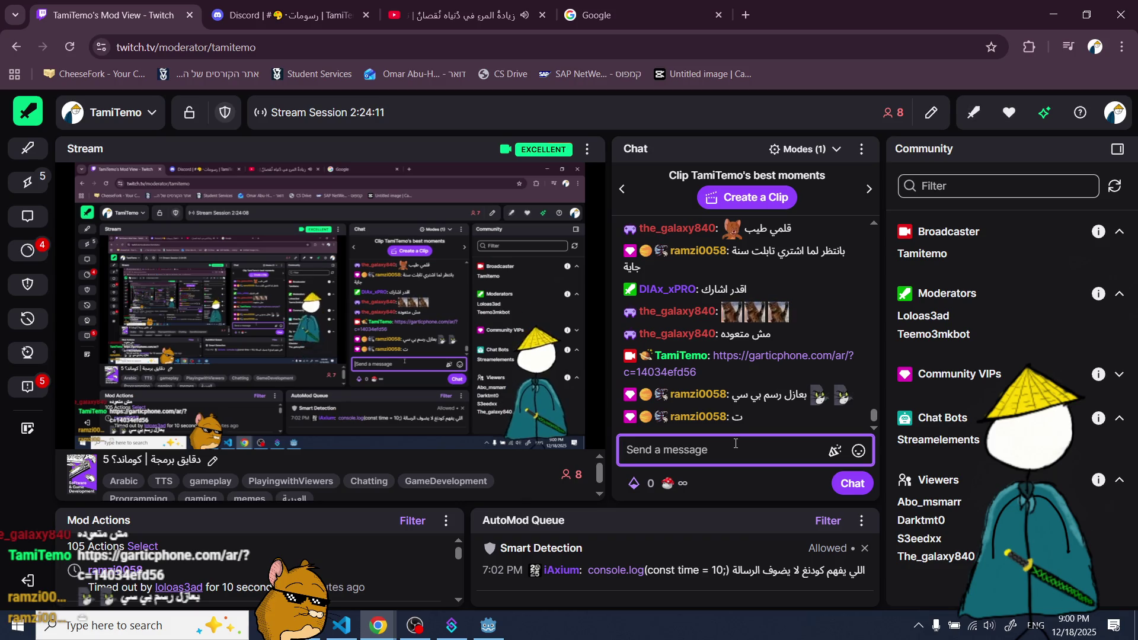
- Glance at the YouTube and Discord tabs, then switch back to the Gartic Phone lobby
{"action": "left_click", "coordinate": [462, 15]}
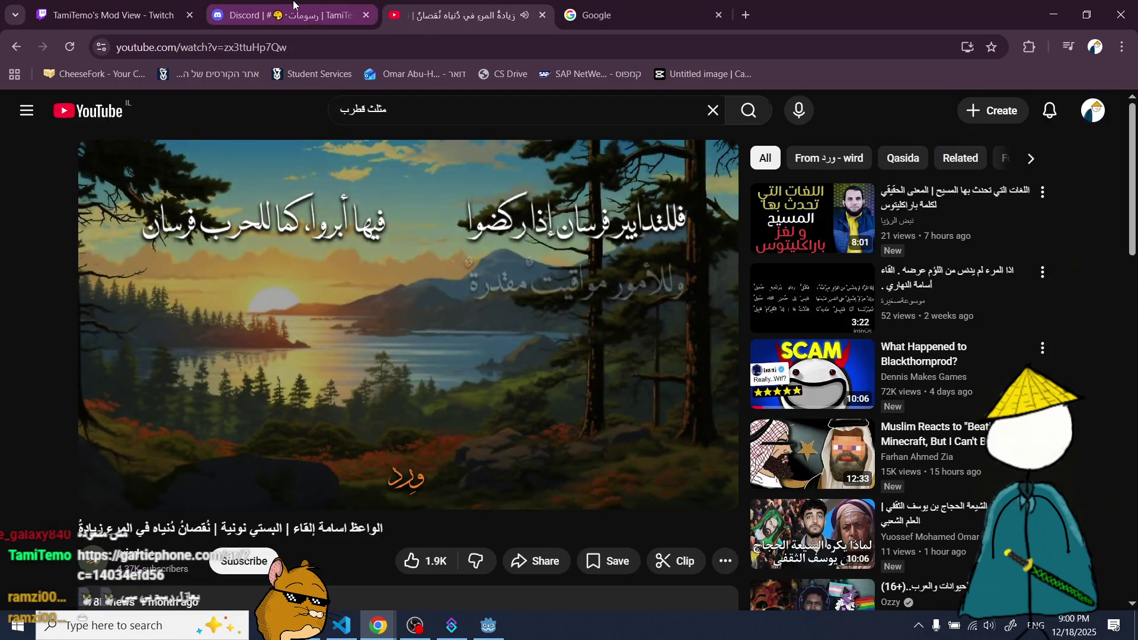
{"action": "left_click", "coordinate": [284, 15]}
{"action": "left_click", "coordinate": [89, 5]}
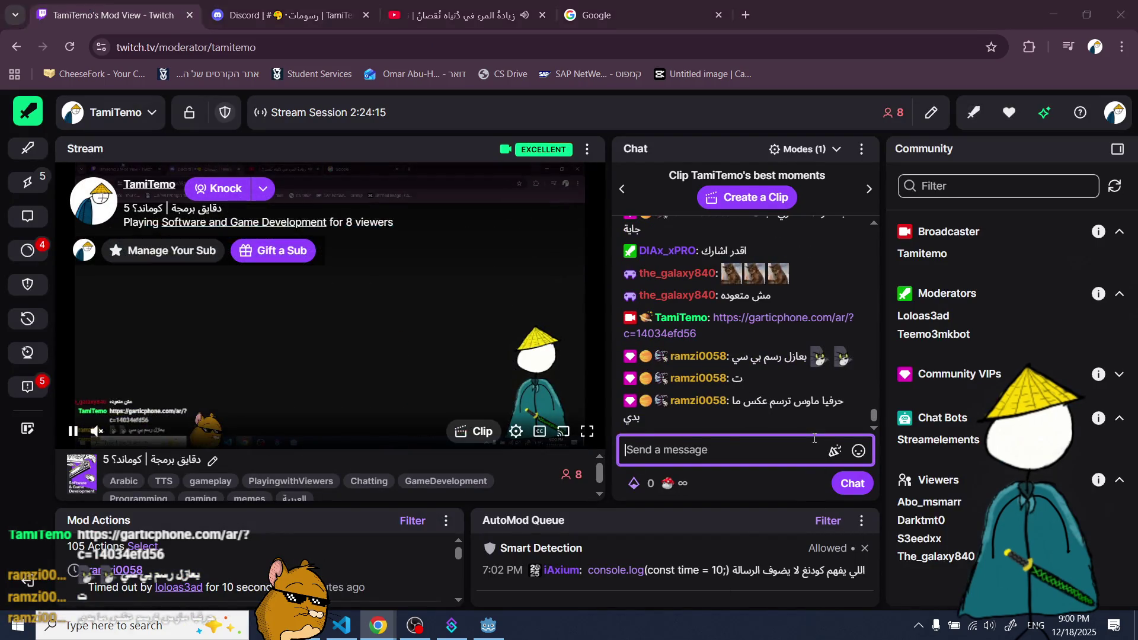
{"action": "key", "text": "alt+Tab"}
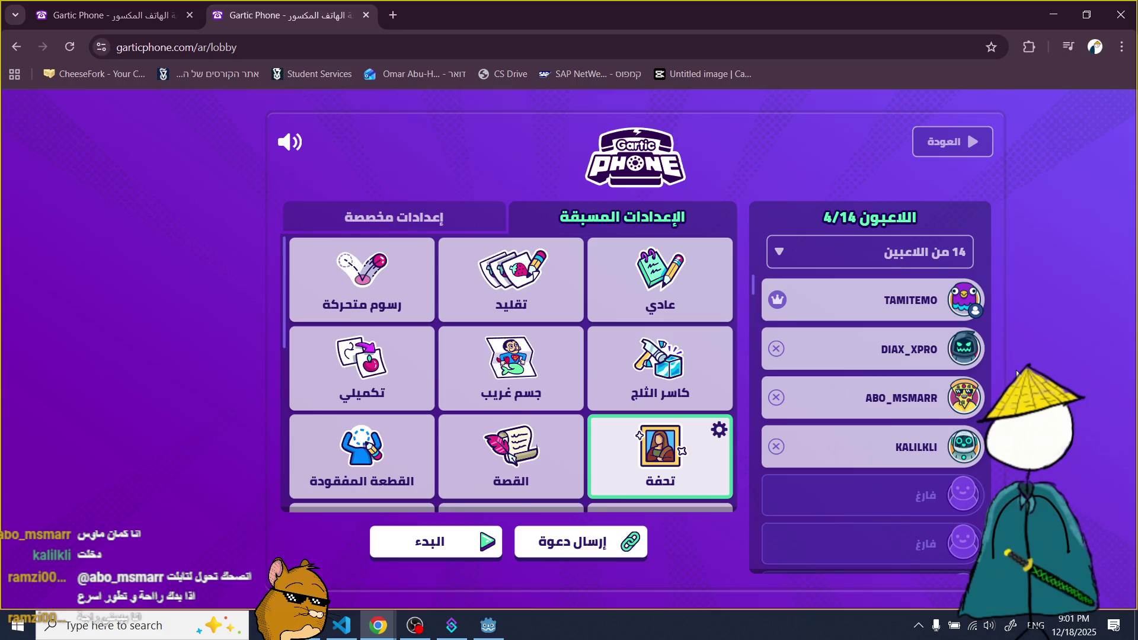
- Start the four-player game, draw a black line across the canvas, then return to Godot
{"action": "left_click", "coordinate": [463, 559]}
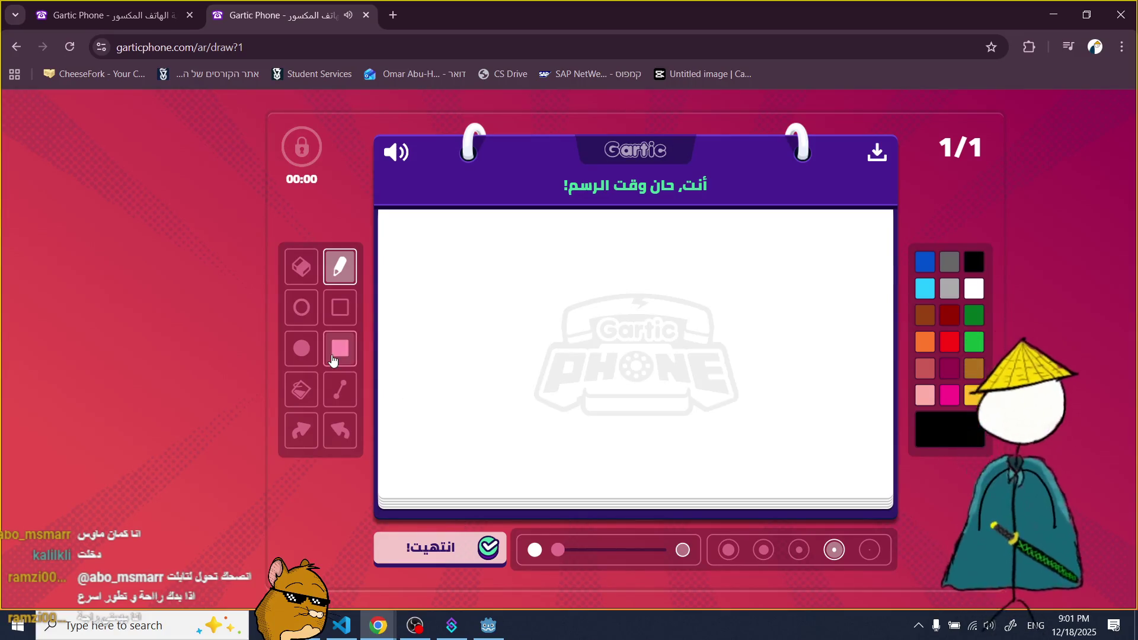
{"action": "left_click_drag", "start_coordinate": [585, 350], "coordinate": [853, 301]}
{"action": "left_click", "coordinate": [198, 11]}
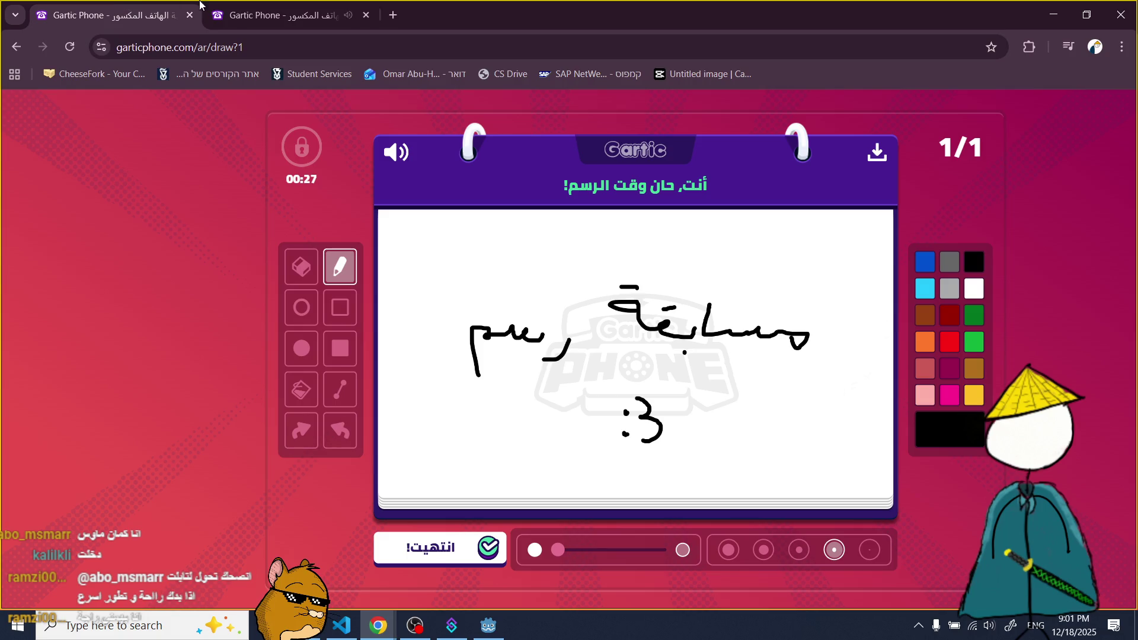
{"action": "left_click", "coordinate": [487, 627]}
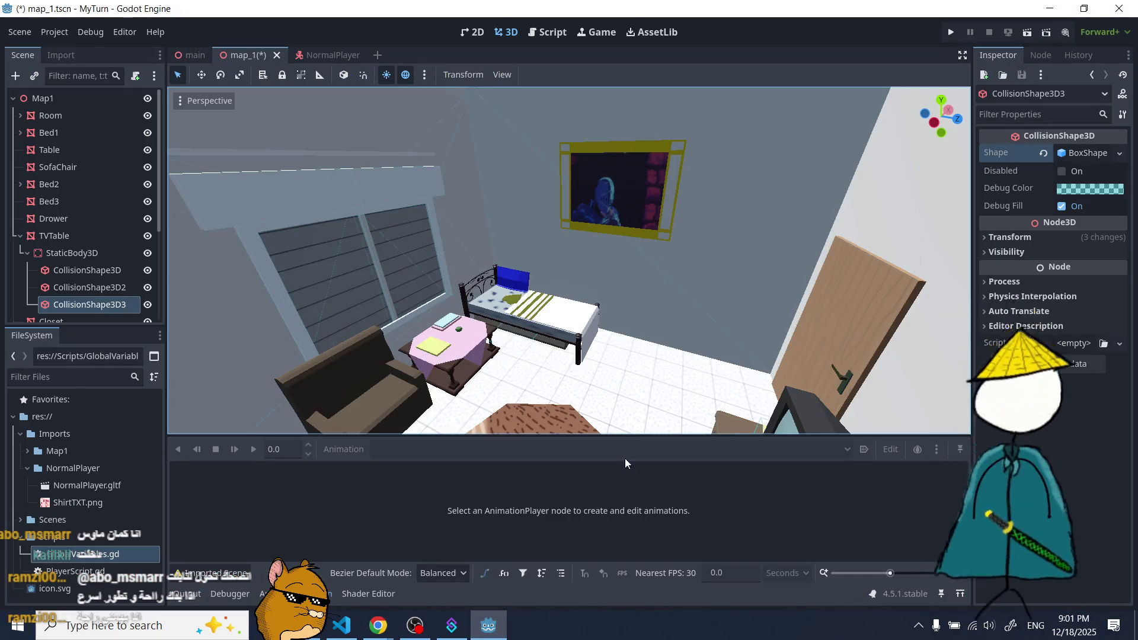
{"action": "scroll", "scroll_direction": "down", "scroll_amount": 3}
{"action": "scroll", "scroll_direction": "up", "scroll_amount": 3}
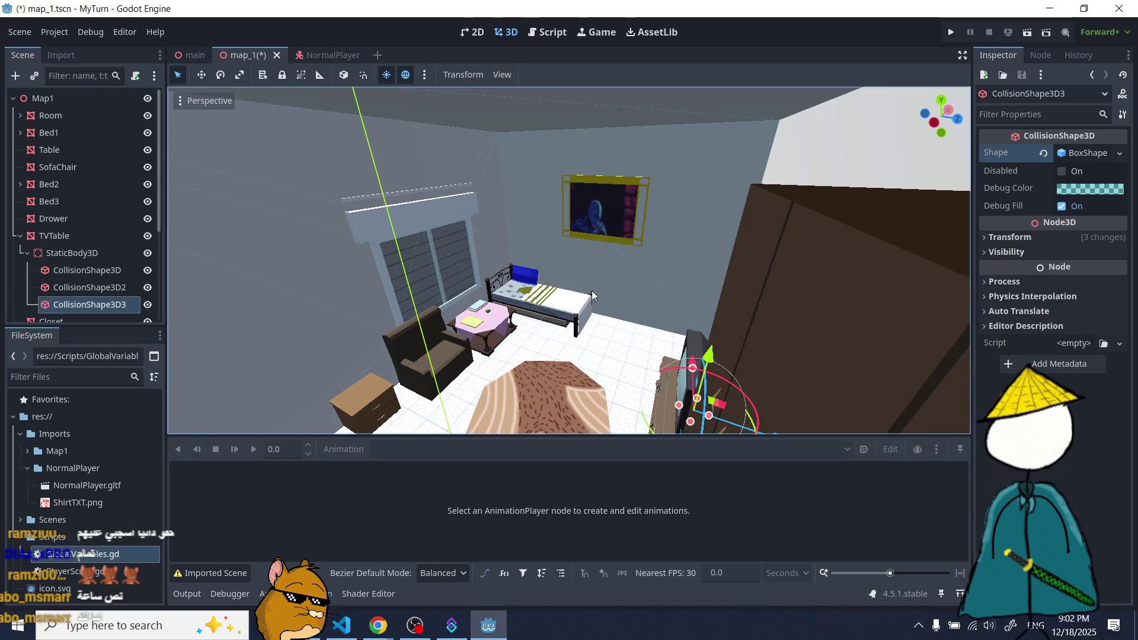
- Stretch the TV collision box taller, raise its lower side, and narrow it to the screen width
{"action": "scroll", "scroll_direction": "up", "scroll_amount": 3}
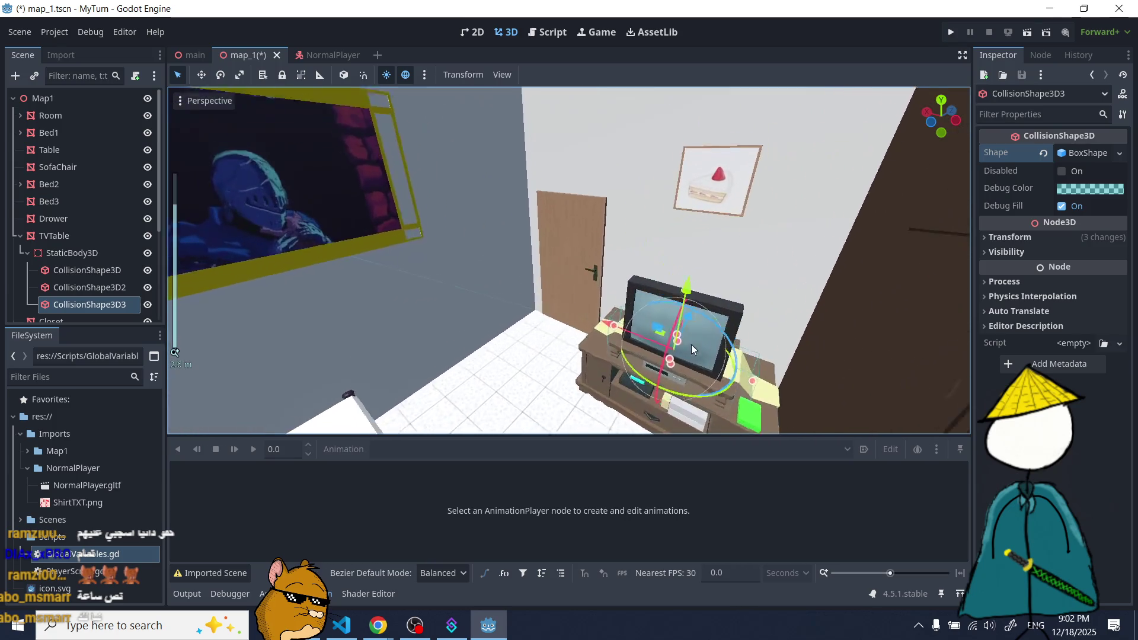
{"action": "scroll", "scroll_direction": "up", "scroll_amount": 3}
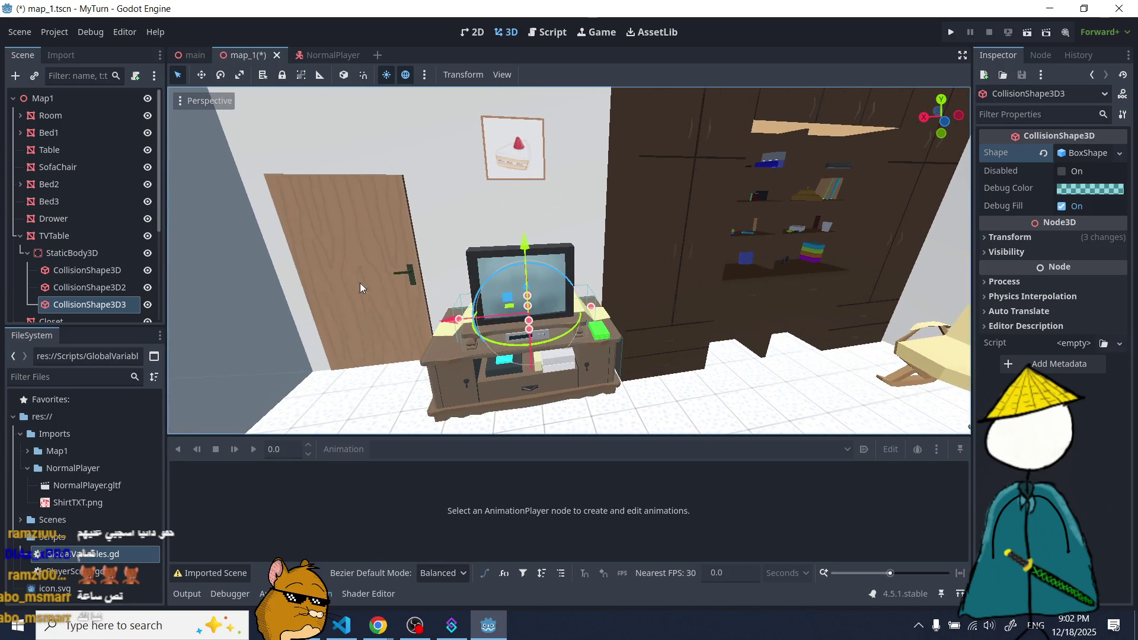
{"action": "scroll", "scroll_direction": "down", "scroll_amount": 3}
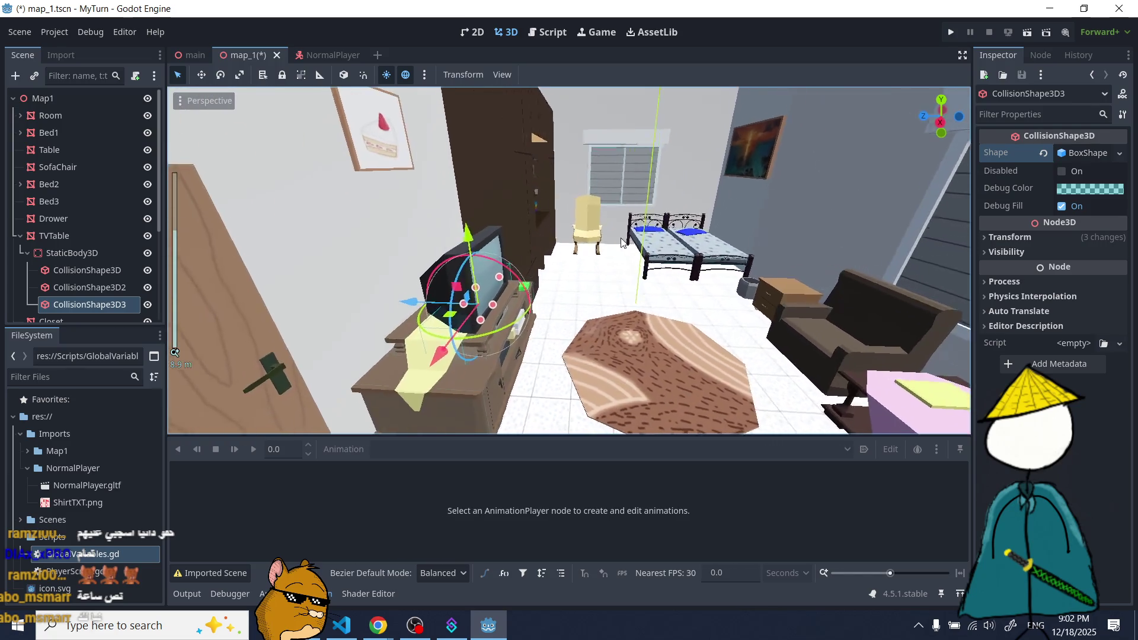
{"action": "scroll", "scroll_direction": "up", "scroll_amount": 3}
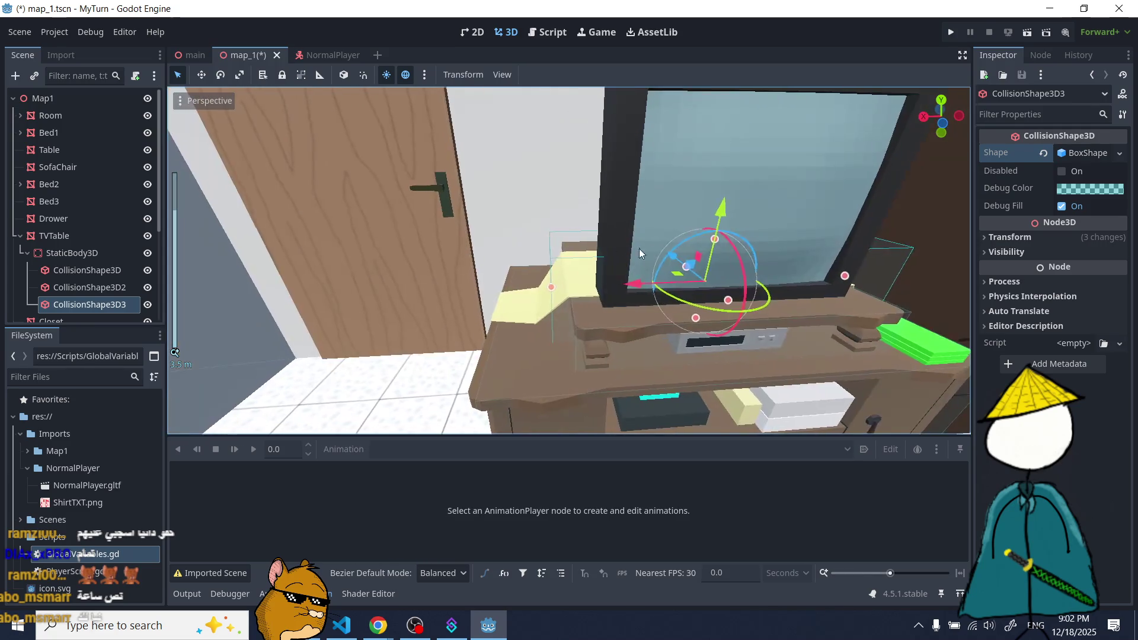
{"action": "scroll", "scroll_direction": "down", "scroll_amount": 3}
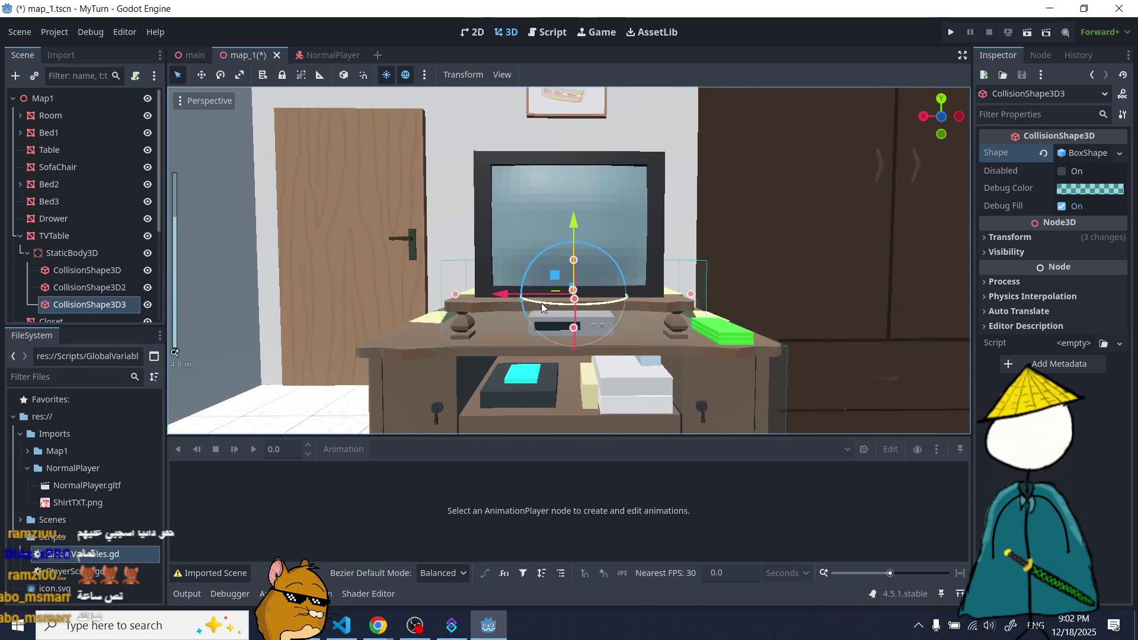
{"action": "scroll", "scroll_direction": "up", "scroll_amount": 3}
{"action": "left_click_drag", "start_coordinate": [574, 260], "coordinate": [593, 277]}
{"action": "left_click_drag", "start_coordinate": [524, 321], "coordinate": [603, 288]}
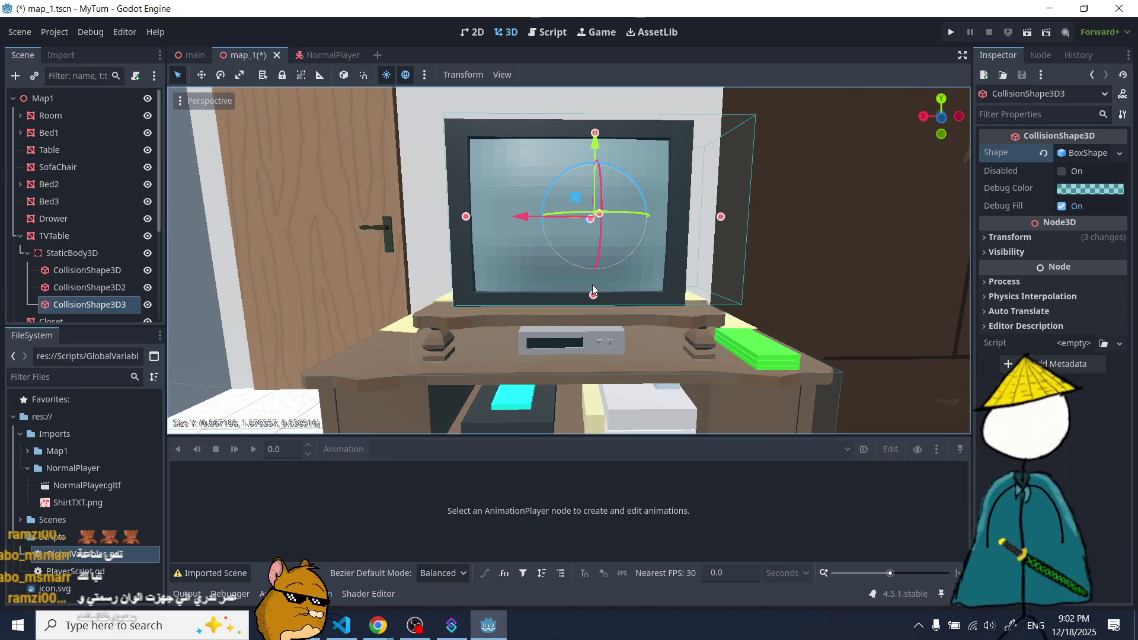
{"action": "scroll", "scroll_direction": "up", "scroll_amount": 3}
{"action": "left_click_drag", "start_coordinate": [770, 202], "coordinate": [640, 266]}
- Orbit around the TV to check the fit and extend the box down to the stand
{"action": "left_click_drag", "start_coordinate": [799, 210], "coordinate": [781, 229]}
{"action": "scroll", "scroll_direction": "up", "scroll_amount": 3}
{"action": "scroll", "scroll_direction": "up", "scroll_amount": 3}
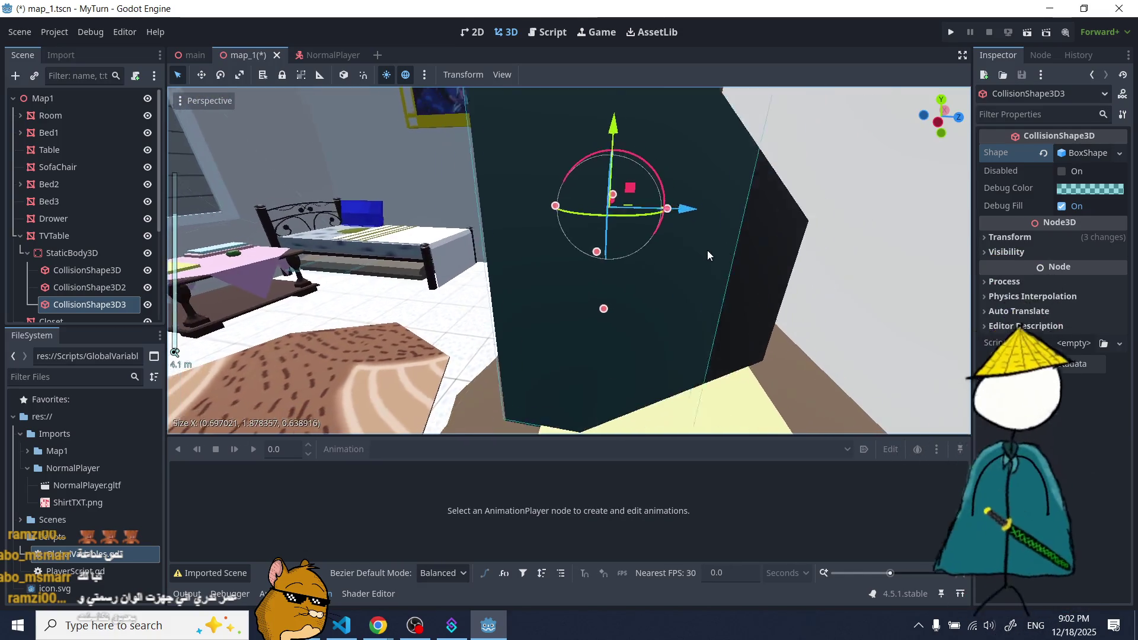
{"action": "scroll", "scroll_direction": "down", "scroll_amount": 3}
{"action": "scroll", "scroll_direction": "up", "scroll_amount": 3}
{"action": "left_click_drag", "start_coordinate": [696, 301], "coordinate": [623, 247]}
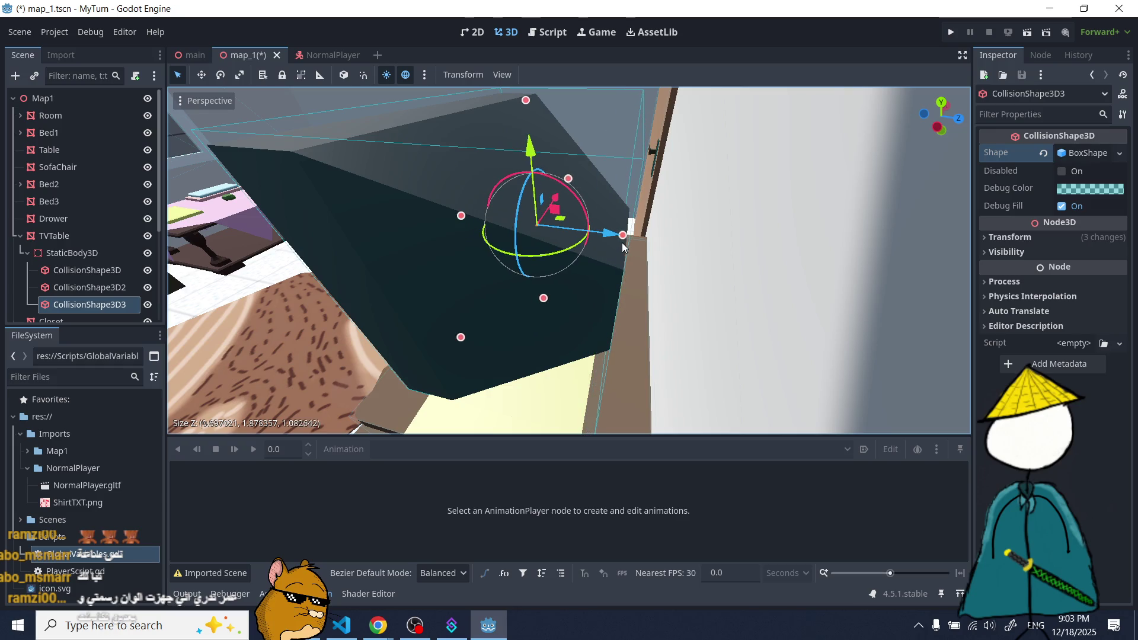
{"action": "scroll", "scroll_direction": "down", "scroll_amount": 3}
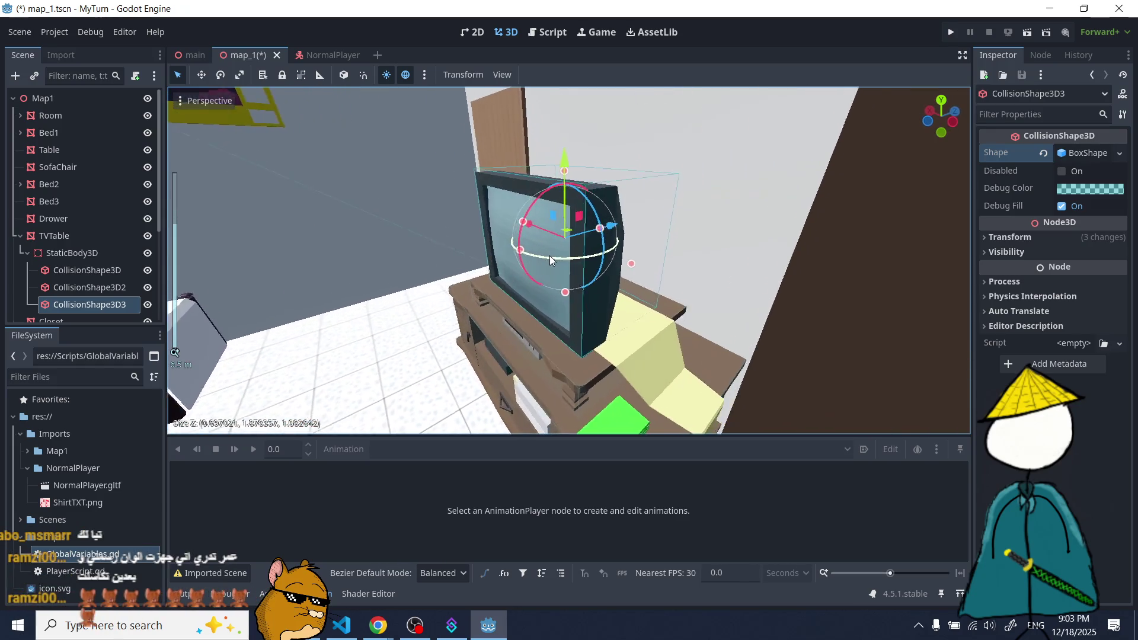
{"action": "scroll", "scroll_direction": "up", "scroll_amount": 3}
{"action": "left_click_drag", "start_coordinate": [546, 266], "coordinate": [518, 256]}
{"action": "scroll", "scroll_direction": "down", "scroll_amount": 3}
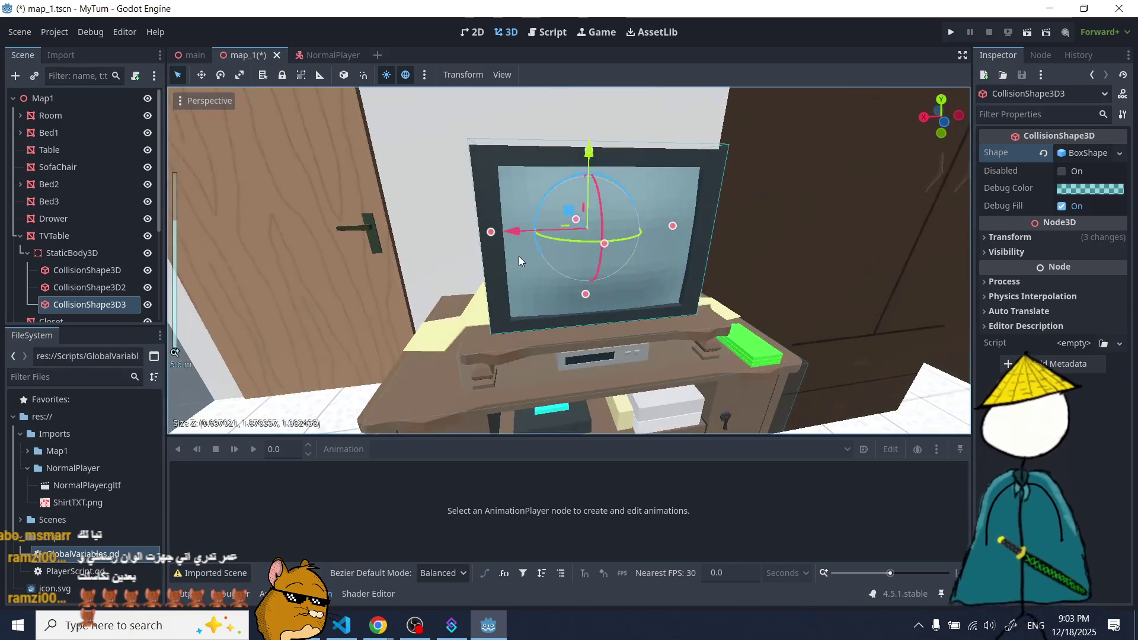
{"action": "left_click_drag", "start_coordinate": [635, 286], "coordinate": [617, 244]}
{"action": "scroll", "scroll_direction": "up", "scroll_amount": 3}
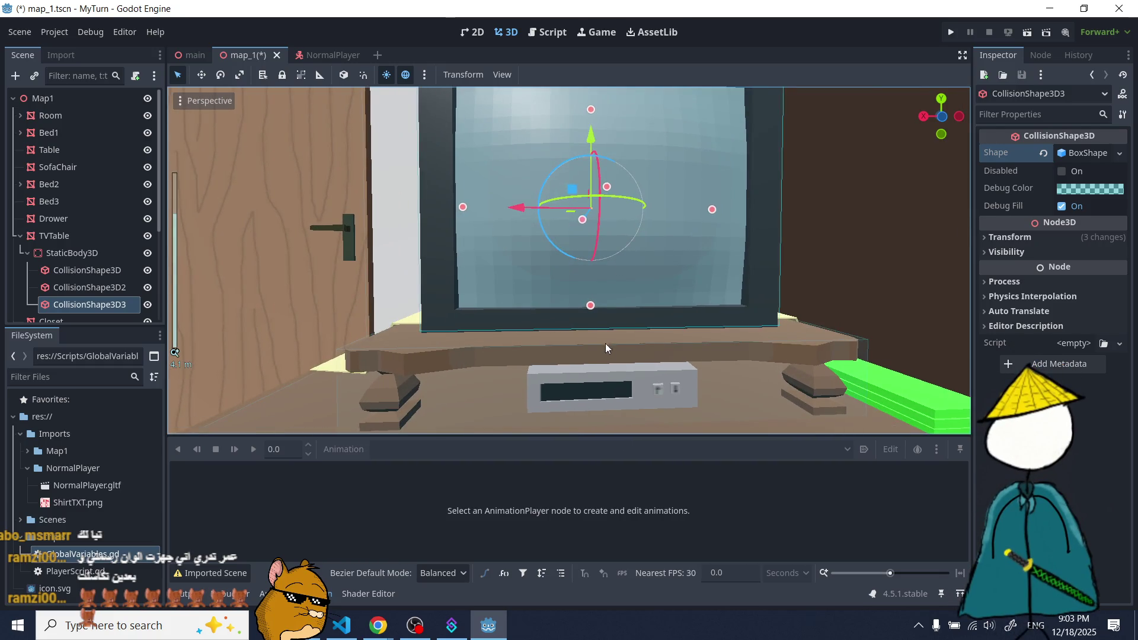
{"action": "left_click_drag", "start_coordinate": [591, 307], "coordinate": [574, 293]}
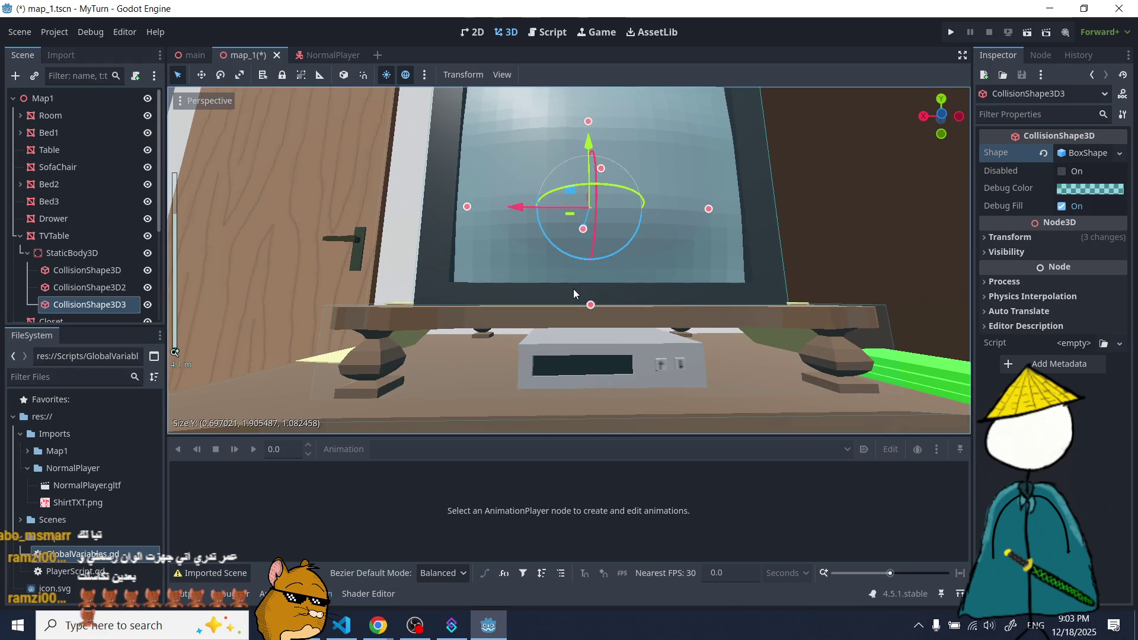
{"action": "scroll", "scroll_direction": "down", "scroll_amount": 3}
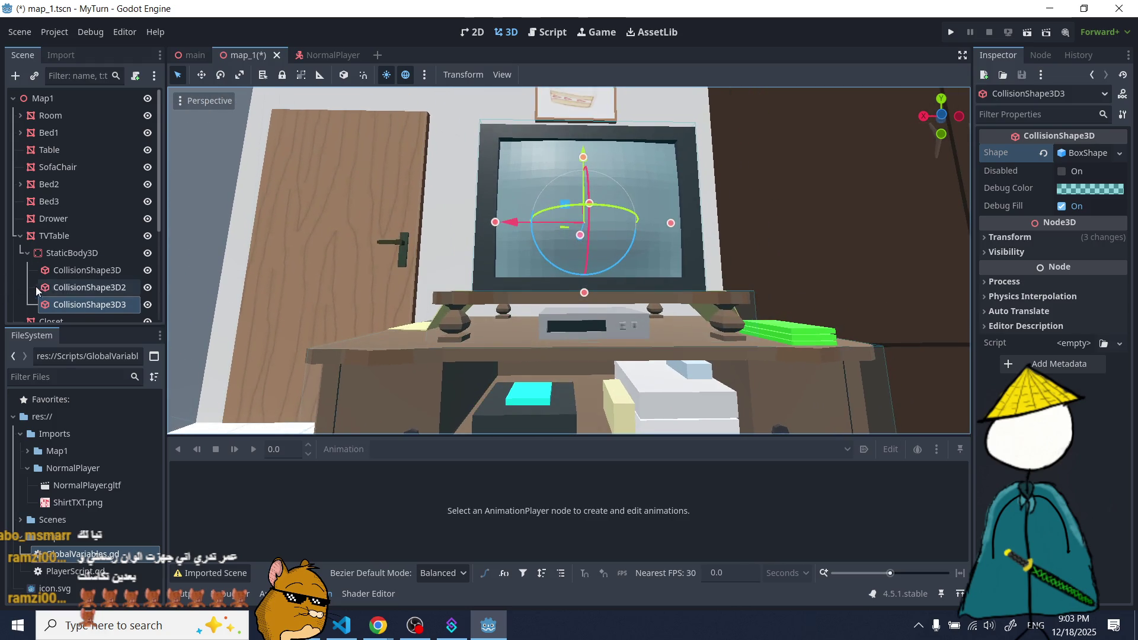
- Select the TV table's CollisionShape3D2 and orbit around the table-top collision shape
{"action": "left_click", "coordinate": [83, 288]}
{"action": "scroll", "scroll_direction": "up", "scroll_amount": 3}
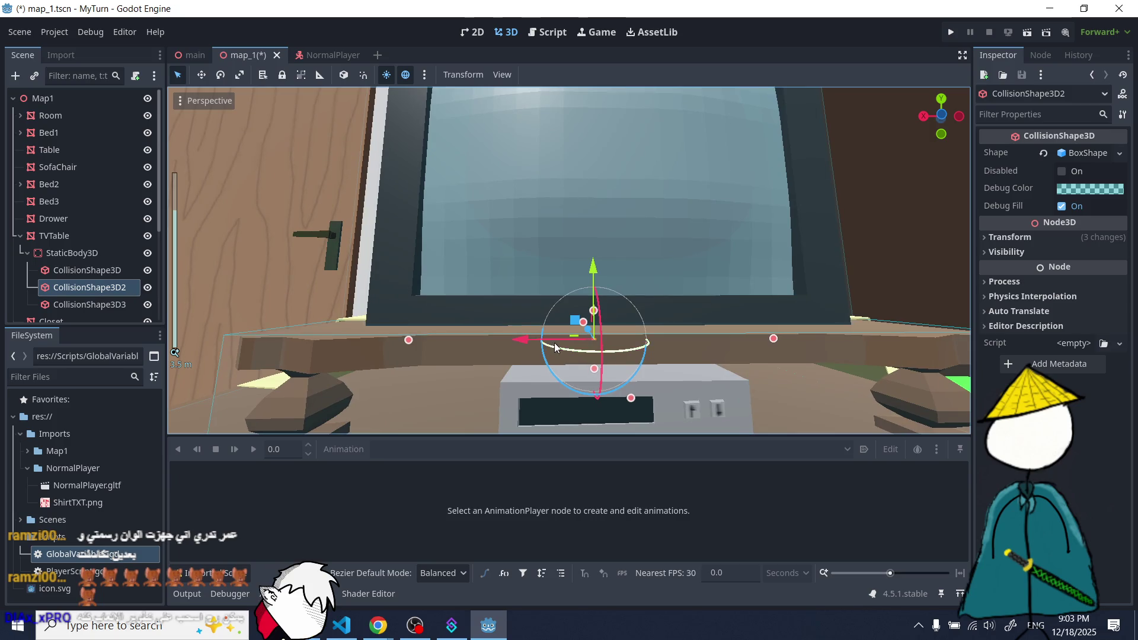
{"action": "scroll", "scroll_direction": "down", "scroll_amount": 3}
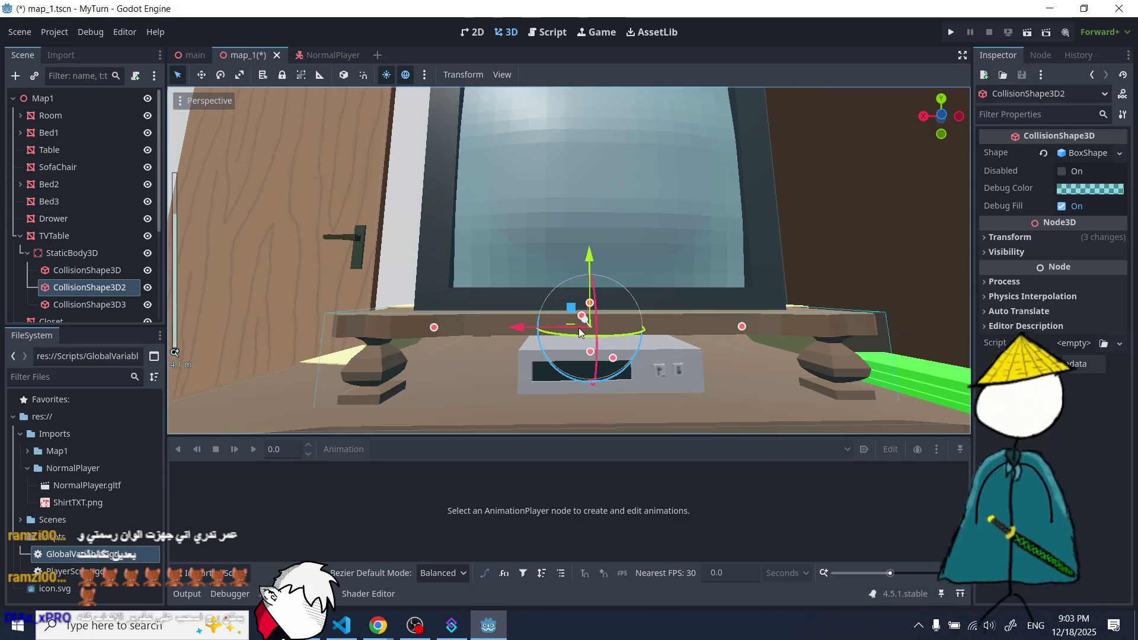
{"action": "scroll", "scroll_direction": "down", "scroll_amount": 3}
{"action": "left_click_drag", "start_coordinate": [581, 333], "coordinate": [521, 277]}
{"action": "scroll", "scroll_direction": "down", "scroll_amount": 3}
{"action": "scroll", "scroll_direction": "up", "scroll_amount": 3}
{"action": "scroll", "scroll_direction": "down", "scroll_amount": 3}
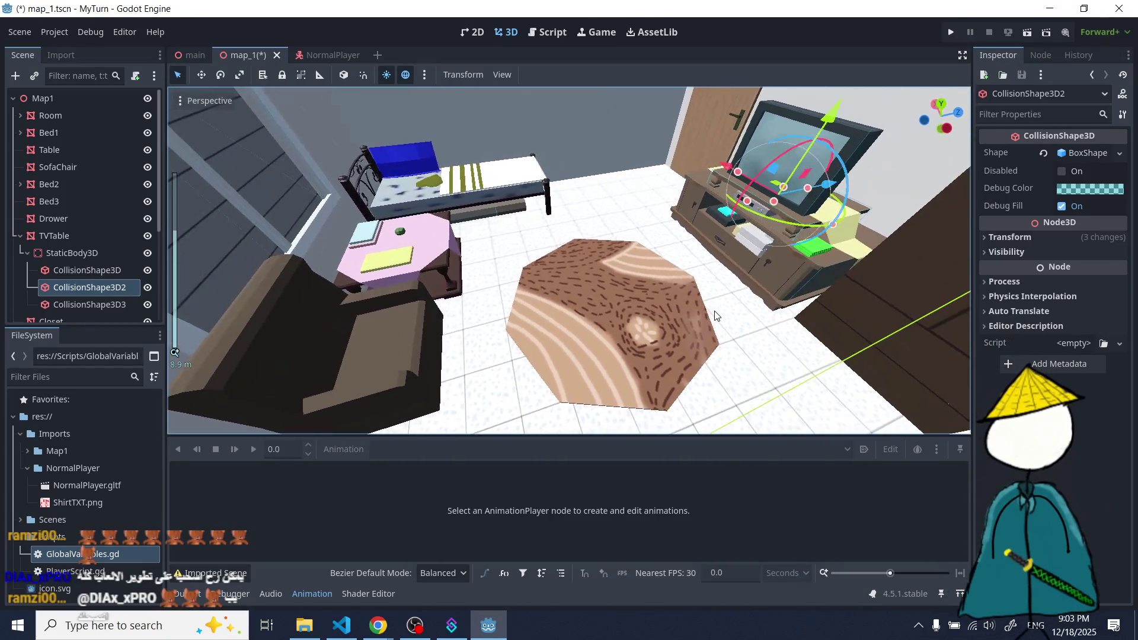
- Locate Bed1's old collision shape in the viewport and delete it
{"action": "left_click", "coordinate": [705, 311]}
{"action": "key", "text": "f"}
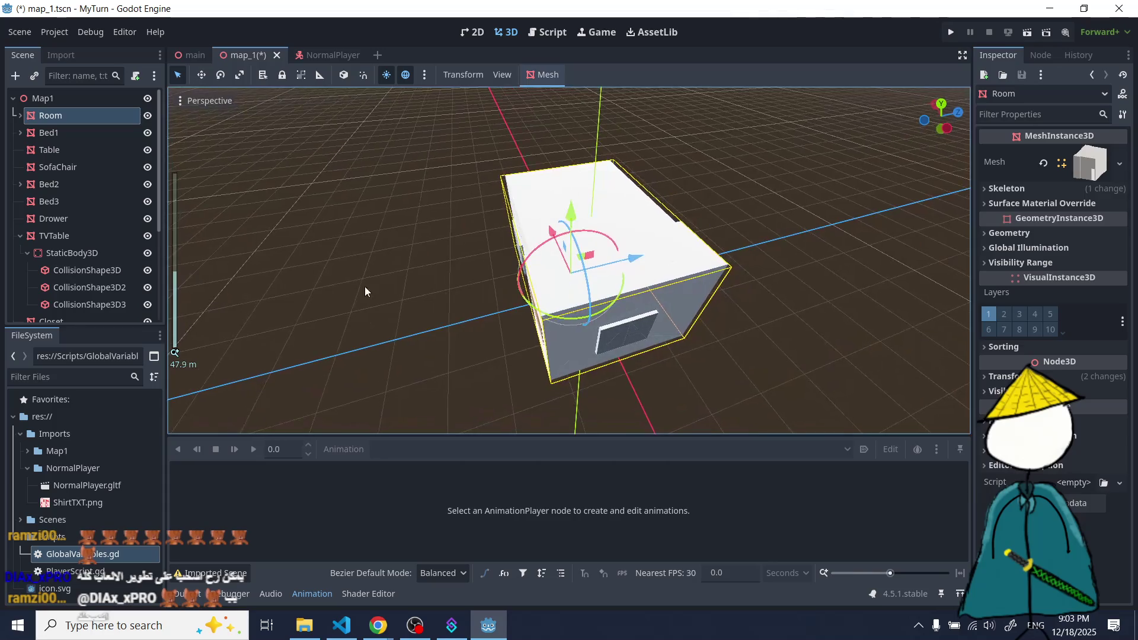
{"action": "left_click", "coordinate": [389, 286]}
{"action": "scroll", "scroll_direction": "up", "scroll_amount": 3}
{"action": "left_click_drag", "start_coordinate": [509, 284], "coordinate": [660, 287]}
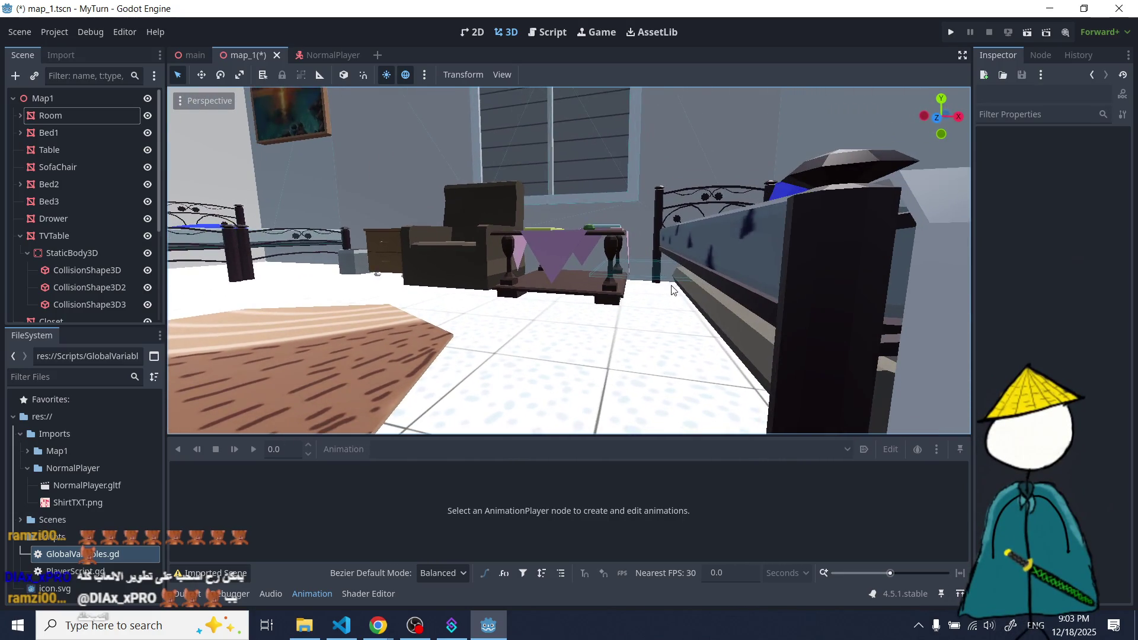
{"action": "left_click", "coordinate": [656, 280]}
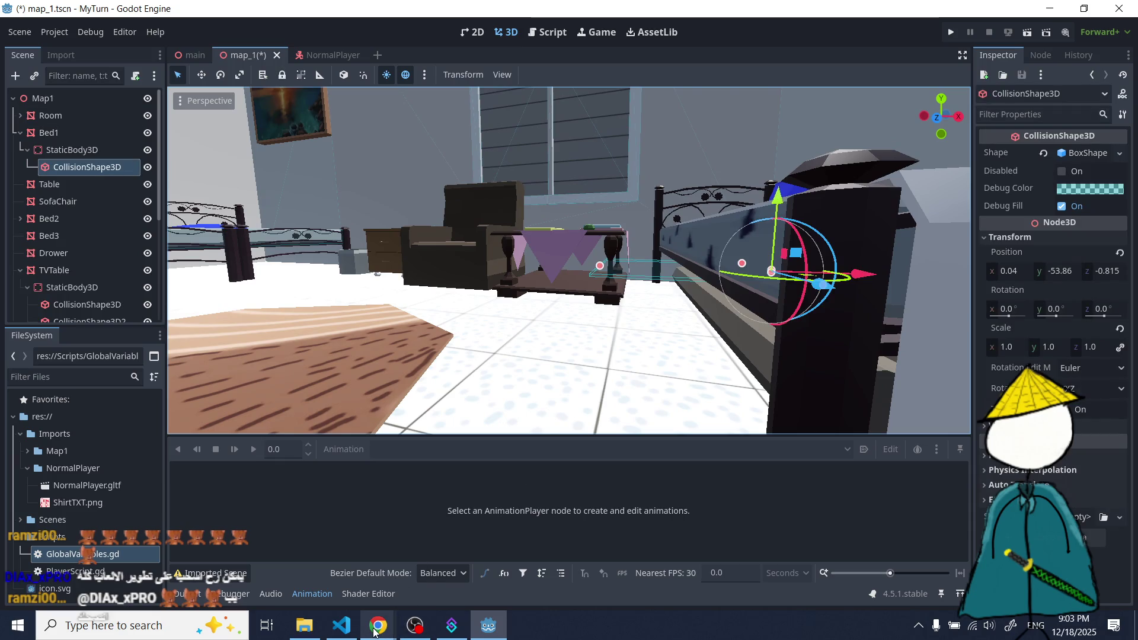
{"action": "left_click_drag", "start_coordinate": [569, 355], "coordinate": [640, 388]}
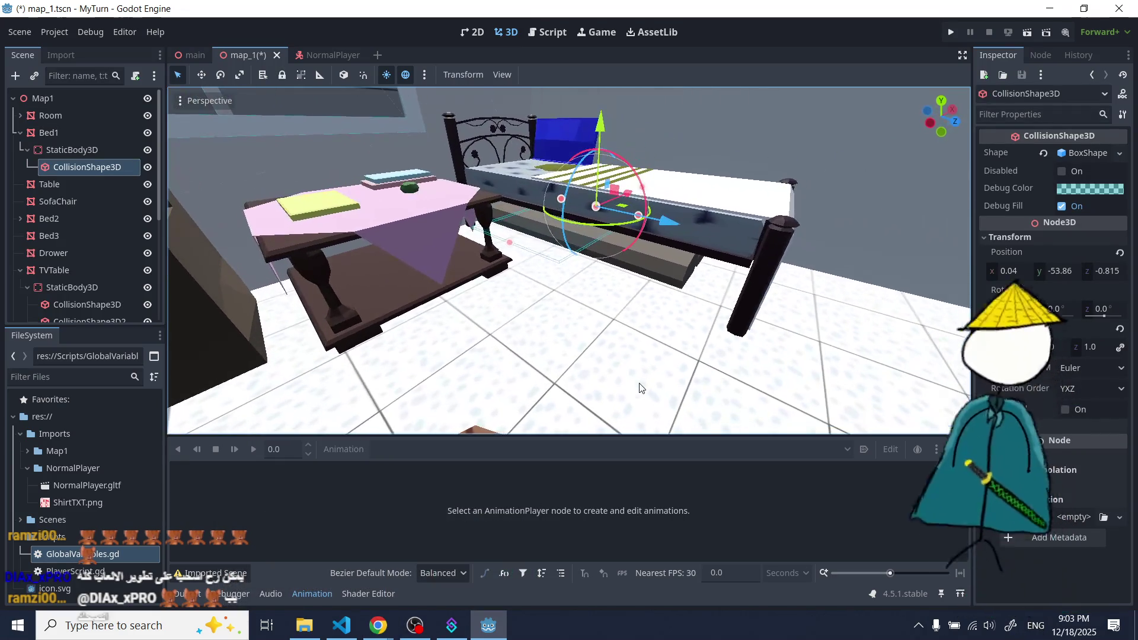
{"action": "left_click", "coordinate": [97, 169]}
{"action": "key", "text": "Delete"}
{"action": "key", "text": "Return"}
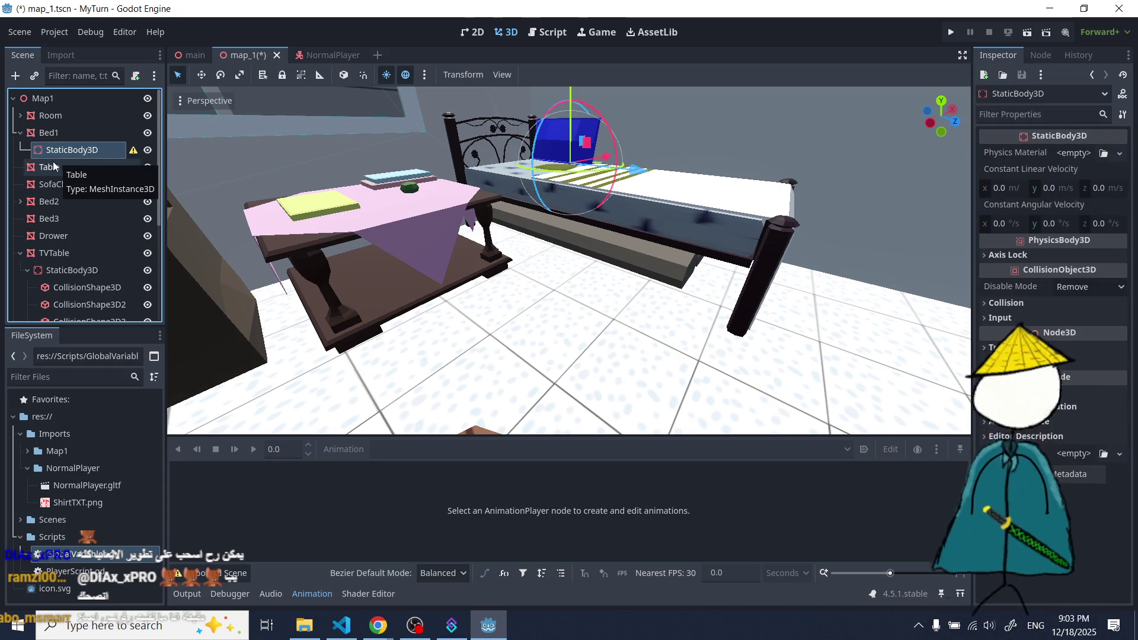
- Add a new CollisionShape3D under Bed1's StaticBody3D and frame it in the view
{"action": "left_click", "coordinate": [15, 76]}
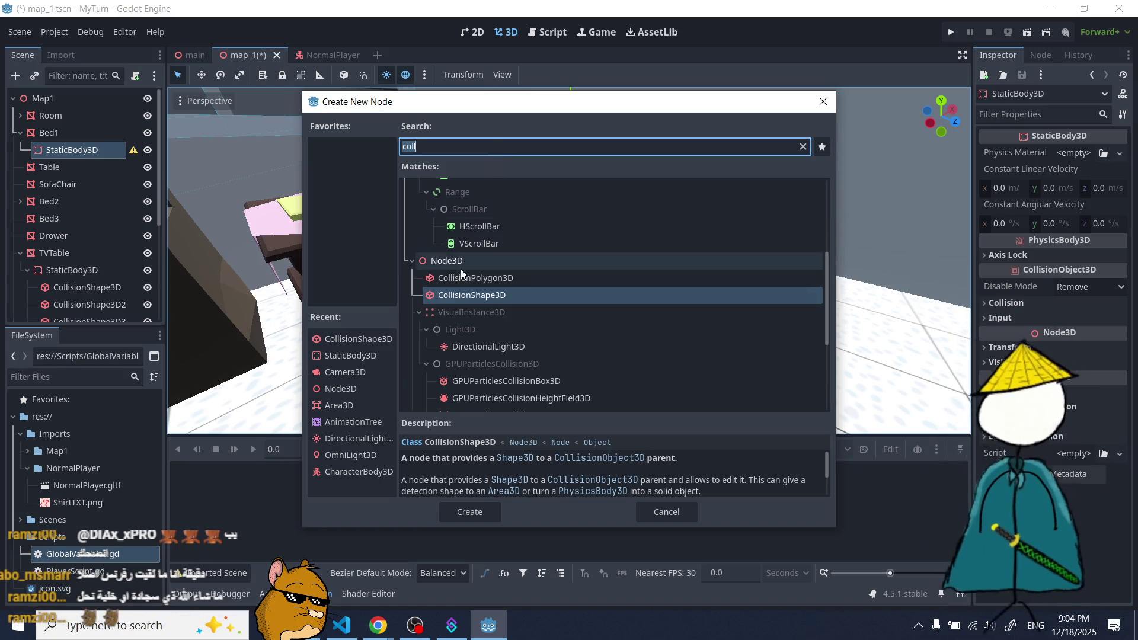
{"action": "left_click", "coordinate": [462, 293]}
{"action": "double_click", "coordinate": [462, 294]}
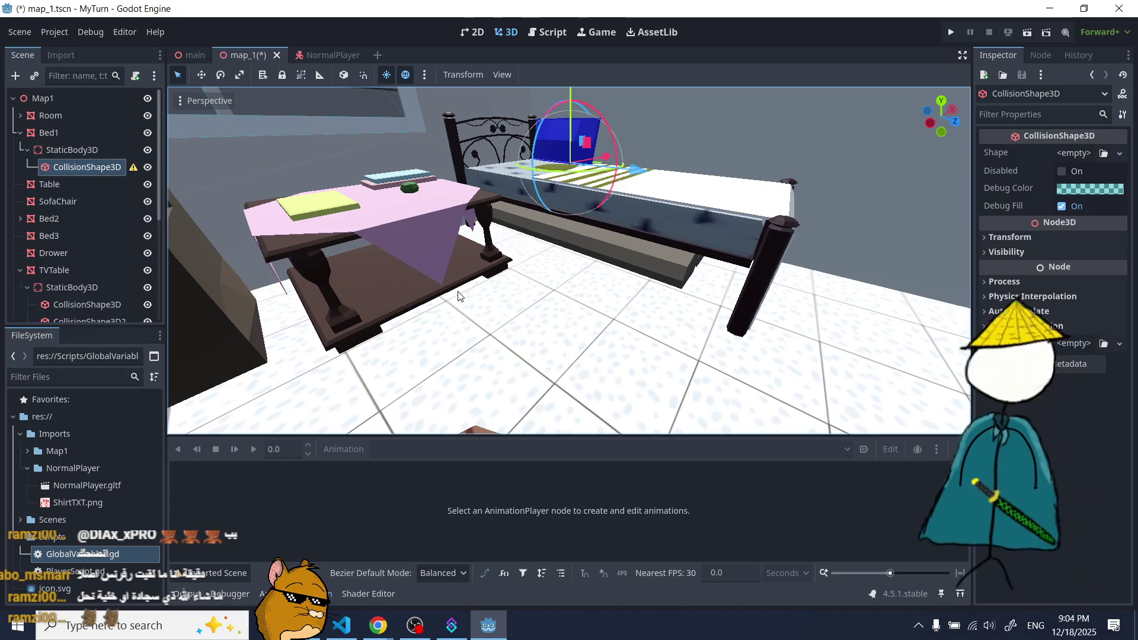
{"action": "scroll", "scroll_direction": "up", "scroll_amount": 3}
{"action": "left_click_drag", "start_coordinate": [482, 299], "coordinate": [755, 238]}
{"action": "scroll", "scroll_direction": "down", "scroll_amount": 3}
{"action": "scroll", "scroll_direction": "up", "scroll_amount": 3}
{"action": "scroll", "scroll_direction": "down", "scroll_amount": 3}
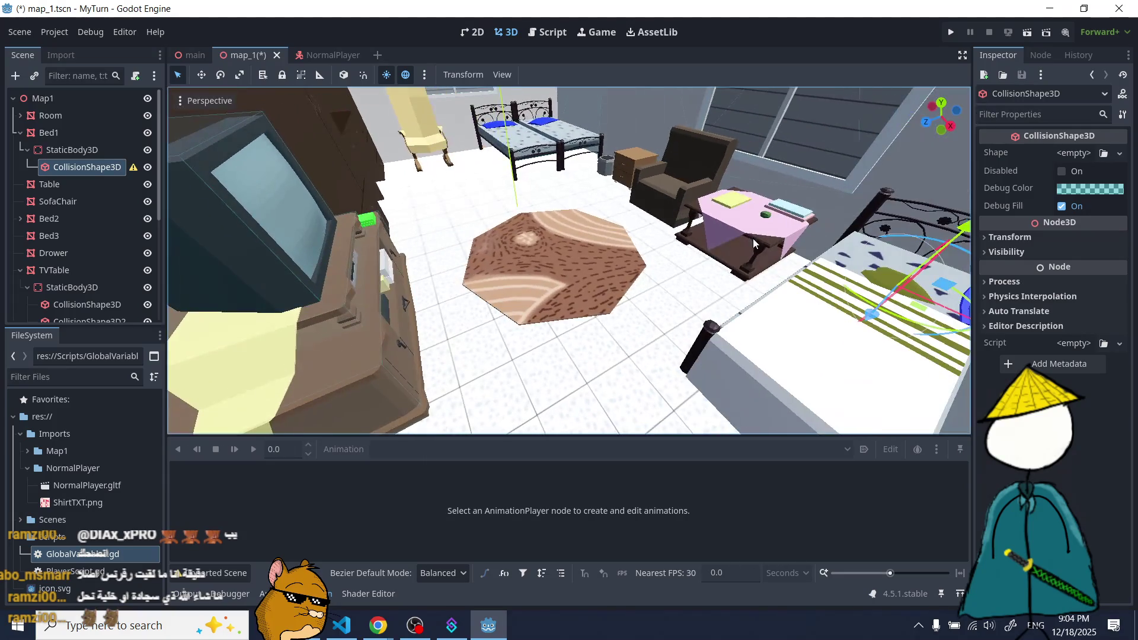
{"action": "left_click_drag", "start_coordinate": [645, 268], "coordinate": [308, 248]}
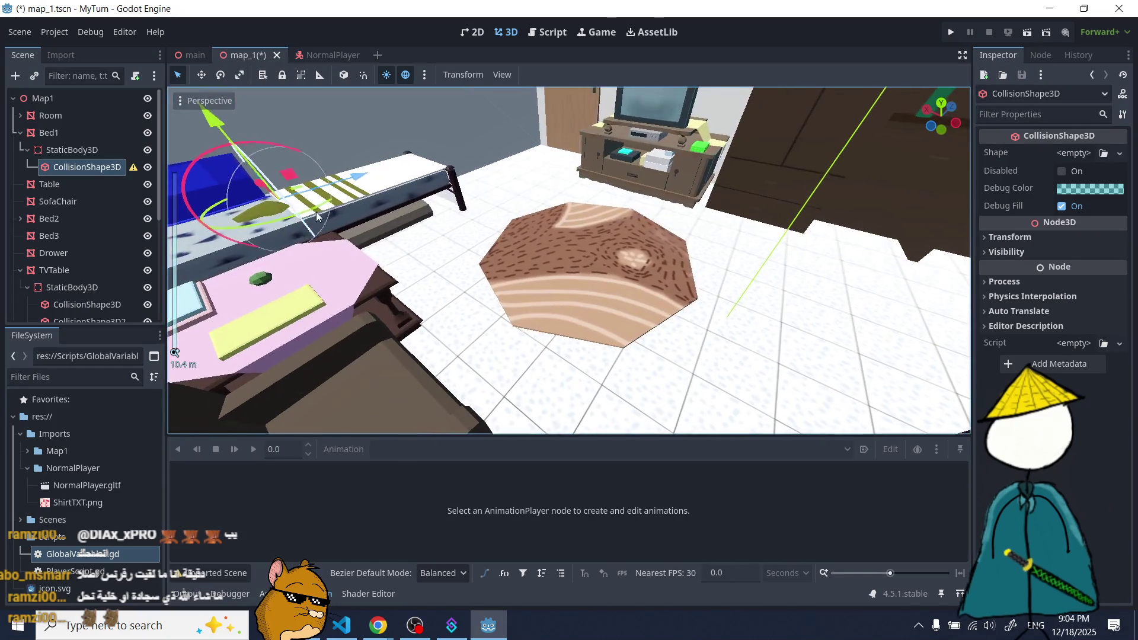
{"action": "key", "text": "f"}
{"action": "scroll", "scroll_direction": "down", "scroll_amount": 3}
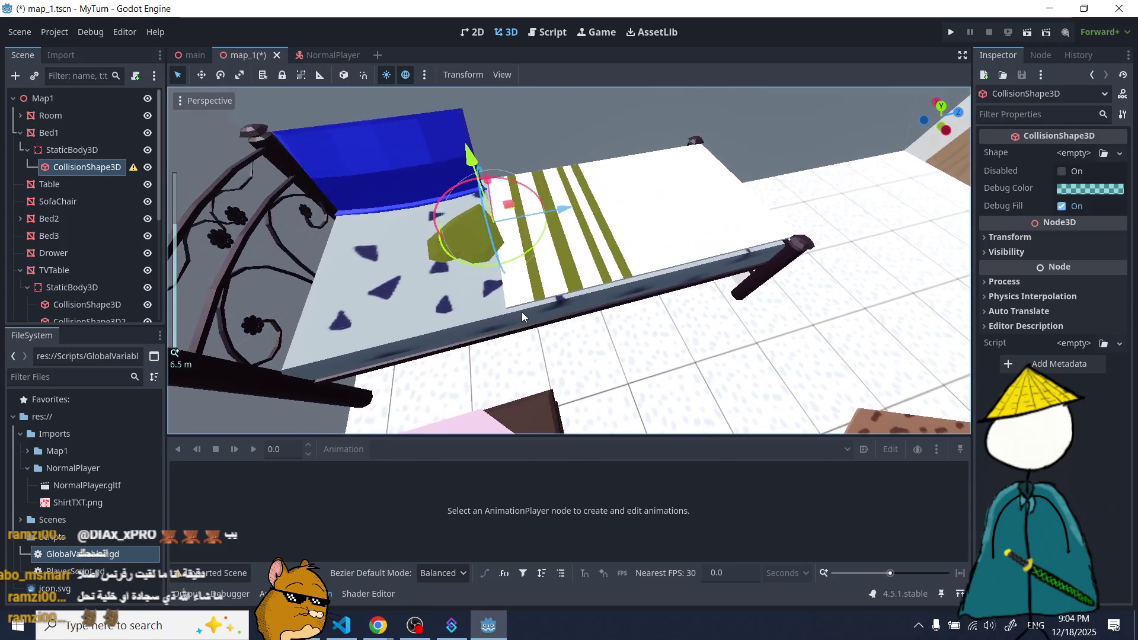
- Assign a New BoxShape3D and drag its handles to about 1.77 × 123.93 × 6.21 around the bed
{"action": "left_click", "coordinate": [1073, 153]}
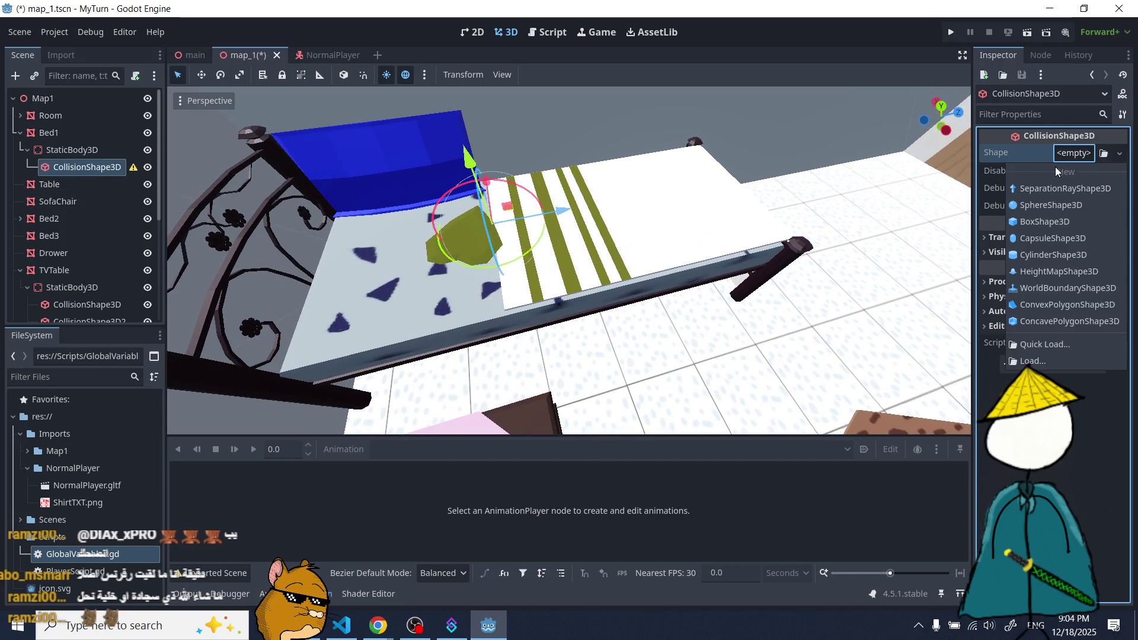
{"action": "left_click", "coordinate": [1043, 222]}
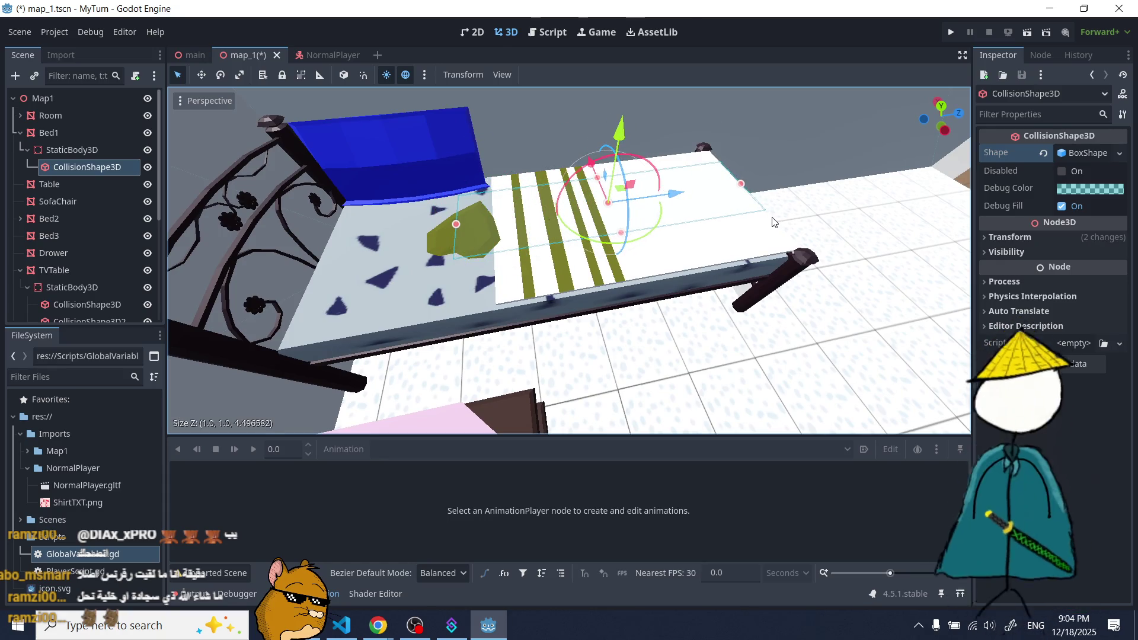
{"action": "left_click_drag", "start_coordinate": [761, 219], "coordinate": [310, 199]}
{"action": "left_click_drag", "start_coordinate": [549, 176], "coordinate": [549, 153]}
{"action": "left_click_drag", "start_coordinate": [569, 208], "coordinate": [557, 278]}
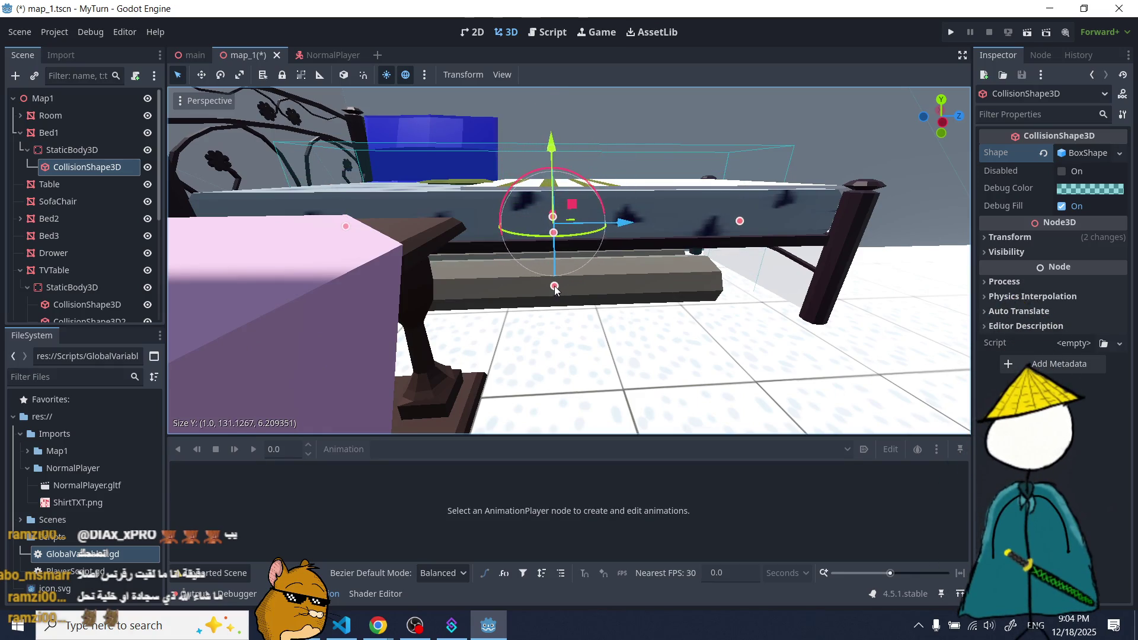
{"action": "left_click_drag", "start_coordinate": [556, 285], "coordinate": [549, 248]}
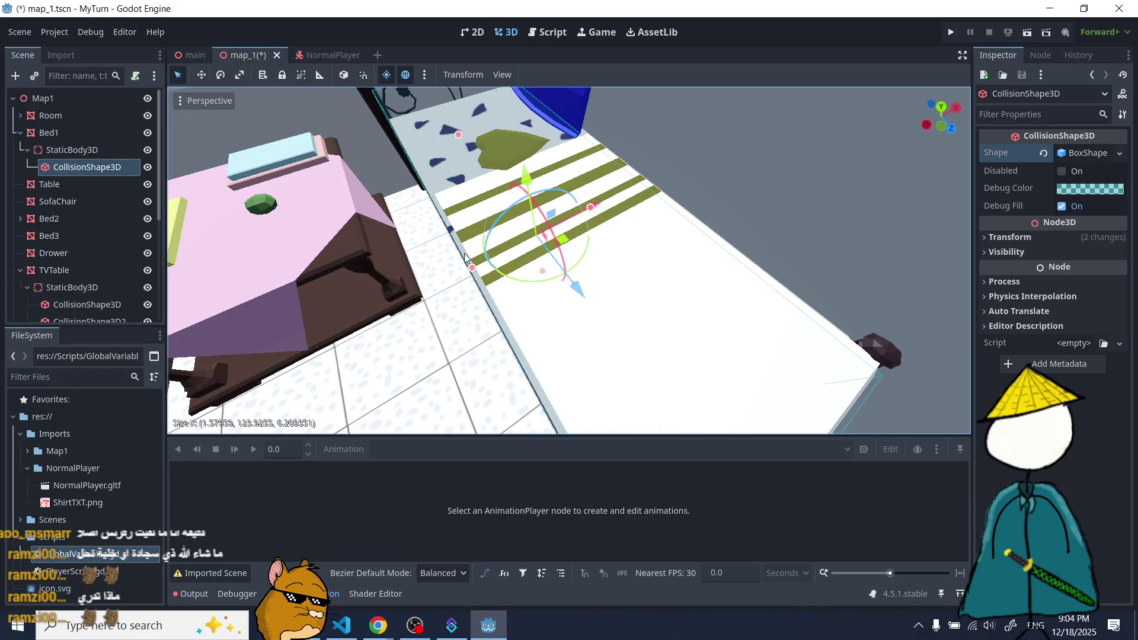
{"action": "key", "text": "KP_7"}
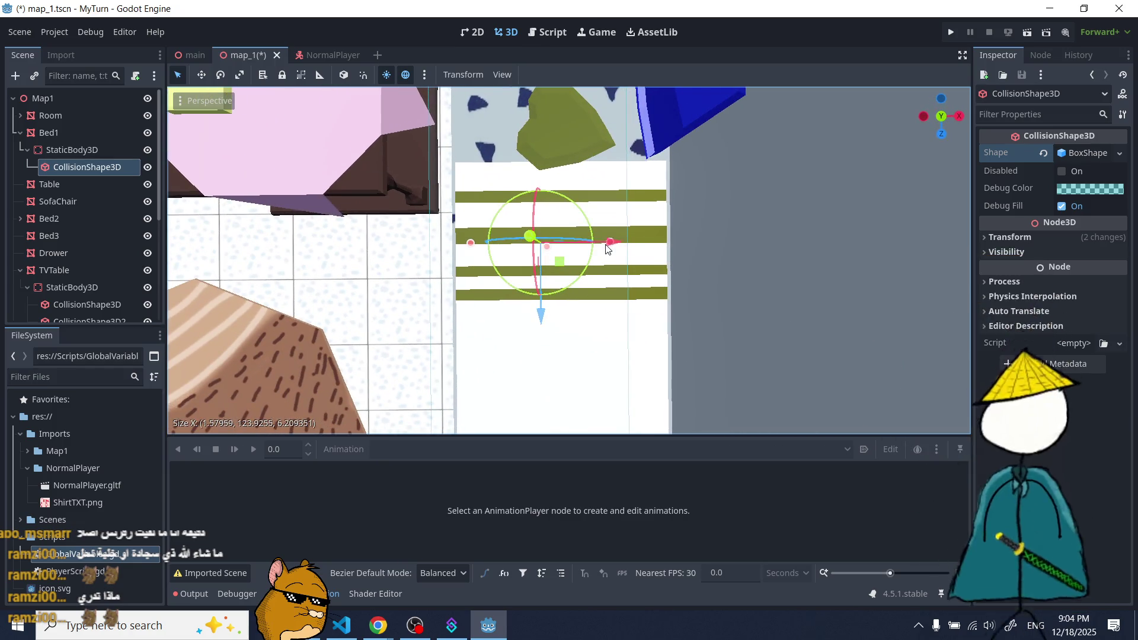
{"action": "left_click_drag", "start_coordinate": [612, 247], "coordinate": [645, 256]}
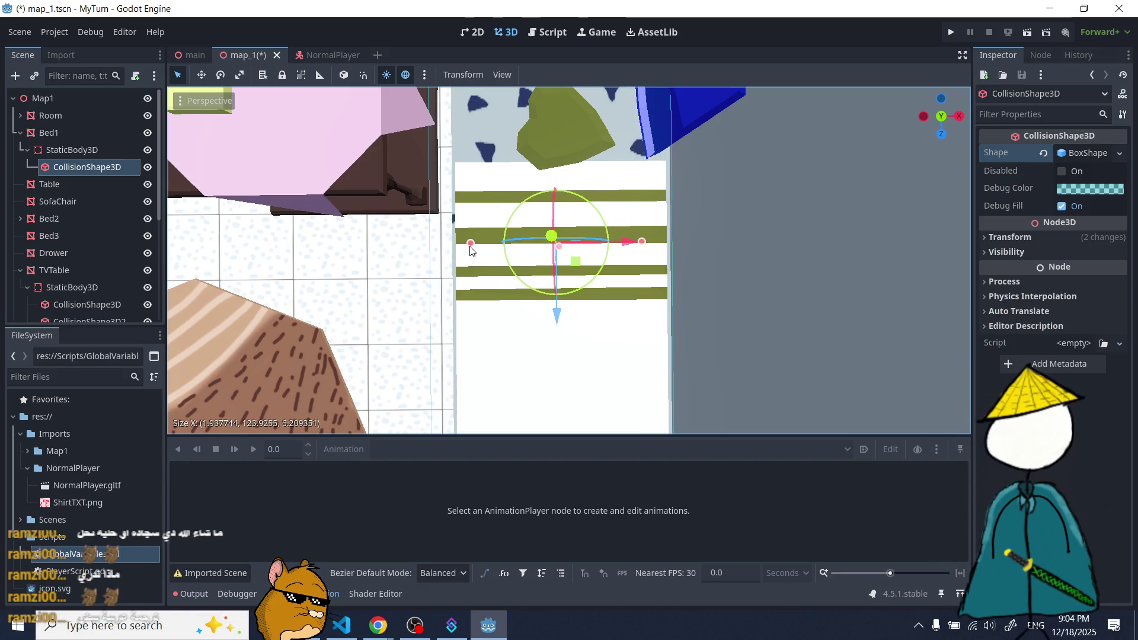
{"action": "left_click_drag", "start_coordinate": [484, 249], "coordinate": [644, 202]}
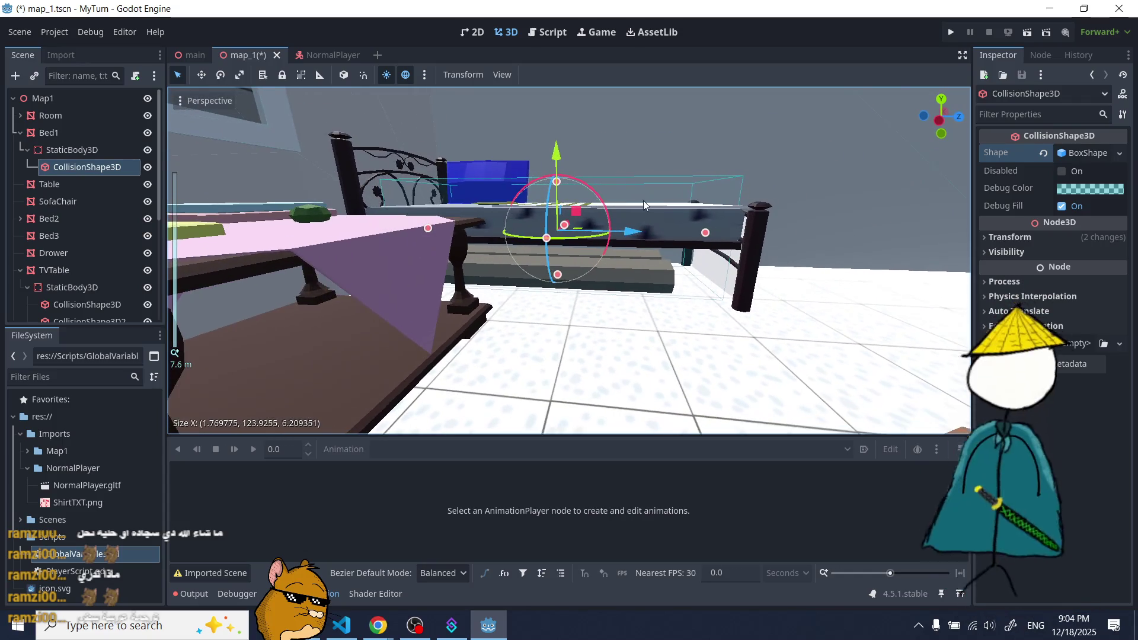
- Search YouTube for 'blue bird acapella', play the Naruto Blue bird video, and return to Godot
{"action": "mouse_move", "coordinate": [374, 634]}
{"action": "left_click", "coordinate": [338, 570]}
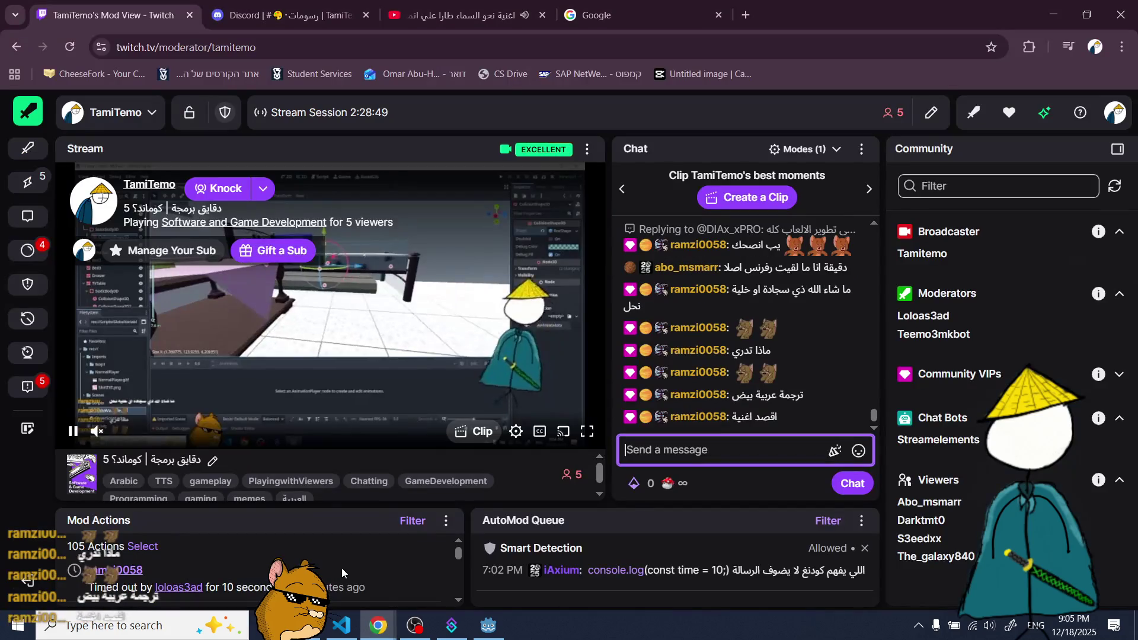
{"action": "left_click", "coordinate": [465, 15]}
{"action": "left_click", "coordinate": [446, 290]}
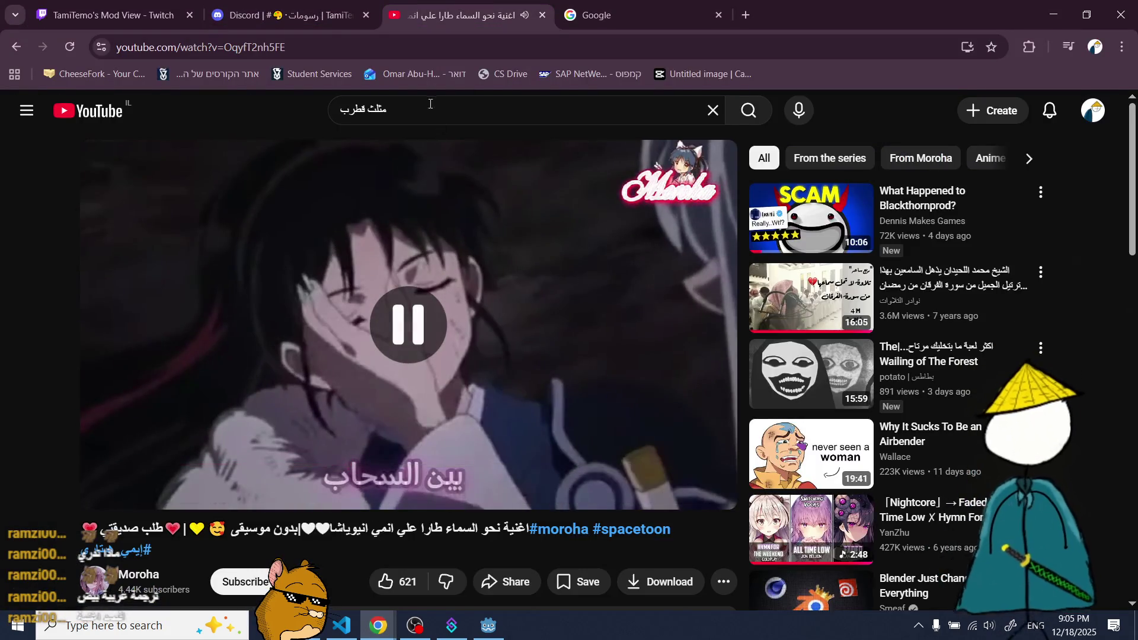
{"action": "left_click", "coordinate": [434, 109]}
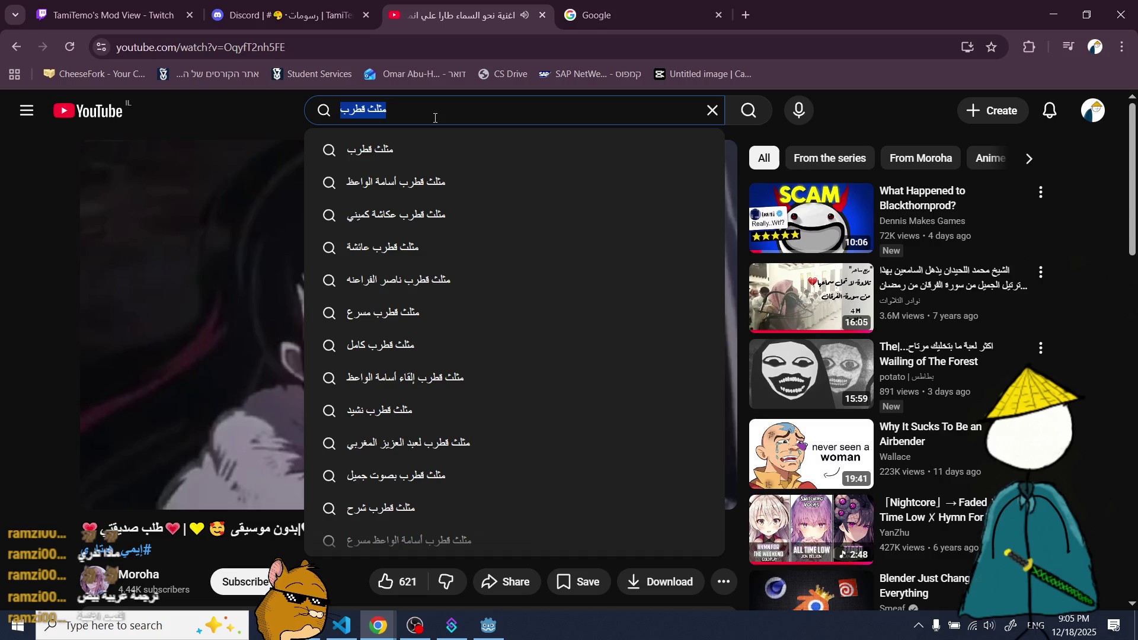
{"action": "type", "text": "blue bird acapella"}
{"action": "key", "text": "Return"}
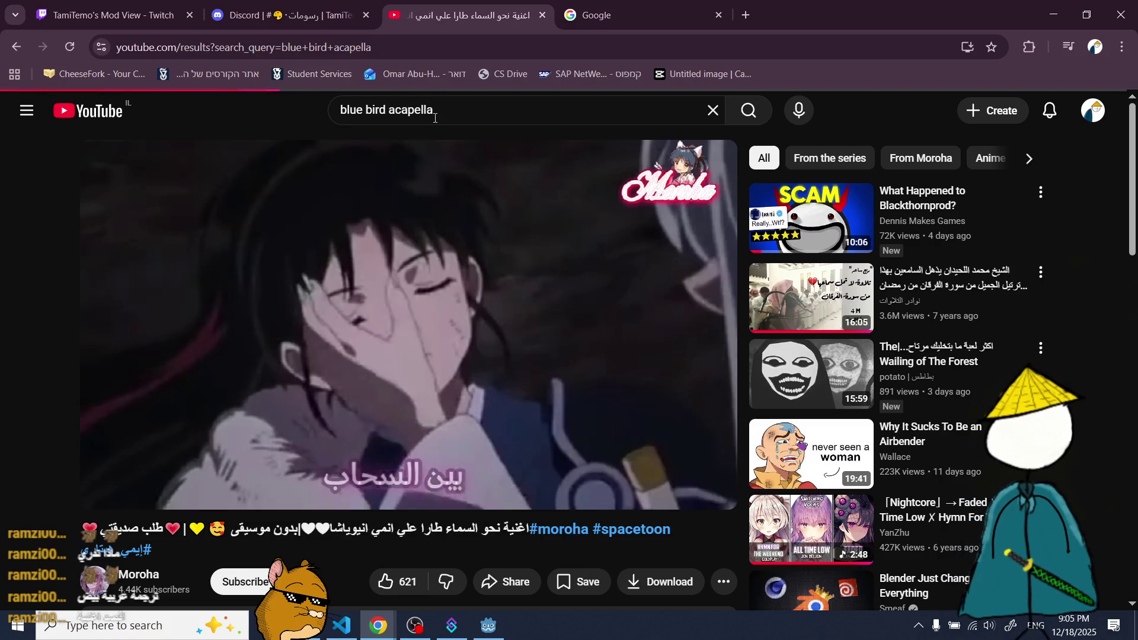
{"action": "left_click", "coordinate": [379, 278]}
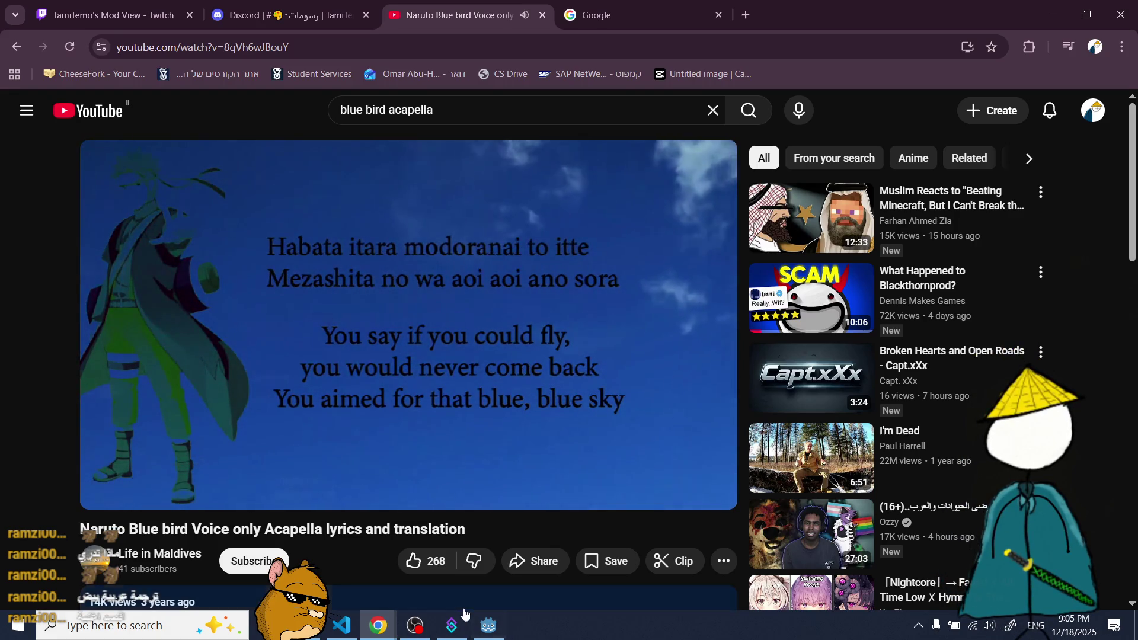
{"action": "left_click", "coordinate": [488, 627]}
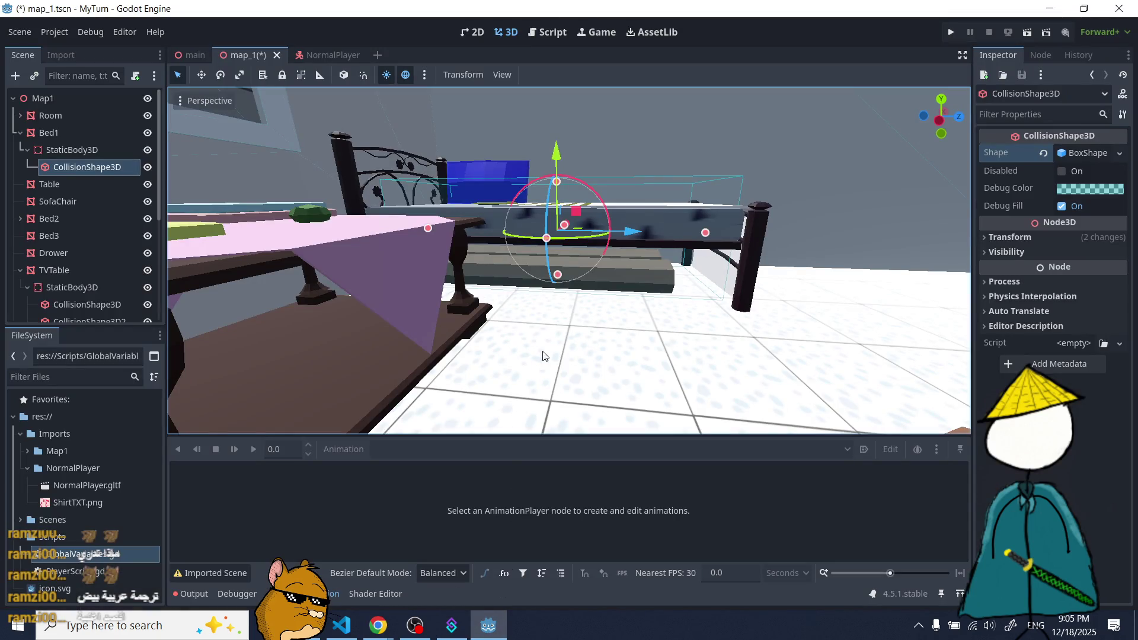
{"action": "mouse_move", "coordinate": [378, 625]}
{"action": "left_click", "coordinate": [302, 569]}
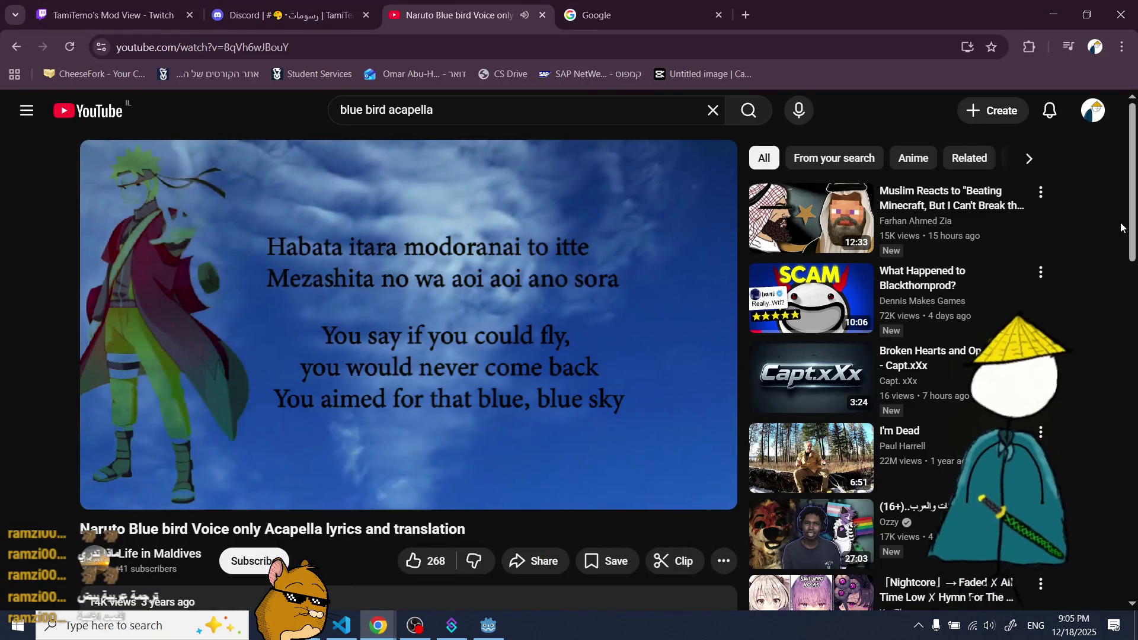
{"action": "mouse_move", "coordinate": [789, 231]}
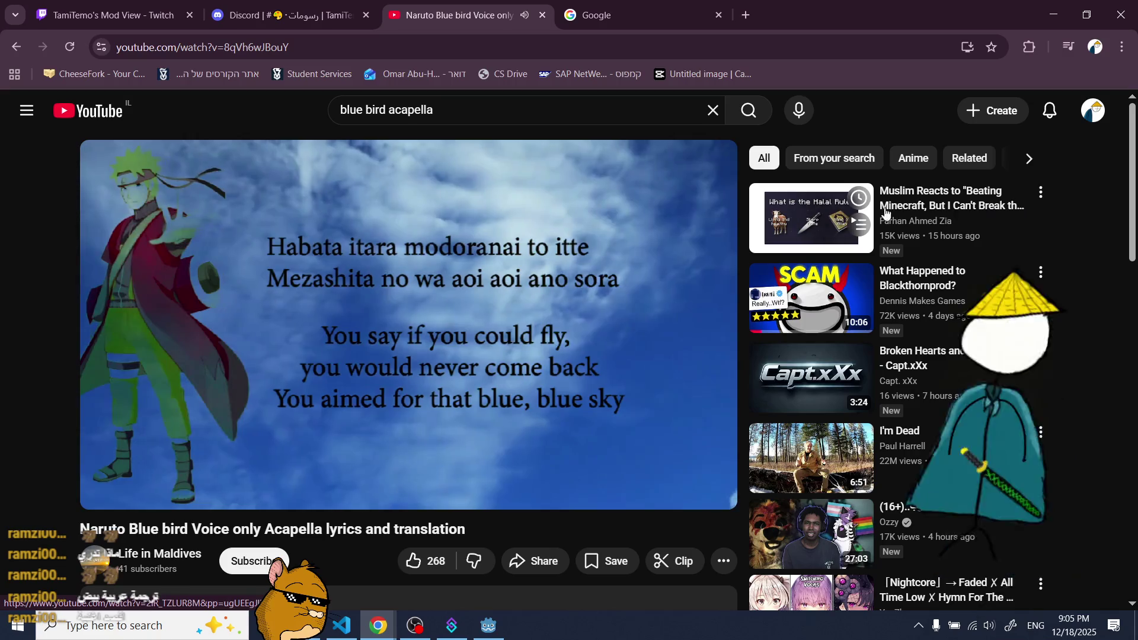
{"action": "left_click", "coordinate": [789, 231]}
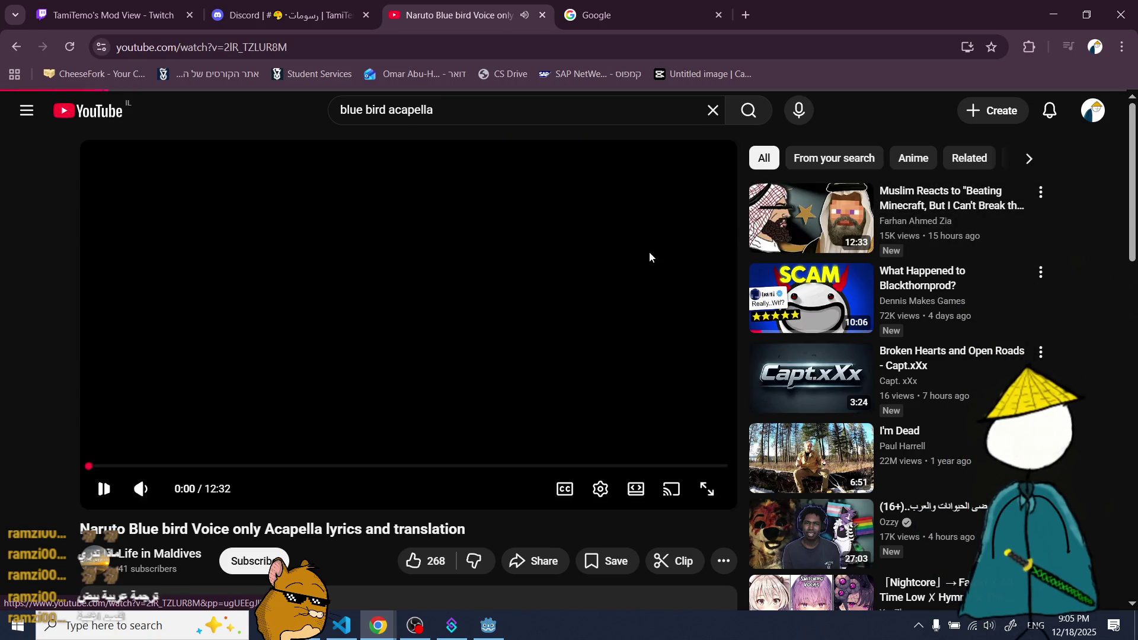
{"action": "left_click", "coordinate": [367, 315]}
{"action": "left_click", "coordinate": [302, 51]}
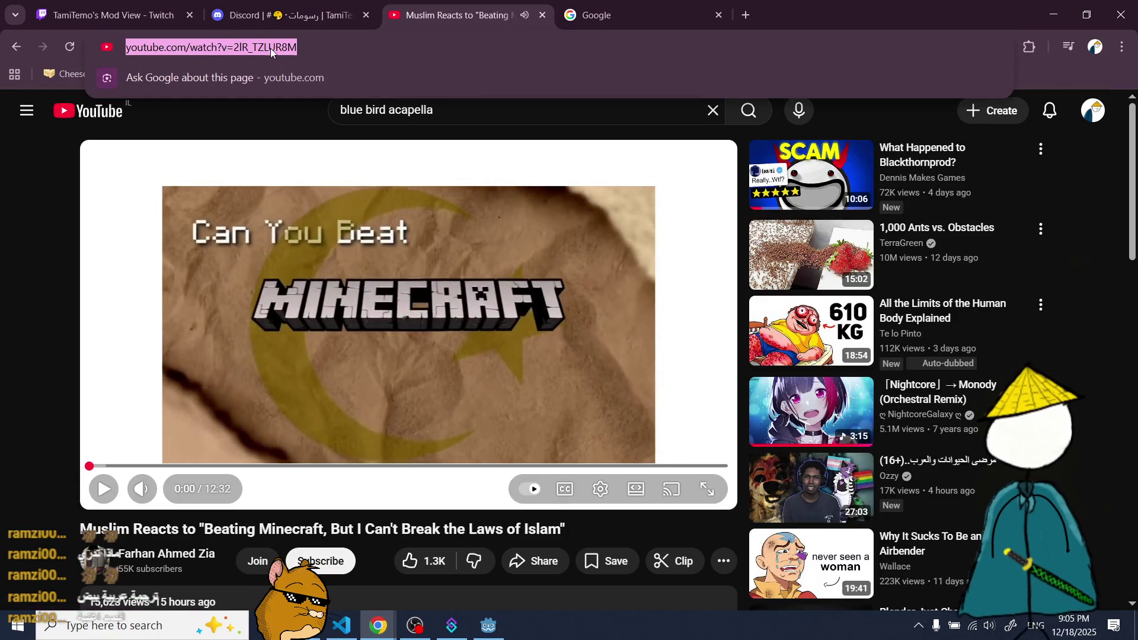
{"action": "left_click", "coordinate": [14, 48]}
{"action": "left_click", "coordinate": [238, 6]}
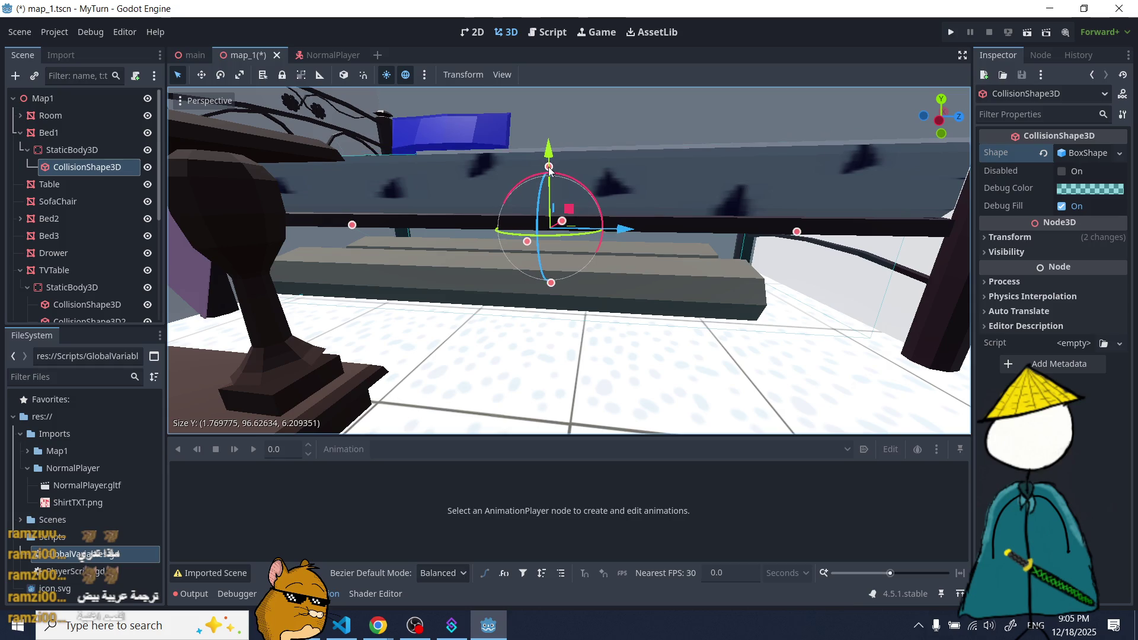
- Drag the bed's collision box along Z to the bed's end, about 2.31 × 96.18 × 6.37
{"action": "scroll", "scroll_direction": "up", "scroll_amount": 3}
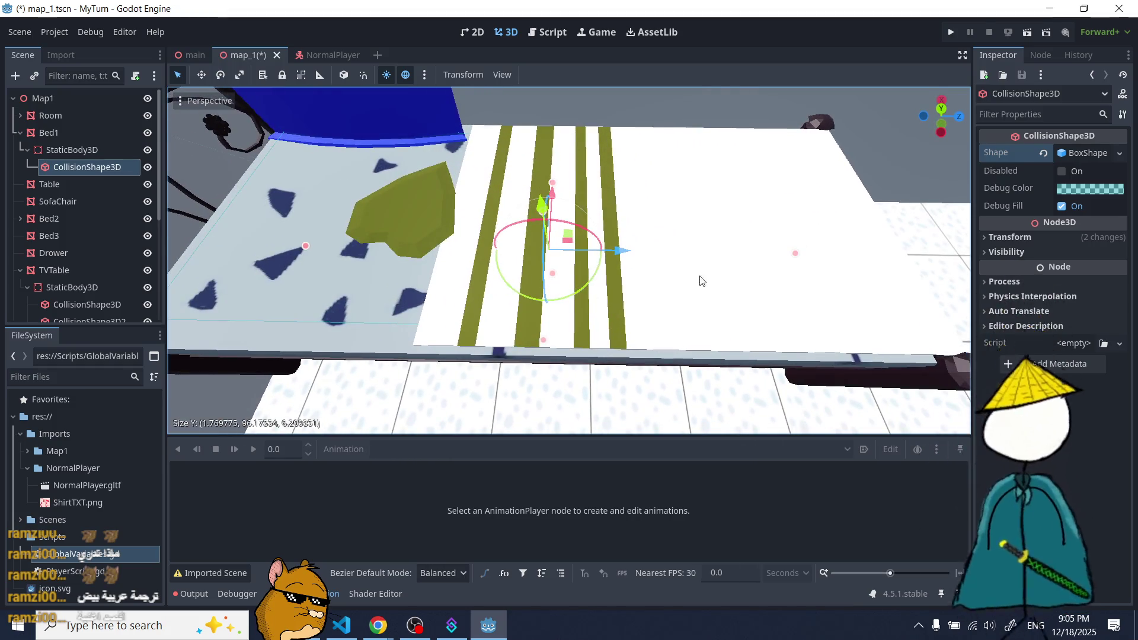
{"action": "scroll", "scroll_direction": "down", "scroll_amount": 3}
{"action": "scroll", "scroll_direction": "up", "scroll_amount": 3}
{"action": "left_click_drag", "start_coordinate": [371, 261], "coordinate": [356, 264]}
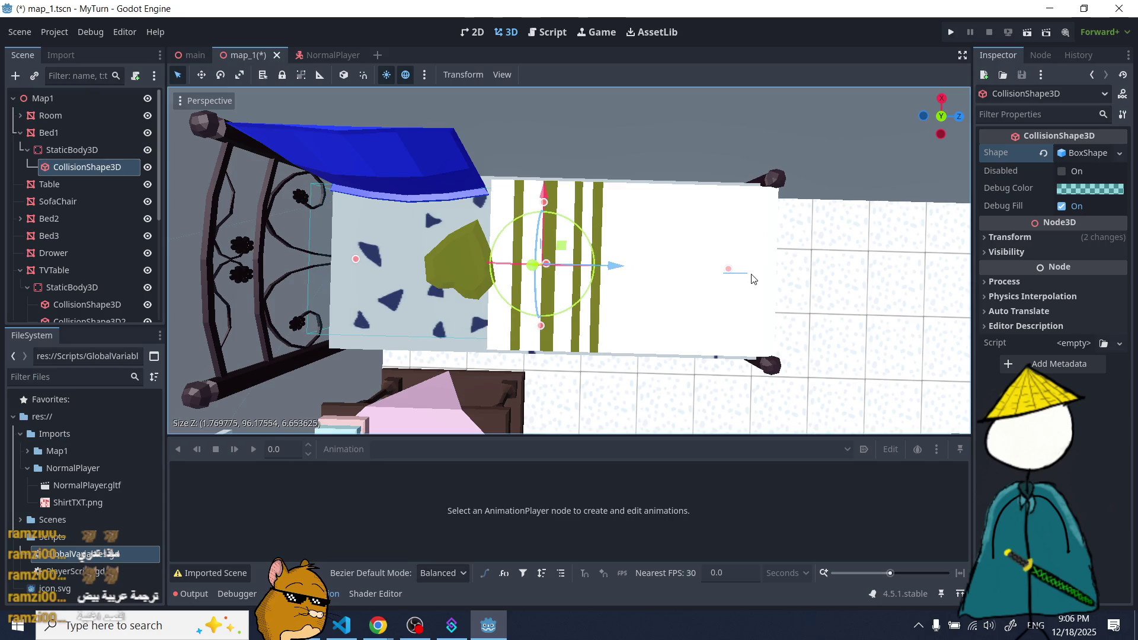
{"action": "left_click", "coordinate": [729, 272]}
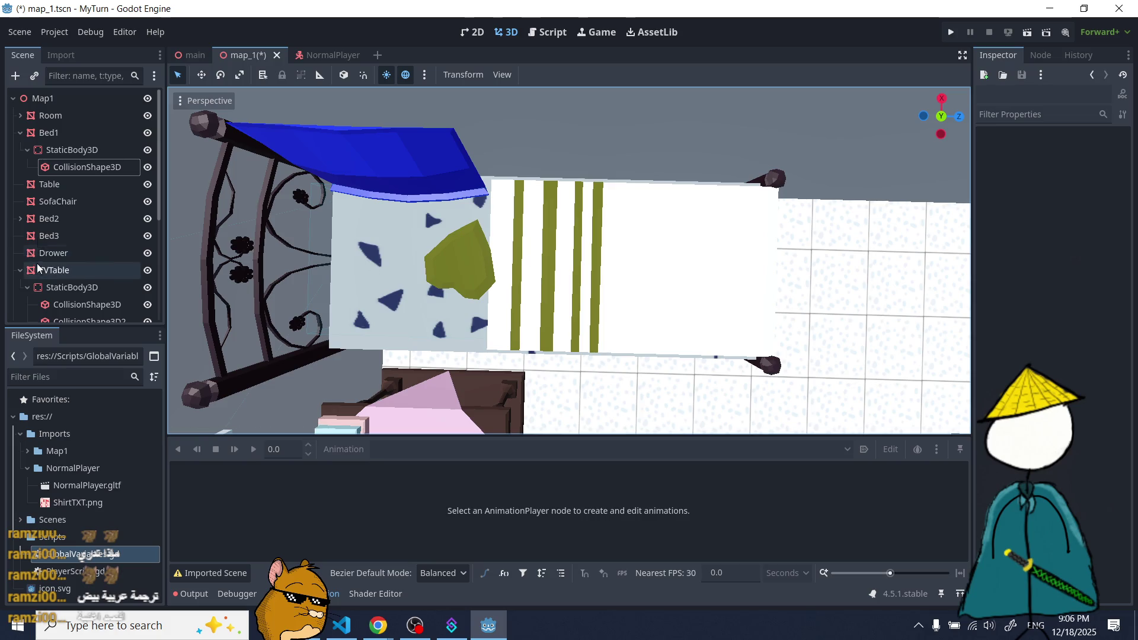
{"action": "scroll", "scroll_direction": "up", "scroll_amount": 3}
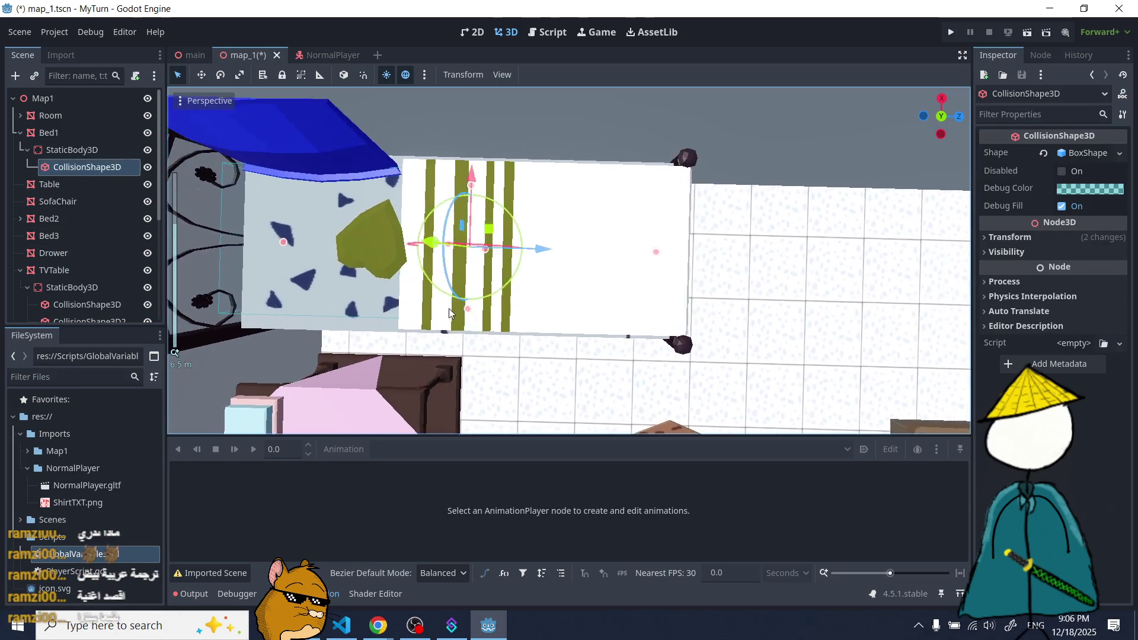
{"action": "scroll", "scroll_direction": "up", "scroll_amount": 3}
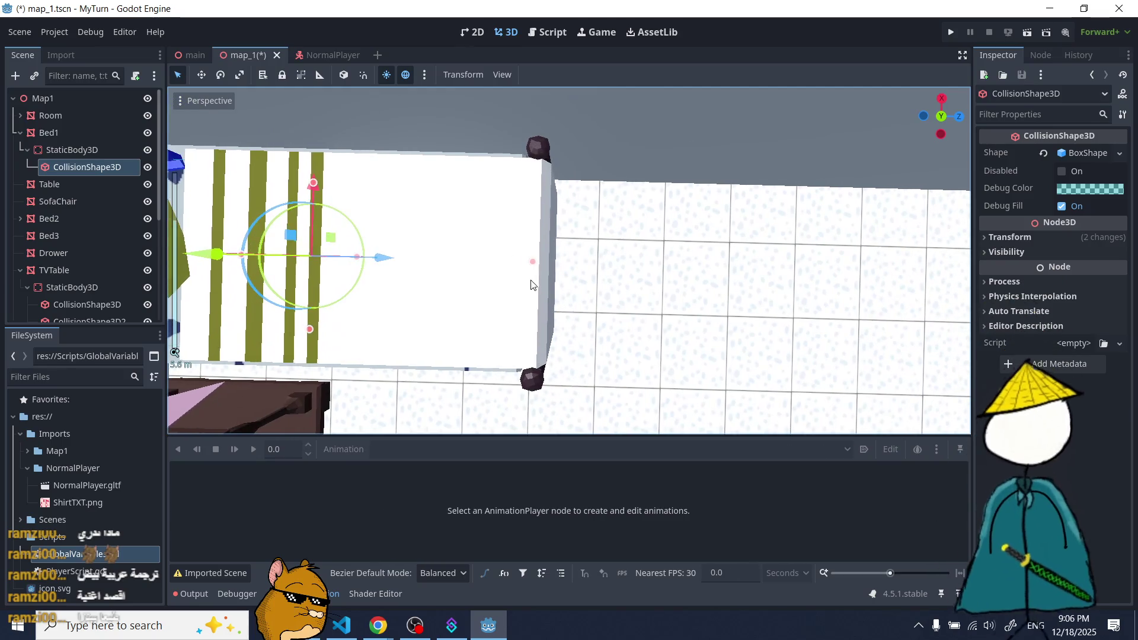
{"action": "left_click_drag", "start_coordinate": [554, 272], "coordinate": [464, 274]}
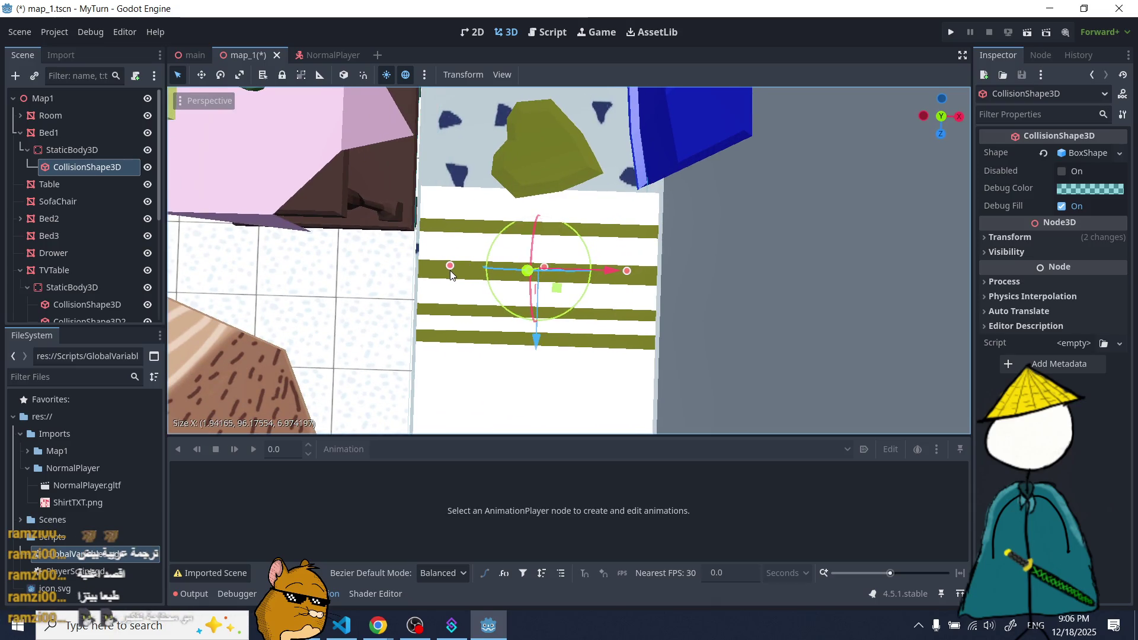
- Orbit around the bed, table and chair to check the fit, then collapse the Bed1 branch
{"action": "left_click_drag", "start_coordinate": [450, 274], "coordinate": [556, 209]}
{"action": "scroll", "scroll_direction": "down", "scroll_amount": 3}
{"action": "scroll", "scroll_direction": "down", "scroll_amount": 3}
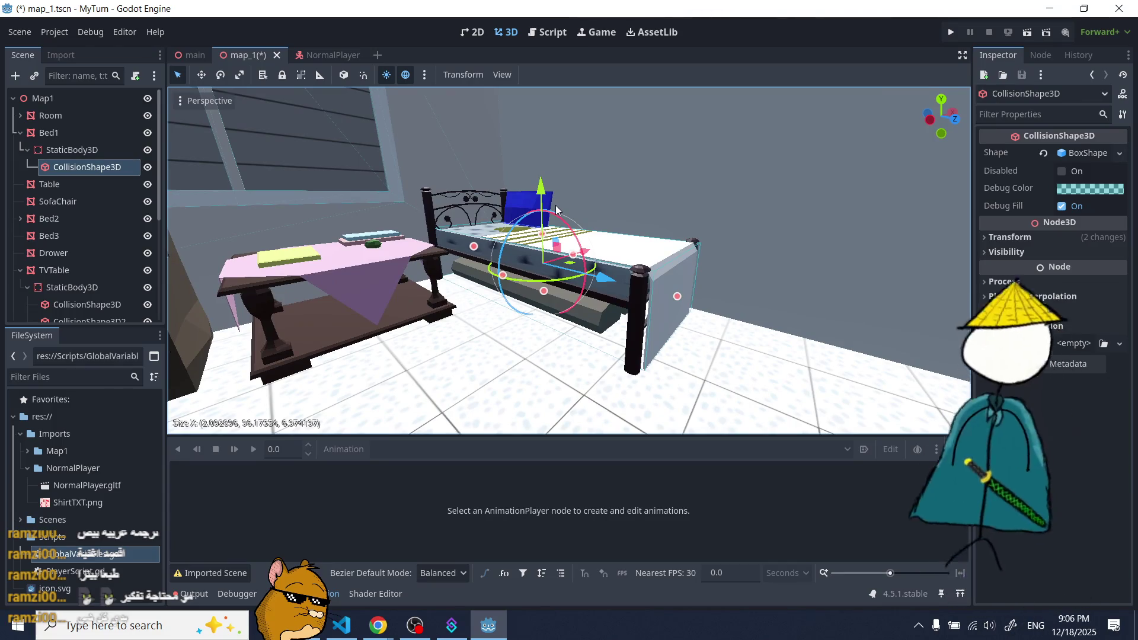
{"action": "scroll", "scroll_direction": "up", "scroll_amount": 3}
{"action": "scroll", "scroll_direction": "down", "scroll_amount": 3}
{"action": "left_click_drag", "start_coordinate": [529, 233], "coordinate": [420, 287]}
{"action": "scroll", "scroll_direction": "up", "scroll_amount": 3}
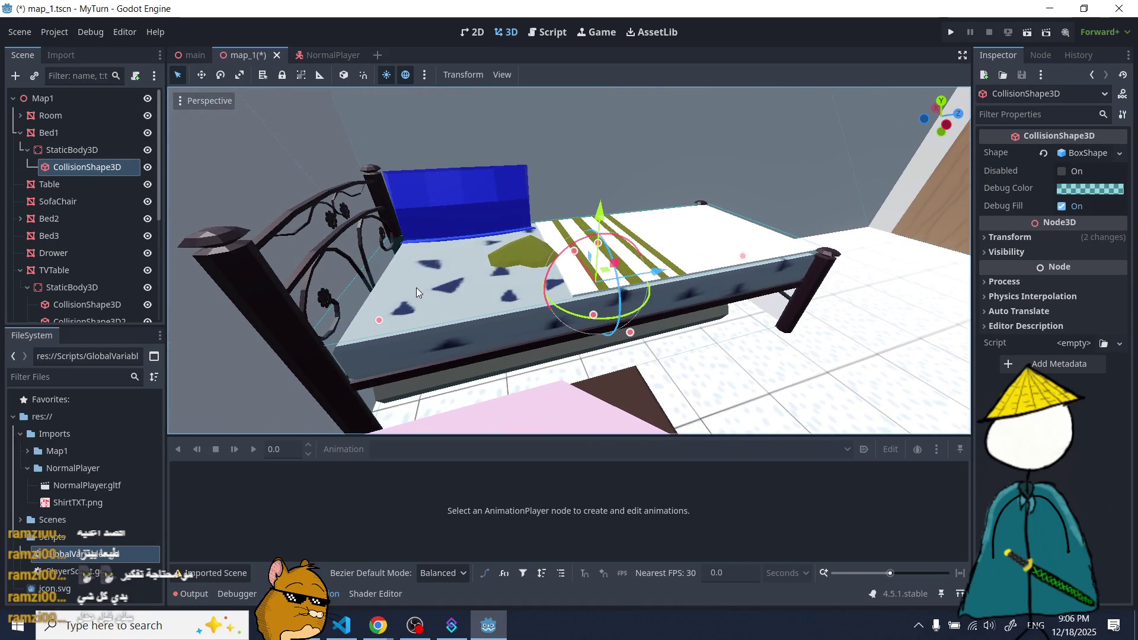
{"action": "left_click_drag", "start_coordinate": [510, 309], "coordinate": [422, 212]}
{"action": "scroll", "scroll_direction": "down", "scroll_amount": 3}
{"action": "left_click_drag", "start_coordinate": [716, 254], "coordinate": [345, 274]}
{"action": "scroll", "scroll_direction": "up", "scroll_amount": 3}
{"action": "scroll", "scroll_direction": "down", "scroll_amount": 3}
{"action": "left_click", "coordinate": [20, 134]}
- Add a StaticBody3D under Table with a CollisionShape3D child
{"action": "left_click", "coordinate": [68, 151]}
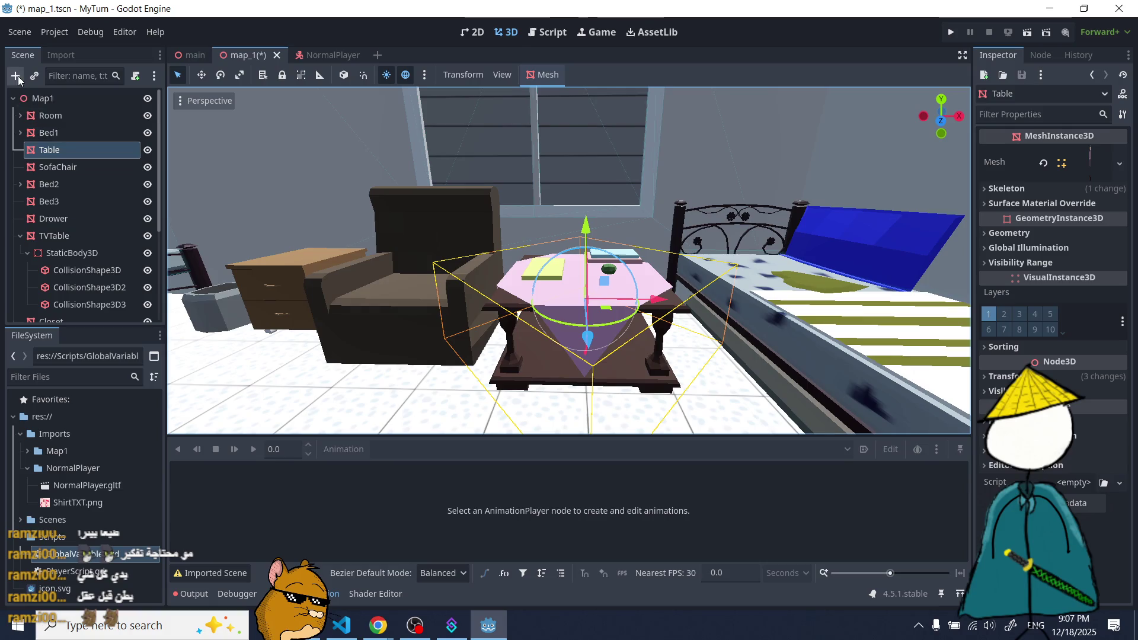
{"action": "left_click", "coordinate": [16, 76]}
{"action": "type", "text": "static"}
{"action": "key", "text": "Return"}
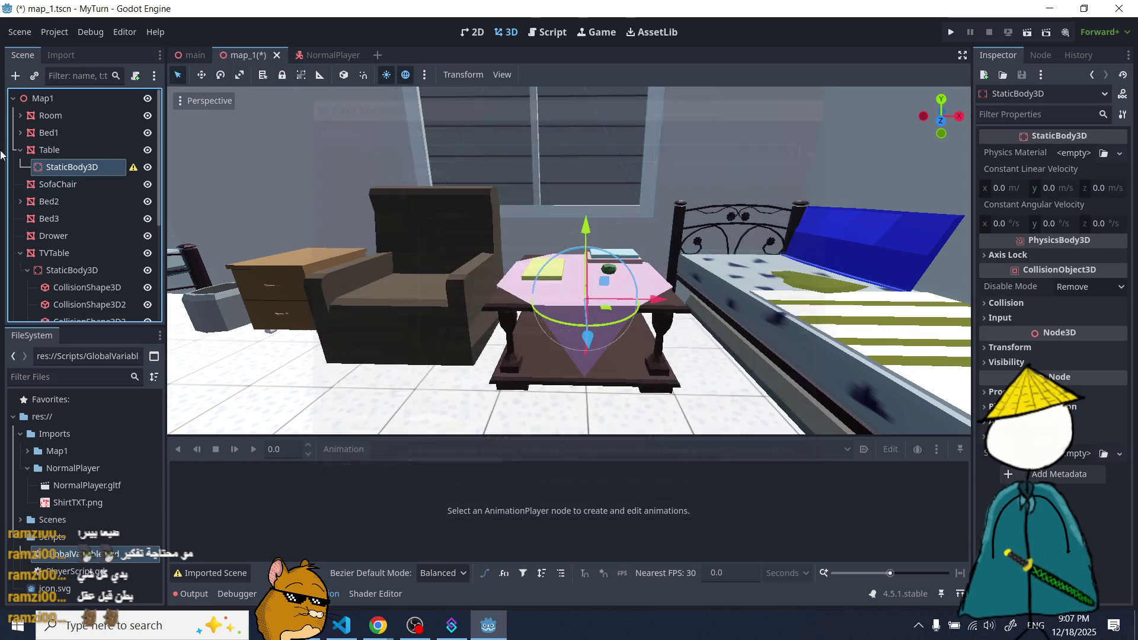
{"action": "left_click", "coordinate": [15, 76]}
{"action": "type", "text": "coll"}
{"action": "double_click", "coordinate": [486, 300]}
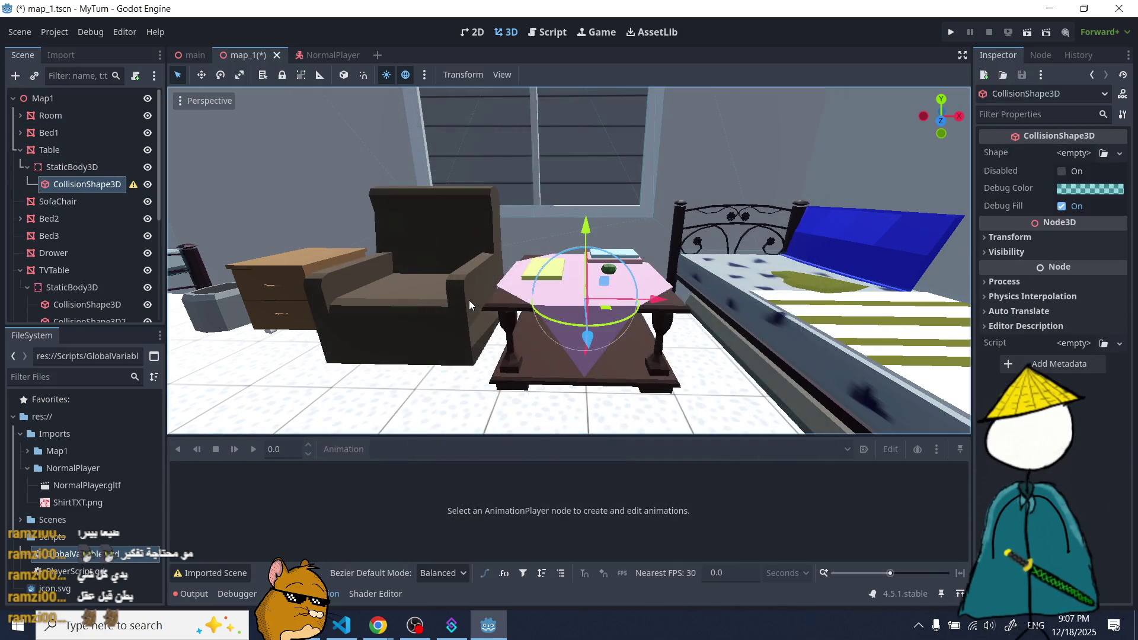
- Give the collision shape a New BoxShape3D stretched to about 1.0 × 36.76 × 1.0
{"action": "left_click", "coordinate": [1077, 154]}
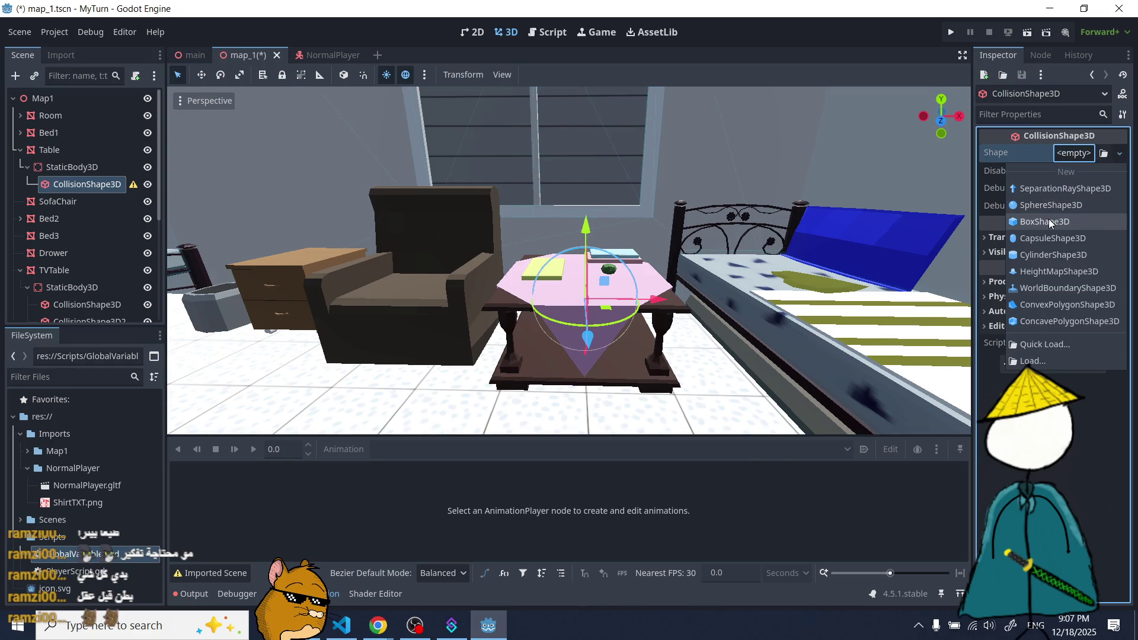
{"action": "left_click", "coordinate": [1049, 223]}
{"action": "scroll", "scroll_direction": "up", "scroll_amount": 3}
{"action": "scroll", "scroll_direction": "up", "scroll_amount": 3}
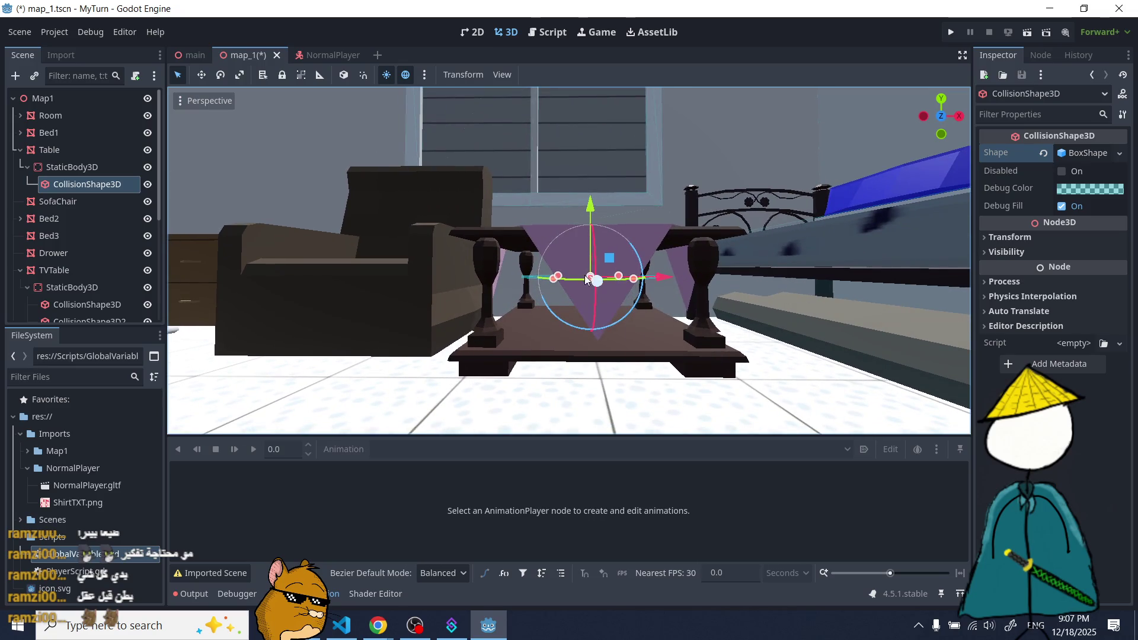
{"action": "left_click_drag", "start_coordinate": [590, 278], "coordinate": [589, 277]}
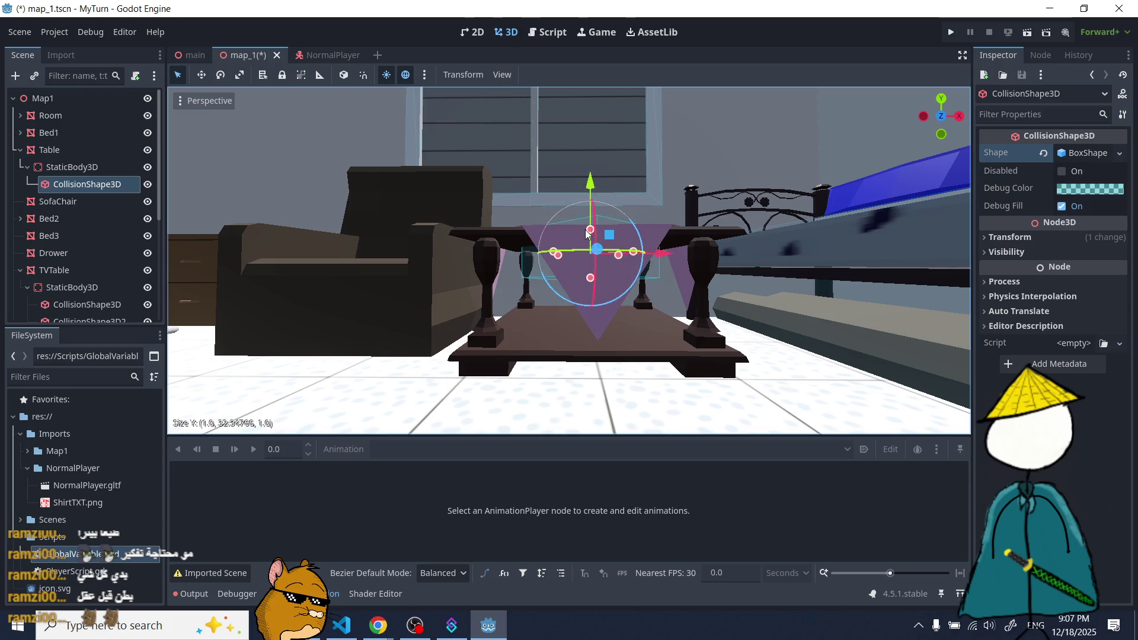
{"action": "left_click_drag", "start_coordinate": [587, 237], "coordinate": [605, 333]}
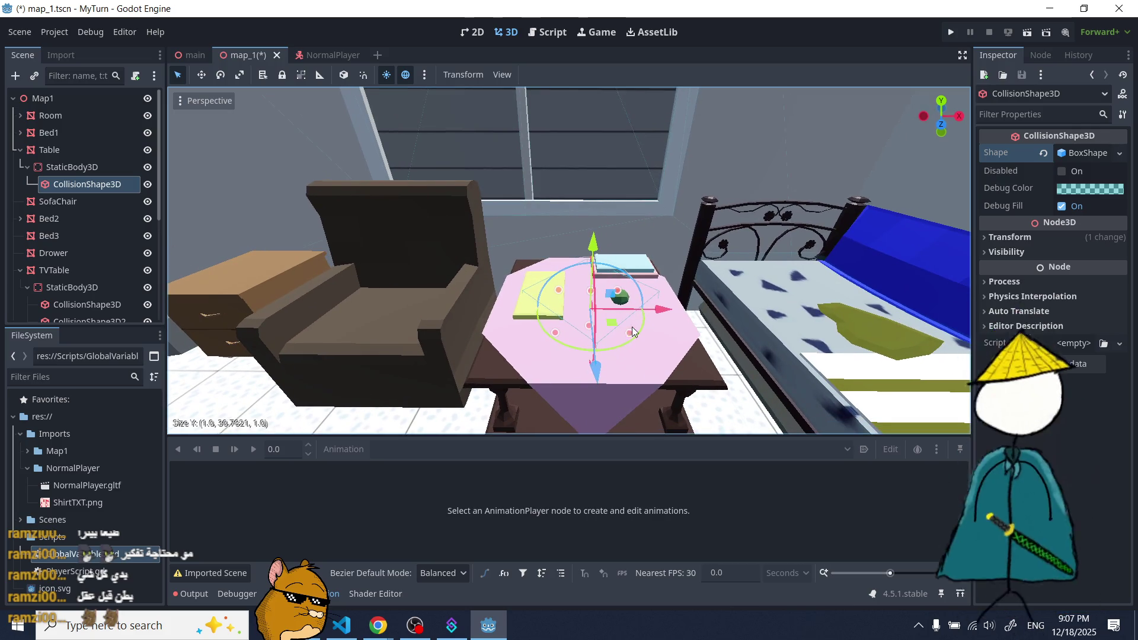
{"action": "left_click", "coordinate": [1047, 238]}
- Rotate the table's collision shape 45° on the Y axis
{"action": "left_click", "coordinate": [1052, 310]}
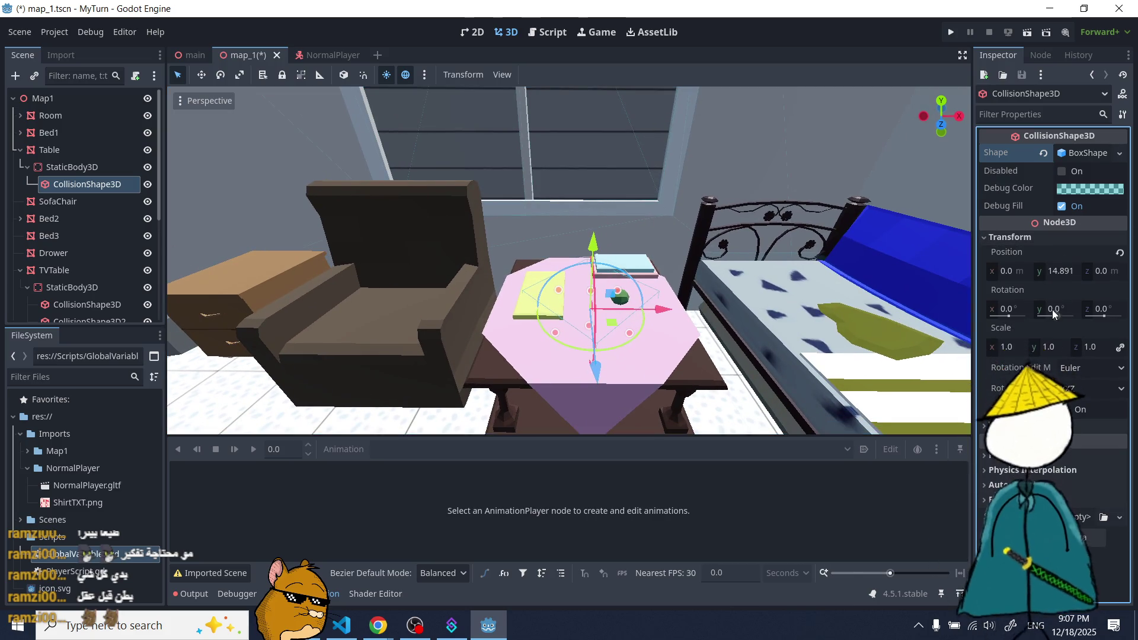
{"action": "type", "text": "45"}
{"action": "key", "text": "Return"}
- Fit the table's collision box along Z and X, then shorten it from the bottom
{"action": "left_click_drag", "start_coordinate": [670, 314], "coordinate": [590, 289]}
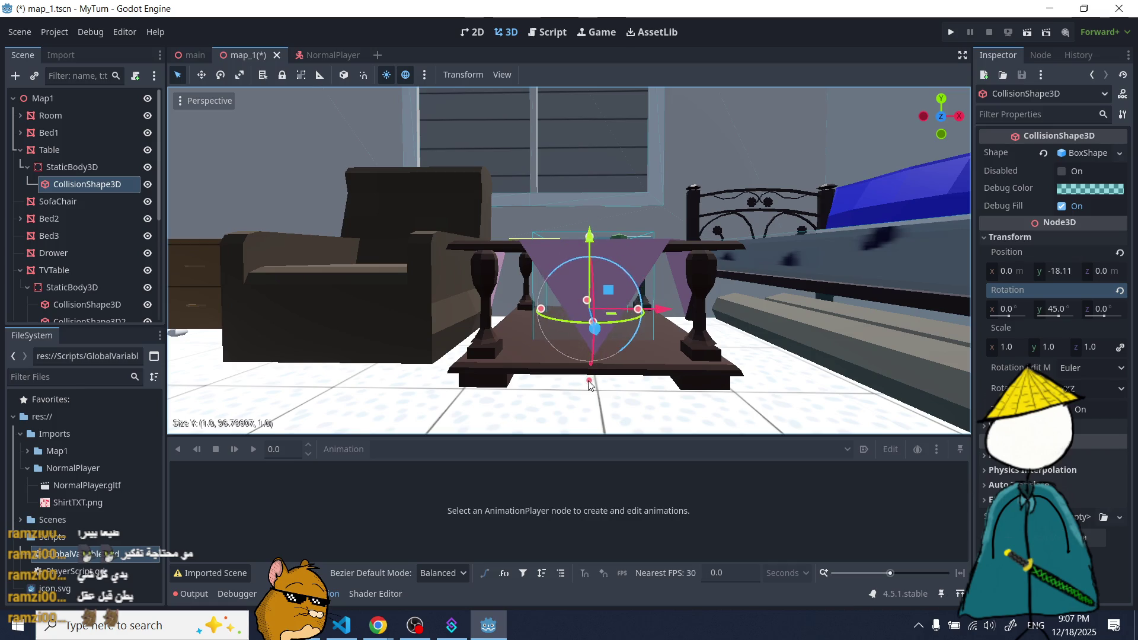
{"action": "left_click_drag", "start_coordinate": [539, 308], "coordinate": [627, 393]}
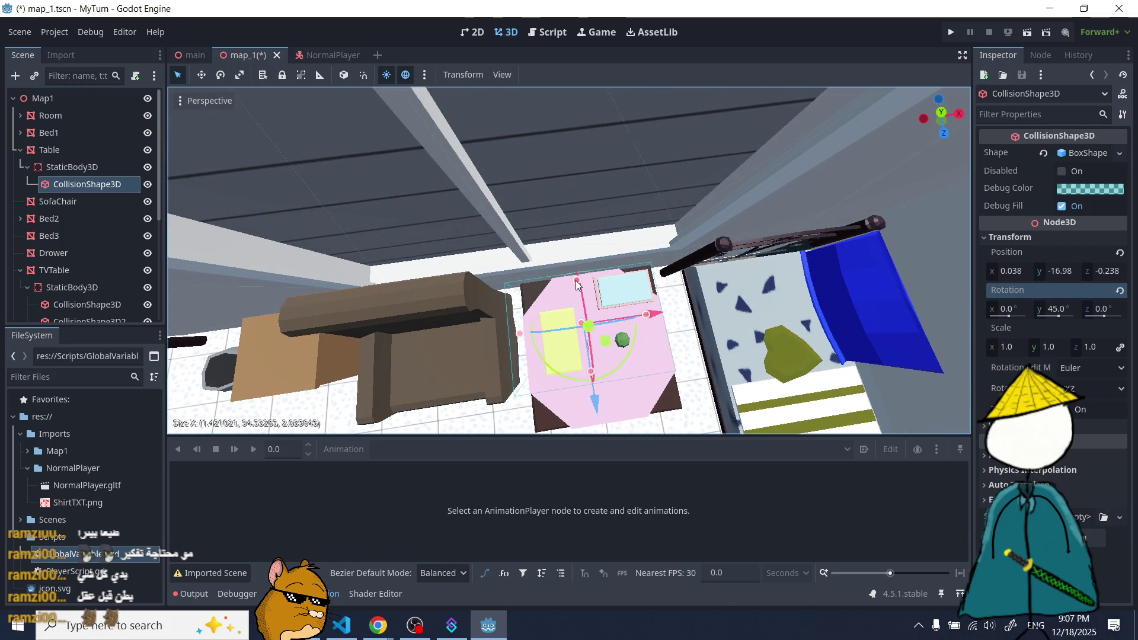
{"action": "left_click_drag", "start_coordinate": [576, 285], "coordinate": [576, 283]}
{"action": "left_click_drag", "start_coordinate": [595, 322], "coordinate": [573, 325]}
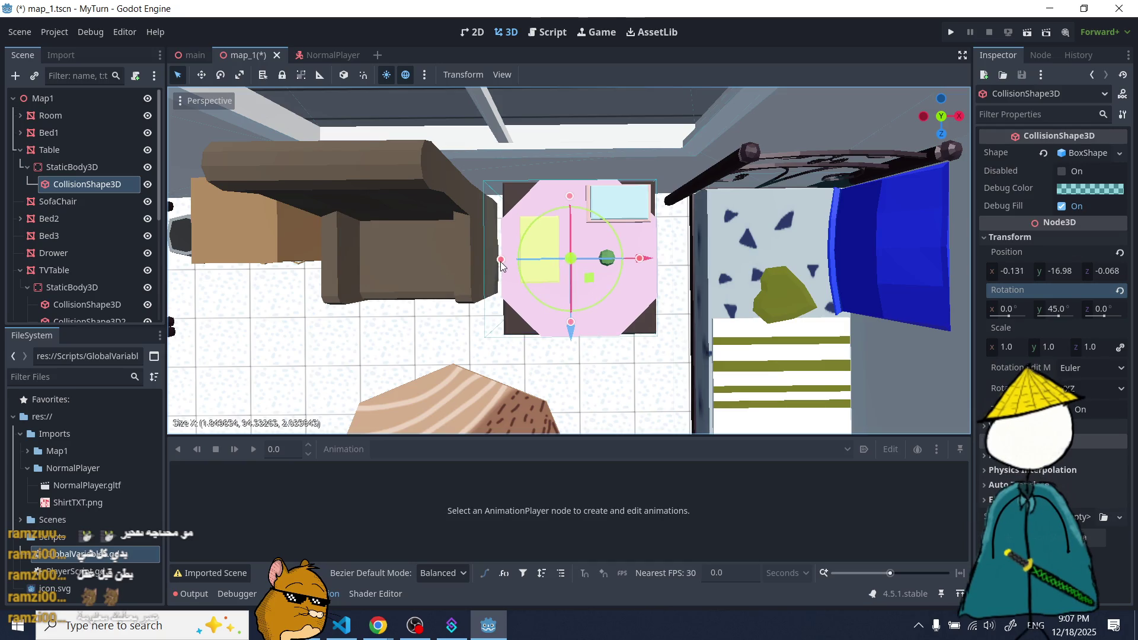
{"action": "left_click_drag", "start_coordinate": [515, 265], "coordinate": [517, 252]}
{"action": "left_click_drag", "start_coordinate": [574, 301], "coordinate": [582, 266]}
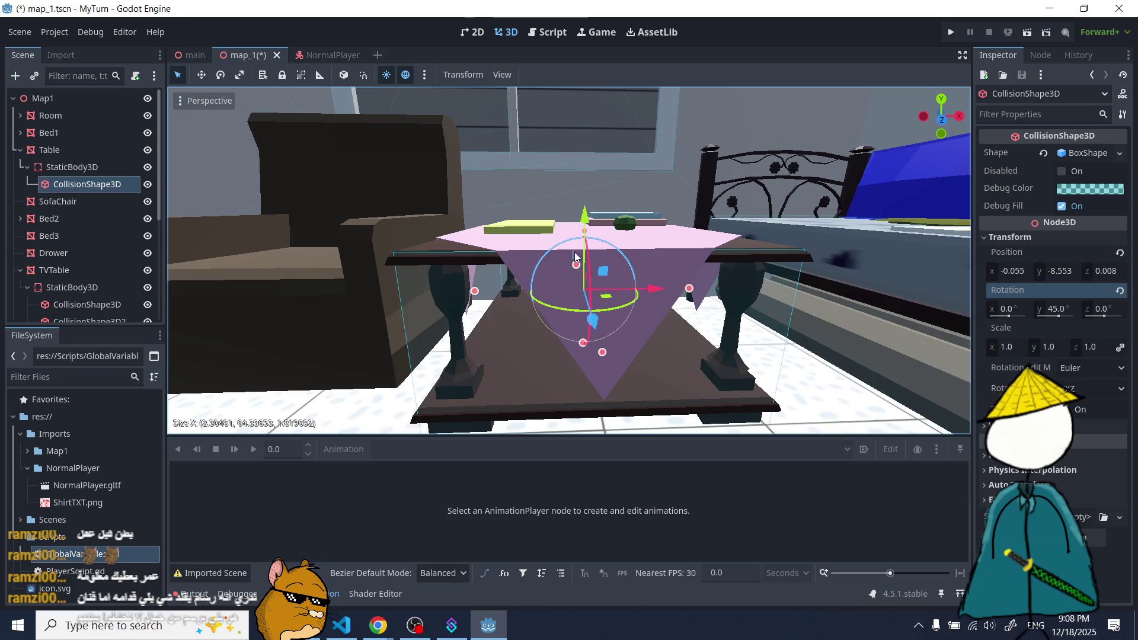
- Reselect the table's CollisionShape3D and lower the box top to about Position Y -8.0
{"action": "left_click", "coordinate": [578, 257]}
{"action": "left_click", "coordinate": [493, 262]}
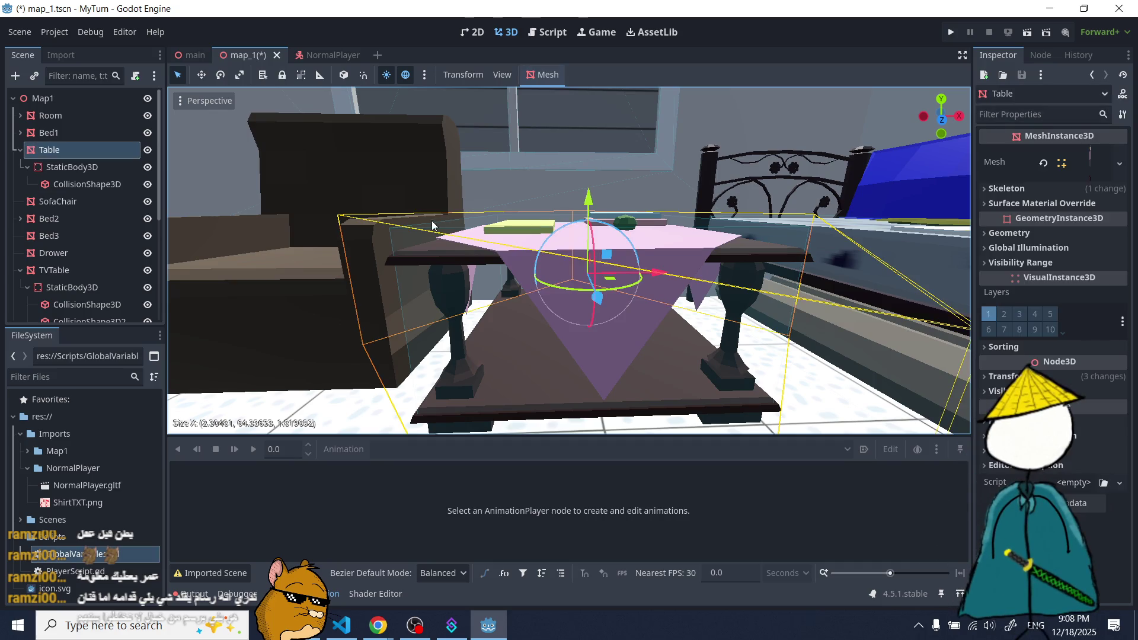
{"action": "left_click", "coordinate": [410, 224]}
{"action": "left_click", "coordinate": [474, 223]}
{"action": "left_click", "coordinate": [549, 221]}
{"action": "left_click_drag", "start_coordinate": [589, 224], "coordinate": [589, 230]}
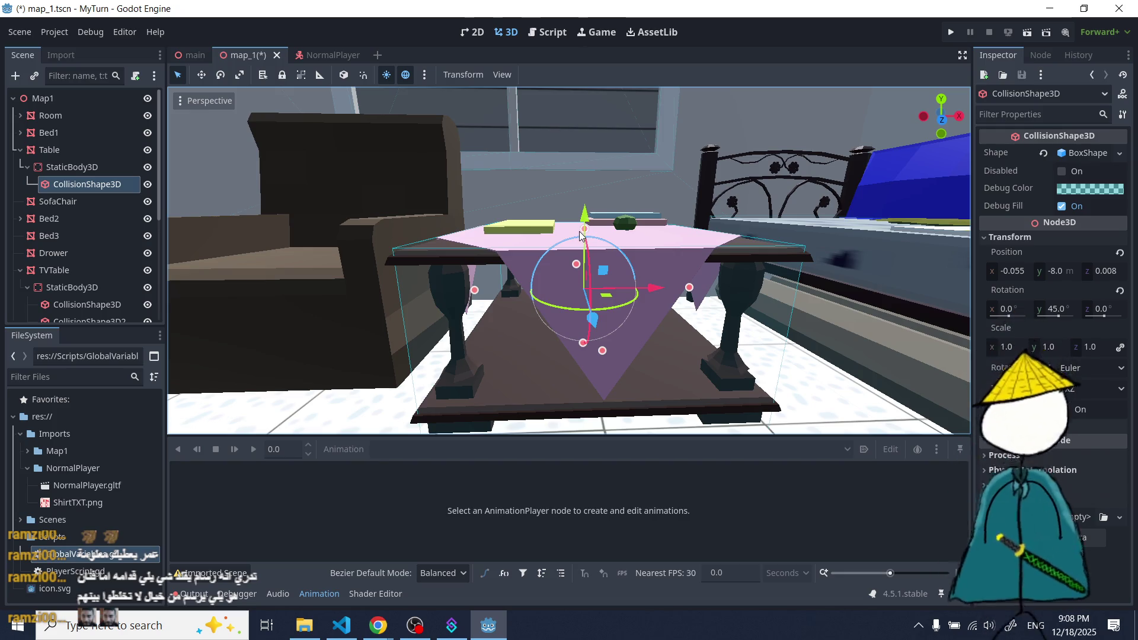
{"action": "left_click_drag", "start_coordinate": [580, 236], "coordinate": [573, 262]}
{"action": "scroll", "scroll_direction": "down", "scroll_amount": 3}
{"action": "scroll", "scroll_direction": "down", "scroll_amount": 3}
{"action": "scroll", "scroll_direction": "up", "scroll_amount": 3}
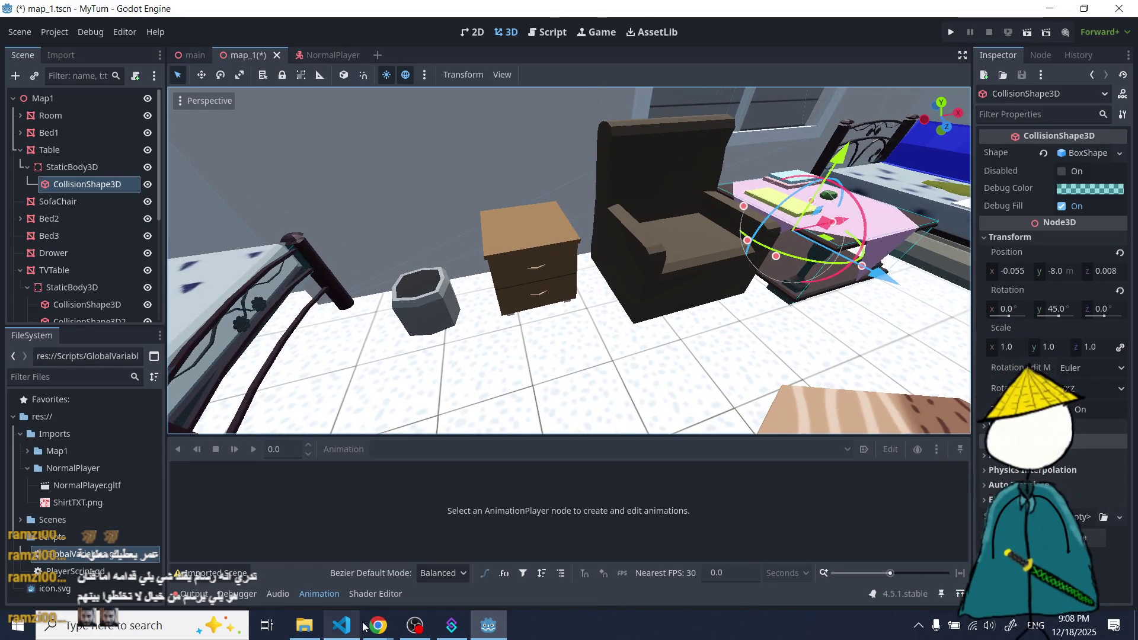
- Switch to Chrome's YouTube tab showing the acapella video
{"action": "left_click", "coordinate": [341, 622]}
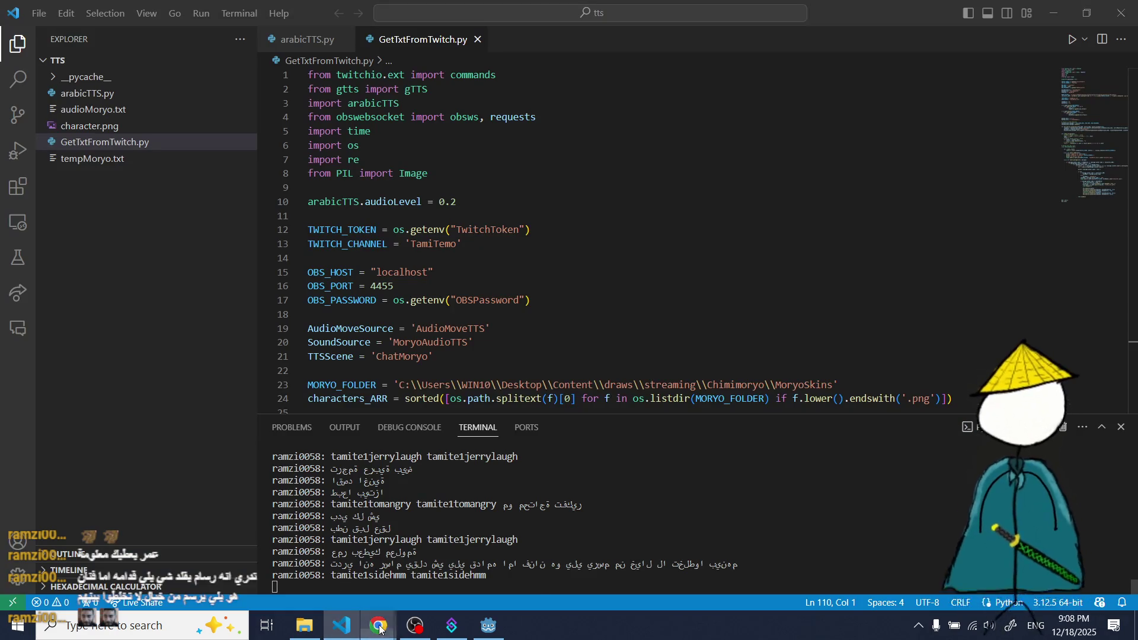
{"action": "left_click", "coordinate": [387, 559]}
{"action": "key", "text": "ctrl+Tab"}
{"action": "mouse_move", "coordinate": [378, 625]}
{"action": "left_click", "coordinate": [279, 557]}
{"action": "key", "text": "ctrl+Tab"}
{"action": "key", "text": "ctrl+Tab"}
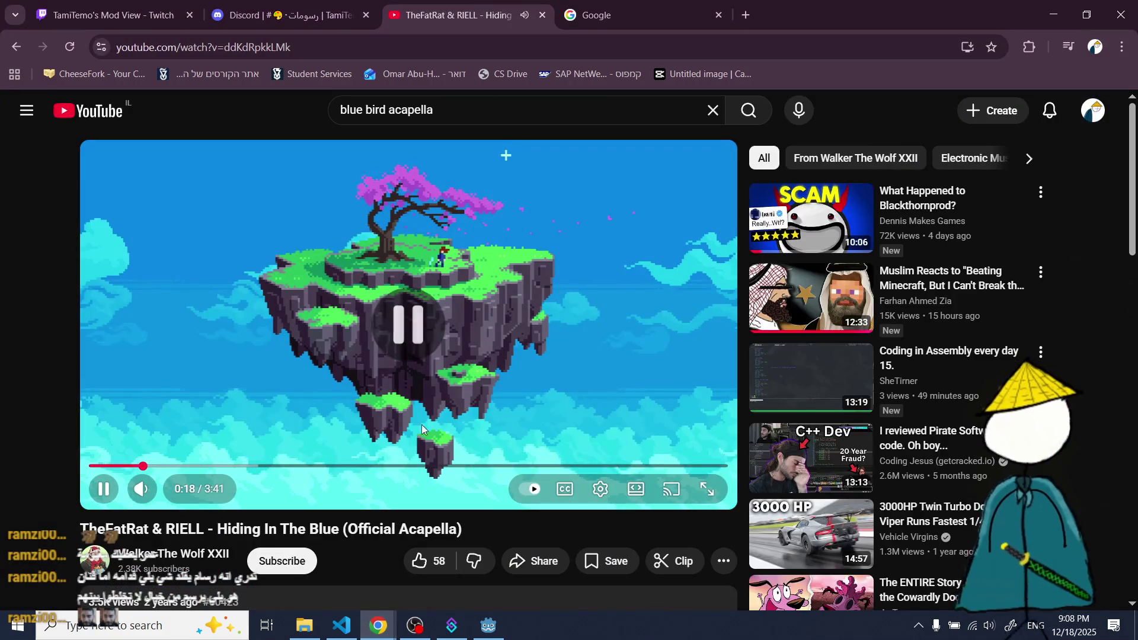
- Go back several pages and start a recommended Arabic recitation video from the sidebar
{"action": "left_click", "coordinate": [2, 49]}
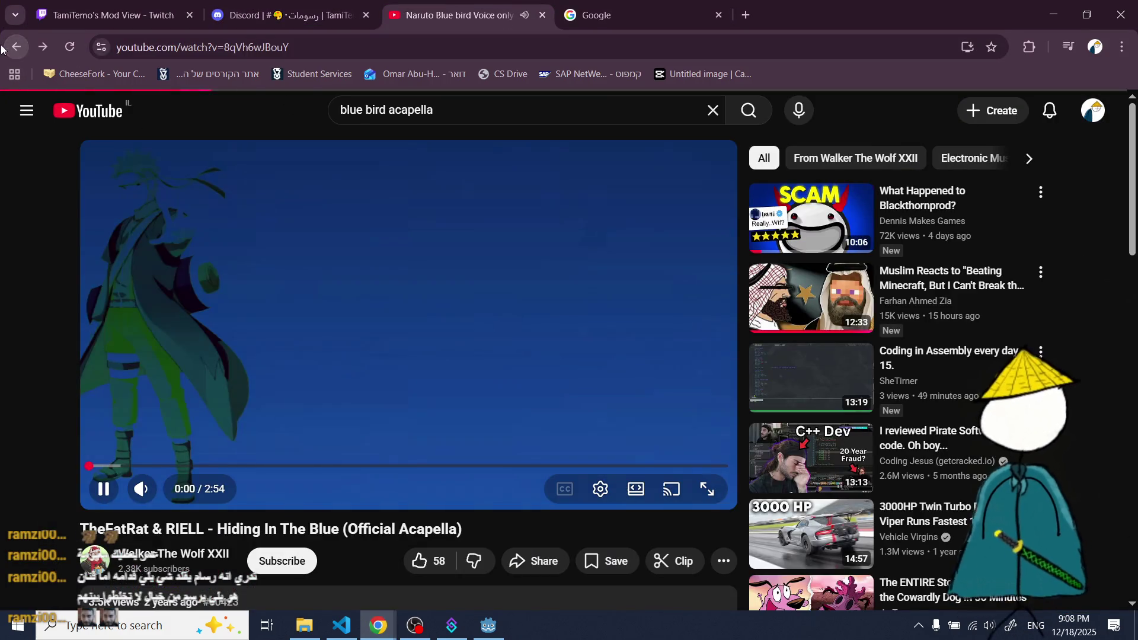
{"action": "left_click", "coordinate": [1, 49]}
{"action": "left_click", "coordinate": [2, 48]}
{"action": "left_click", "coordinate": [2, 48]}
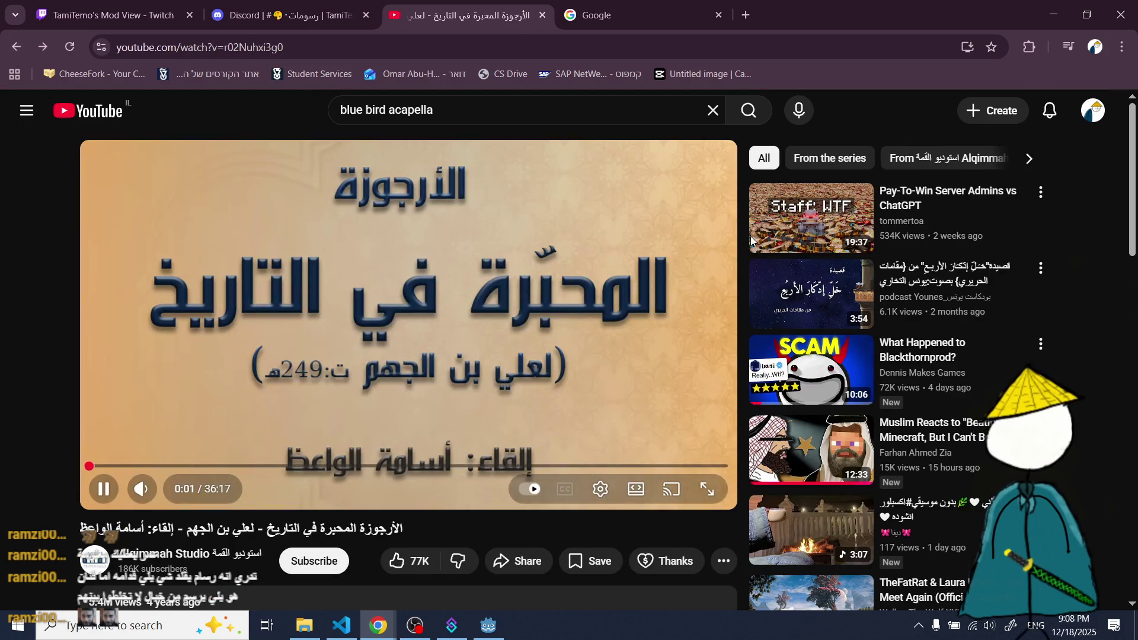
{"action": "scroll", "scroll_direction": "down", "scroll_amount": 3}
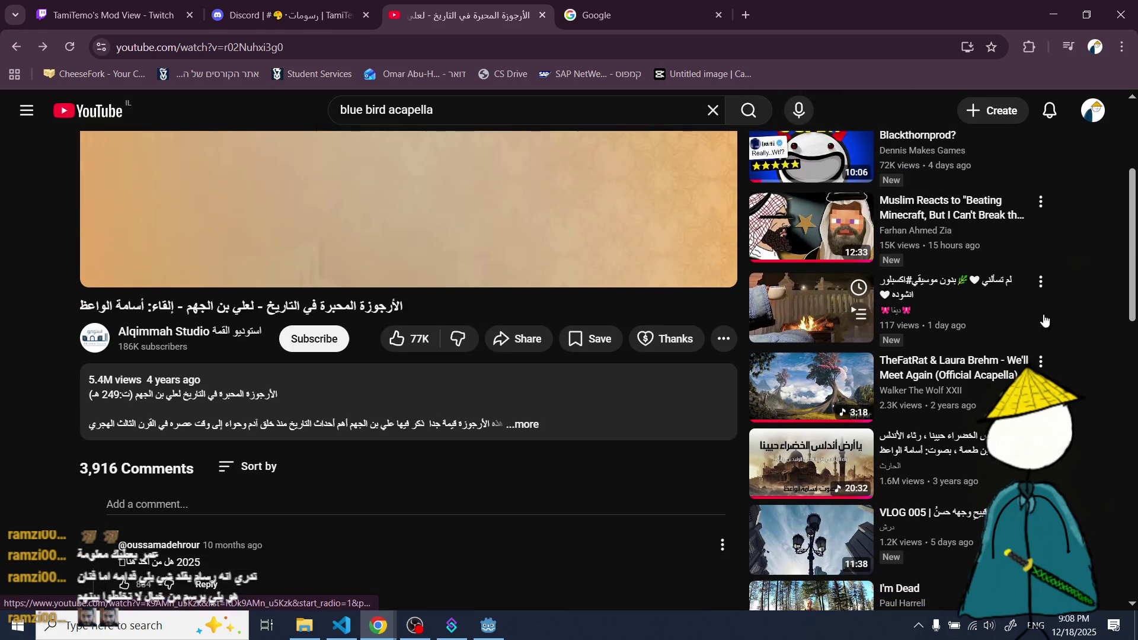
{"action": "left_click", "coordinate": [750, 487]}
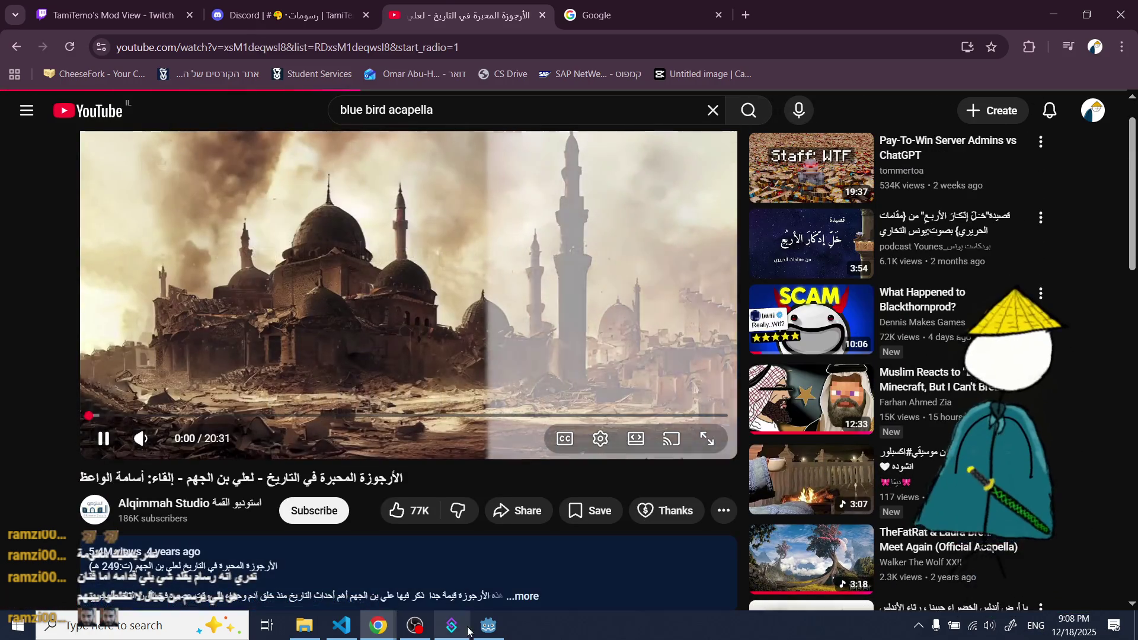
{"action": "left_click", "coordinate": [489, 626]}
- Orbit around the armchair and select the SofaChair
{"action": "left_click_drag", "start_coordinate": [586, 357], "coordinate": [482, 350]}
{"action": "scroll", "scroll_direction": "down", "scroll_amount": 3}
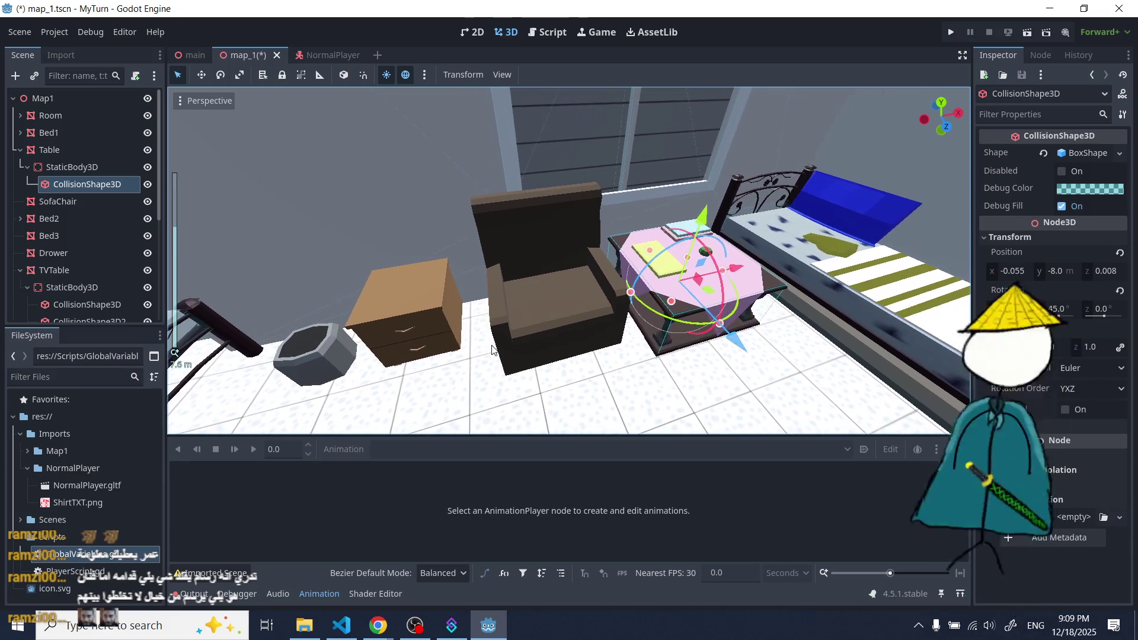
{"action": "left_click_drag", "start_coordinate": [488, 346], "coordinate": [456, 323]}
{"action": "left_click", "coordinate": [546, 322]}
{"action": "scroll", "scroll_direction": "up", "scroll_amount": 3}
- Undo a stray CollisionShape3D, then search 'stat' and add a StaticBody3D under the SofaChair
{"action": "left_click", "coordinate": [14, 77]}
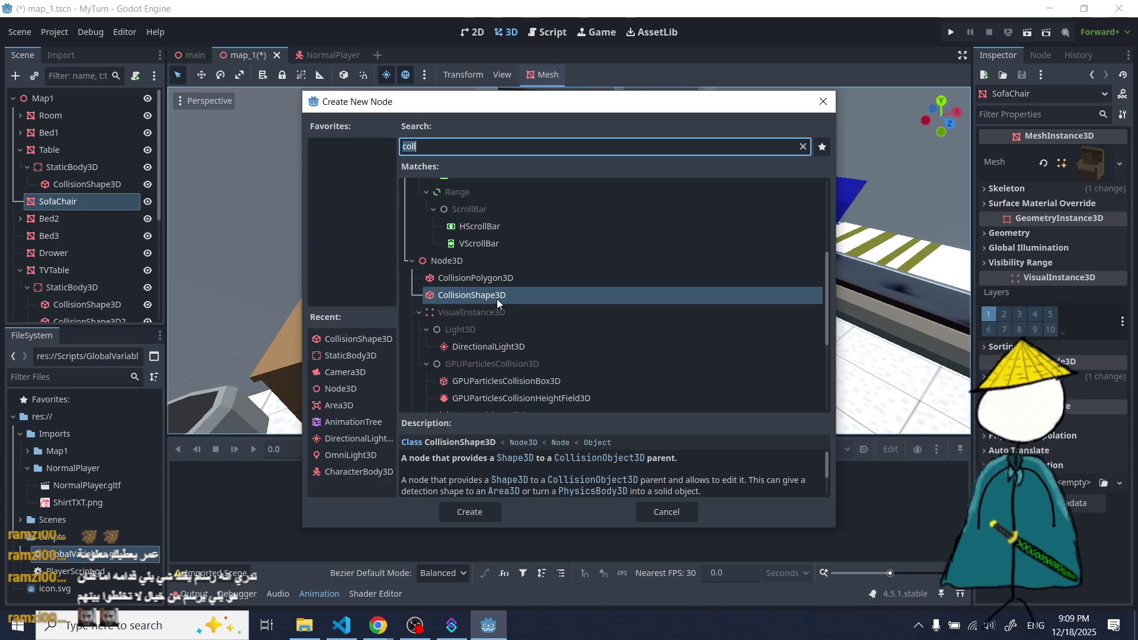
{"action": "double_click", "coordinate": [497, 299]}
{"action": "key", "text": "ctrl+z"}
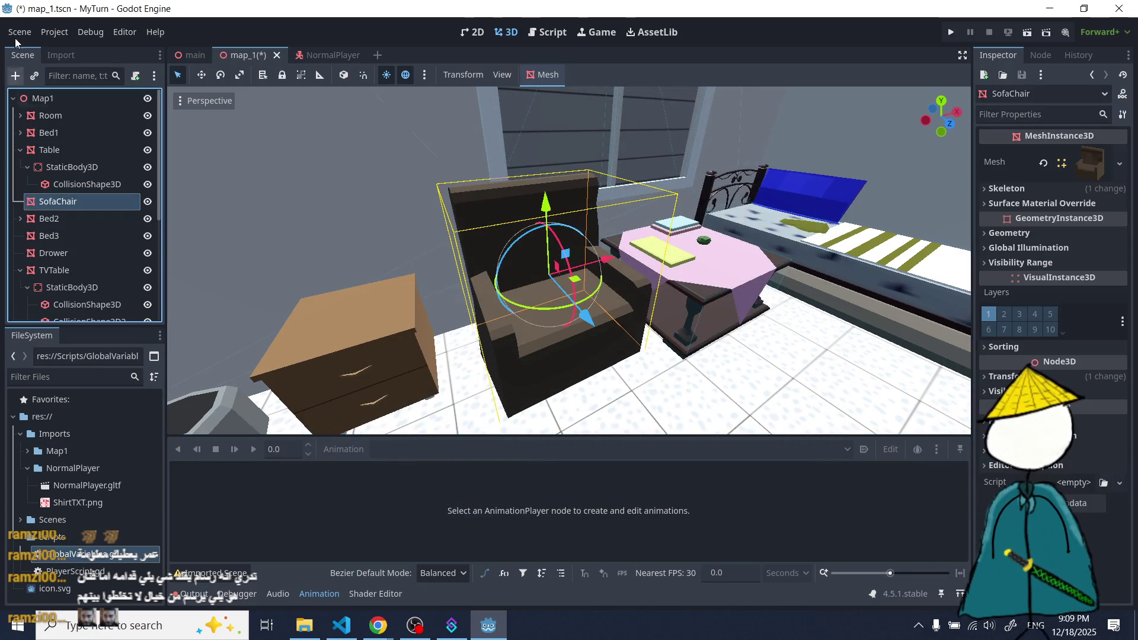
{"action": "left_click", "coordinate": [14, 77]}
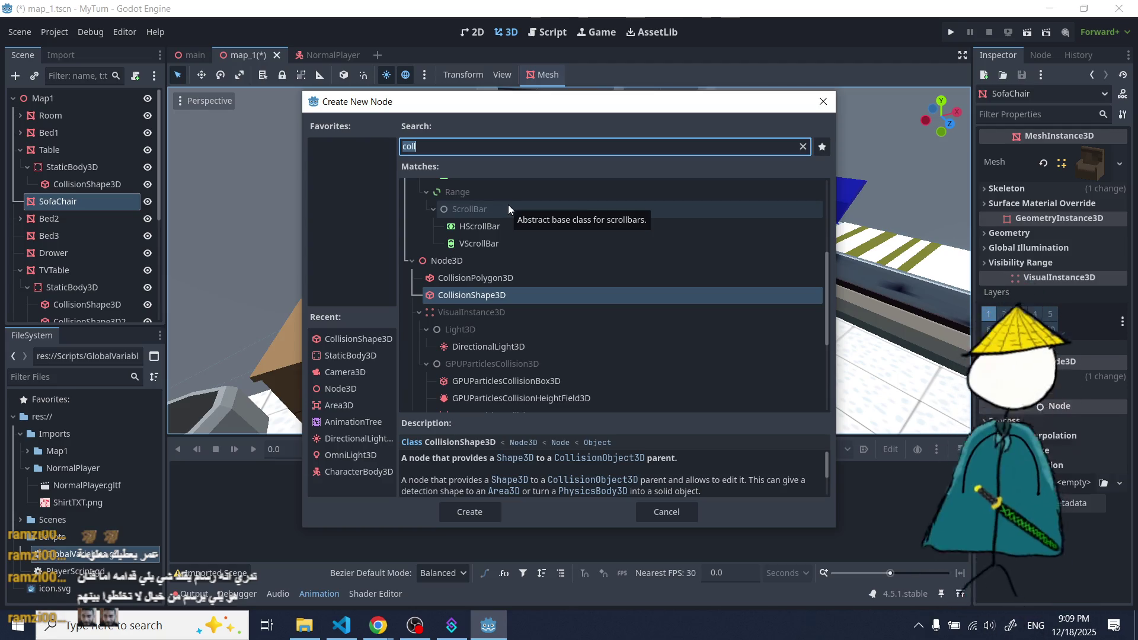
{"action": "type", "text": "stat"}
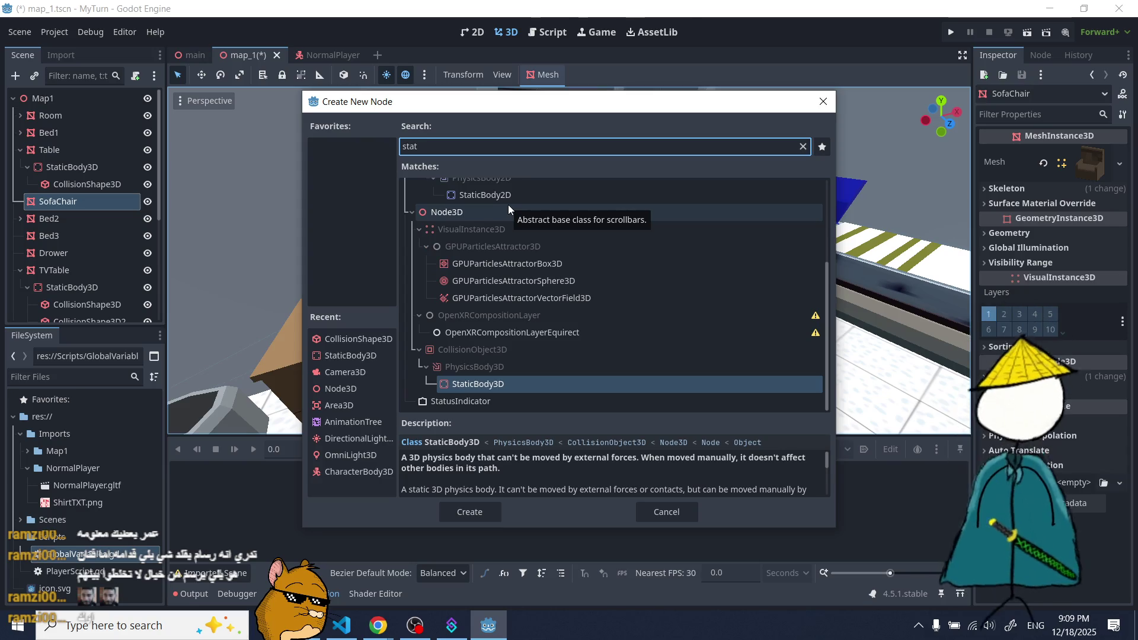
{"action": "double_click", "coordinate": [500, 386]}
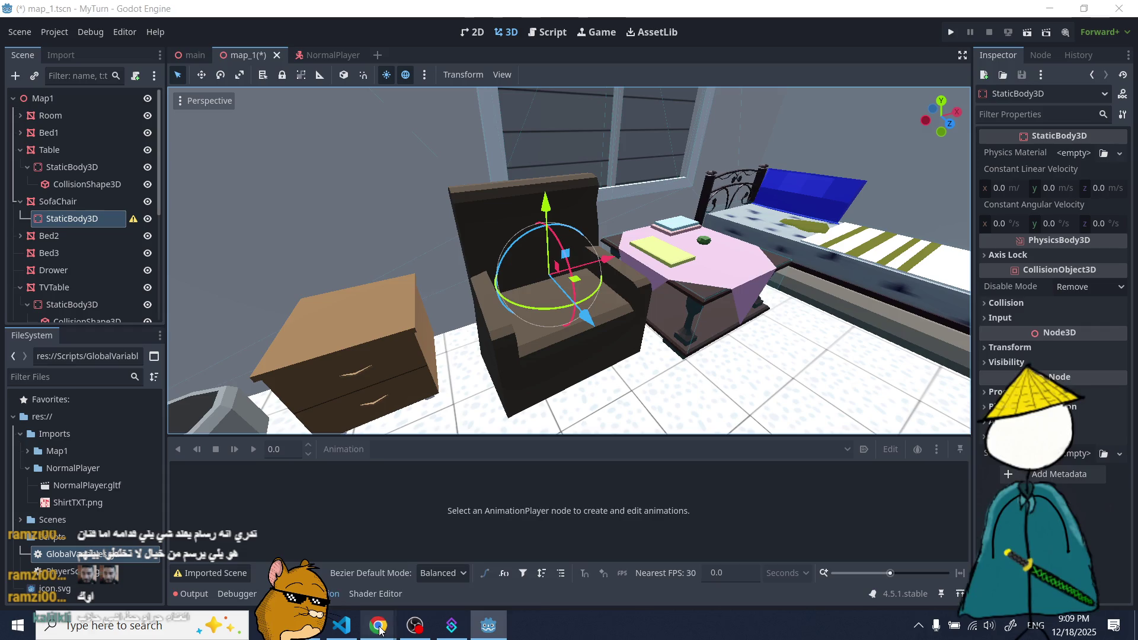
{"action": "mouse_move", "coordinate": [379, 630]}
{"action": "left_click", "coordinate": [308, 551]}
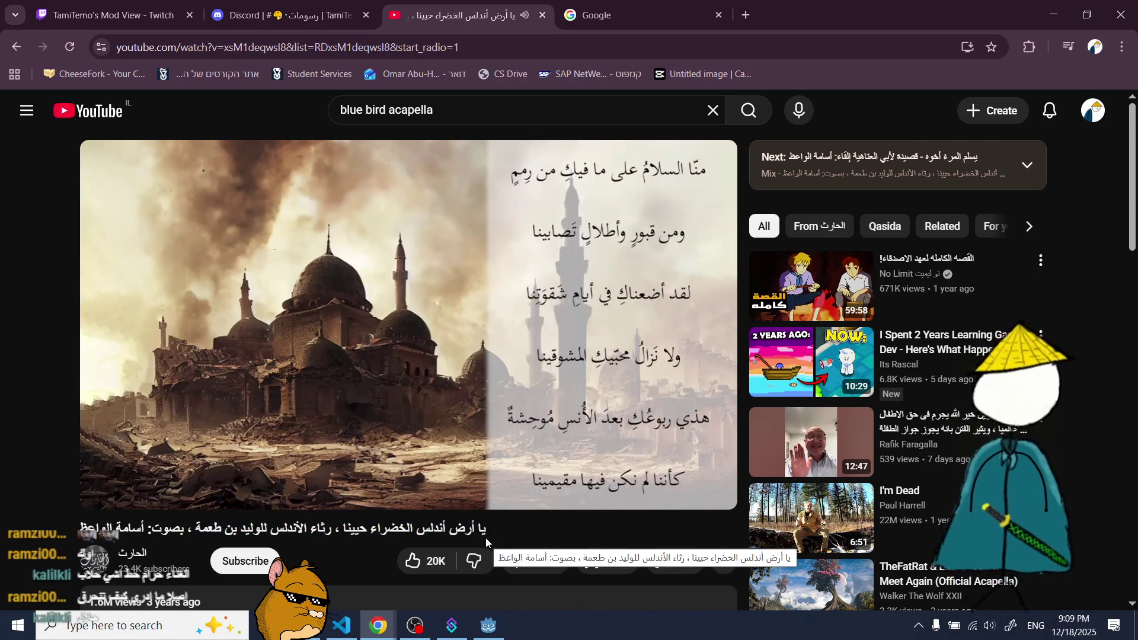
{"action": "left_click_drag", "start_coordinate": [489, 533], "coordinate": [86, 529]}
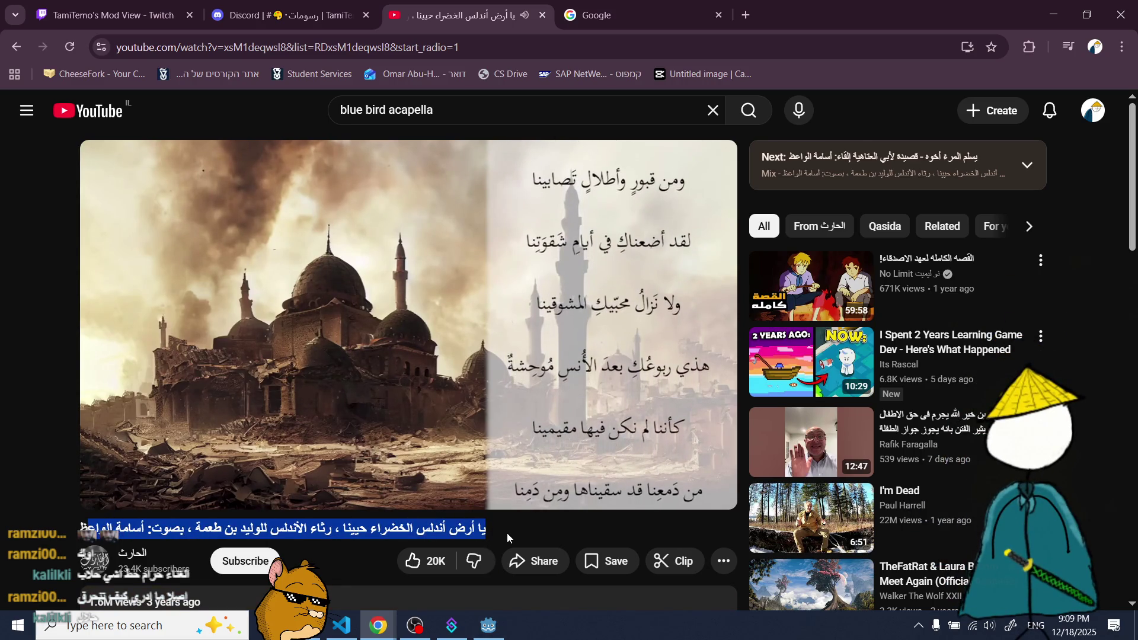
{"action": "left_click", "coordinate": [508, 533]}
{"action": "left_click", "coordinate": [489, 627]}
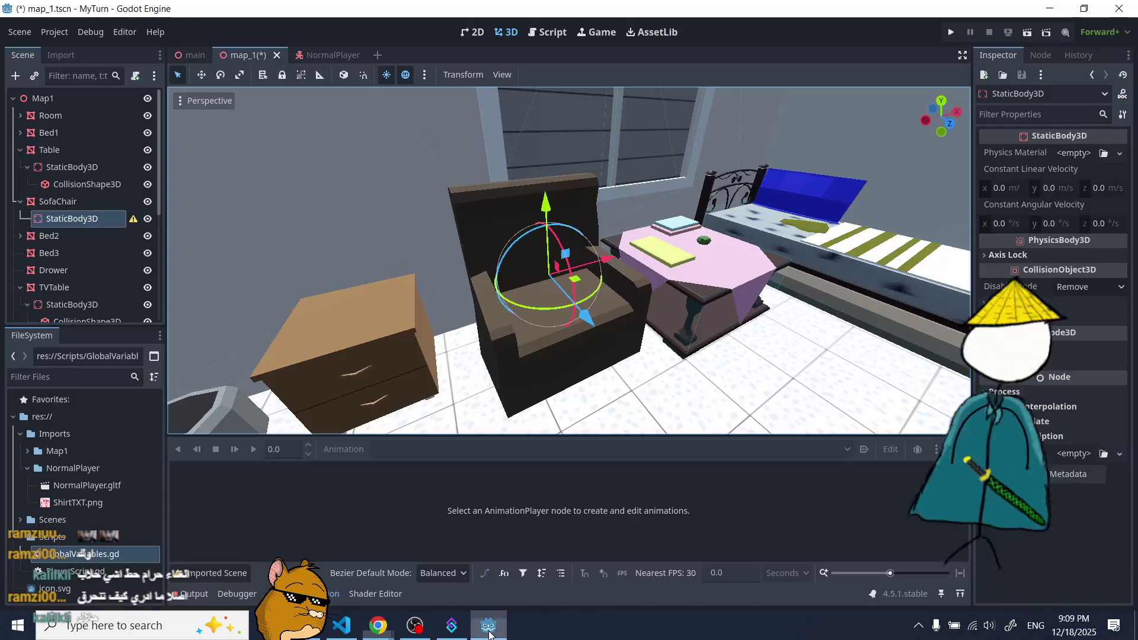
- Orbit the camera to face the sofa chair from the front
{"action": "scroll", "scroll_direction": "up", "scroll_amount": 3}
{"action": "scroll", "scroll_direction": "down", "scroll_amount": 3}
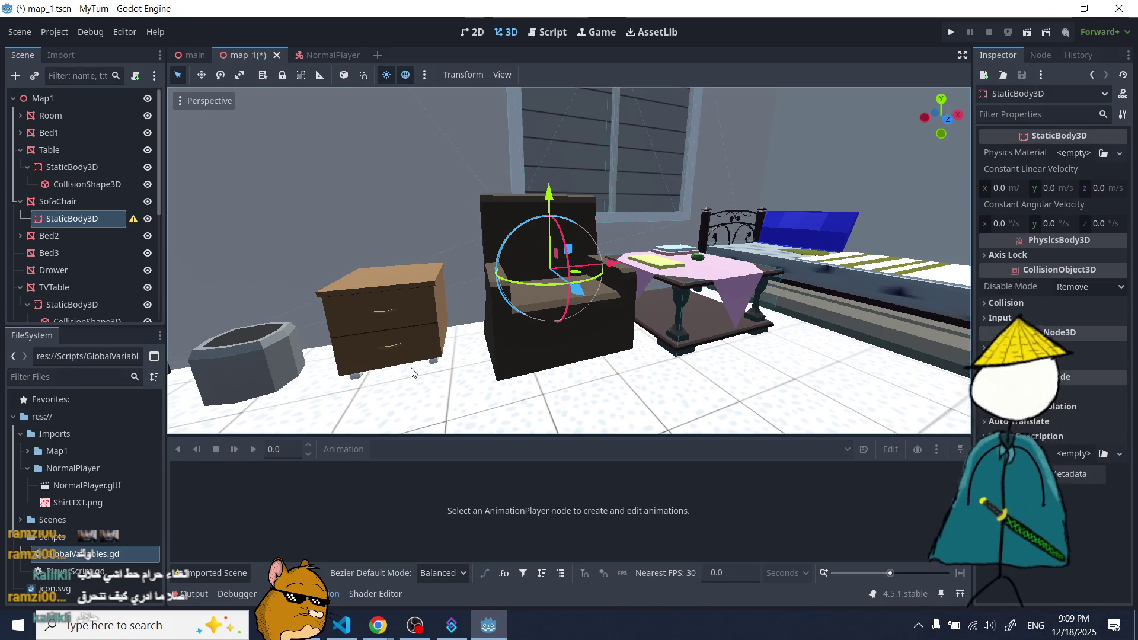
{"action": "left_click_drag", "start_coordinate": [396, 377], "coordinate": [259, 296]}
{"action": "scroll", "scroll_direction": "down", "scroll_amount": 3}
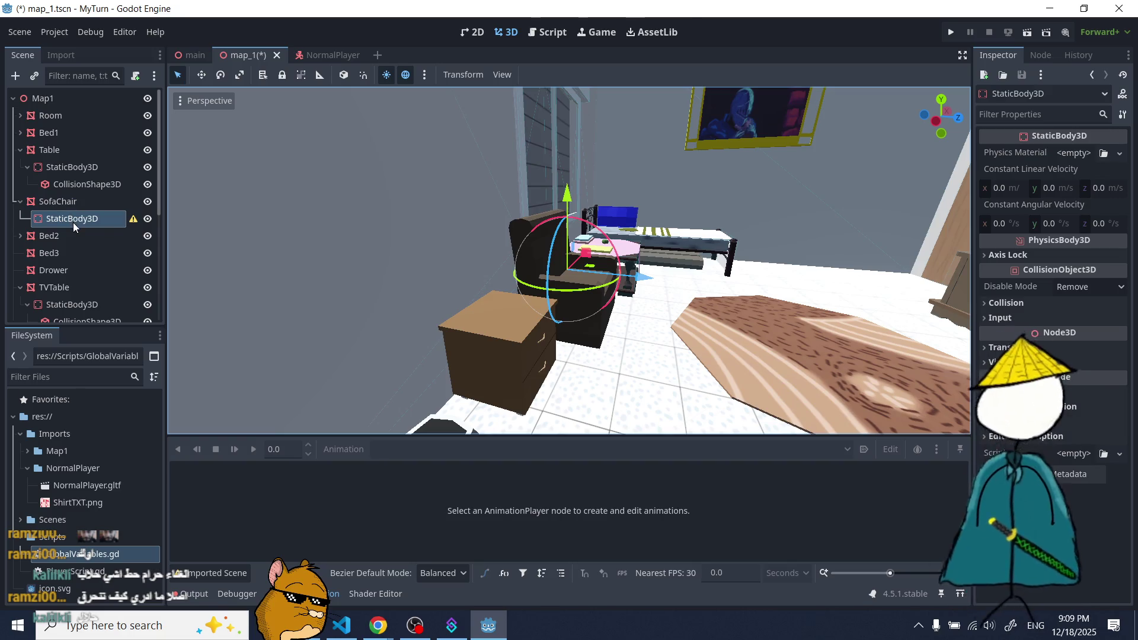
{"action": "left_click_drag", "start_coordinate": [529, 271], "coordinate": [382, 272]}
{"action": "scroll", "scroll_direction": "up", "scroll_amount": 3}
{"action": "scroll", "scroll_direction": "down", "scroll_amount": 3}
- Delete an extra StaticBody3D accidentally nested under the chair's body
{"action": "left_click", "coordinate": [16, 76]}
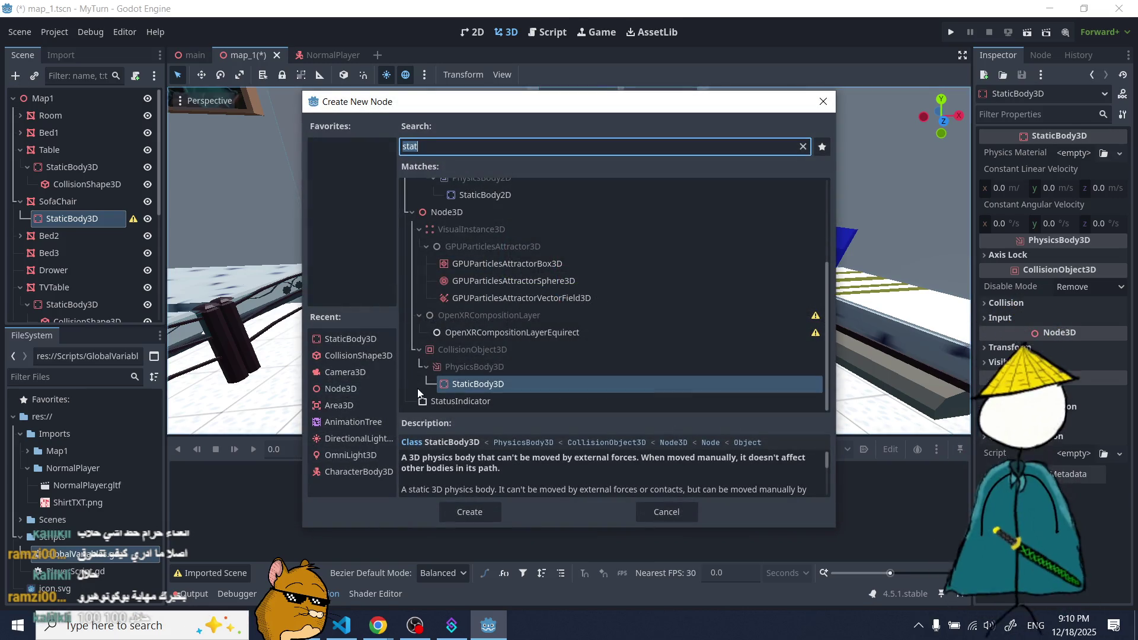
{"action": "double_click", "coordinate": [487, 382]}
{"action": "scroll", "scroll_direction": "up", "scroll_amount": 3}
{"action": "key", "text": "Delete"}
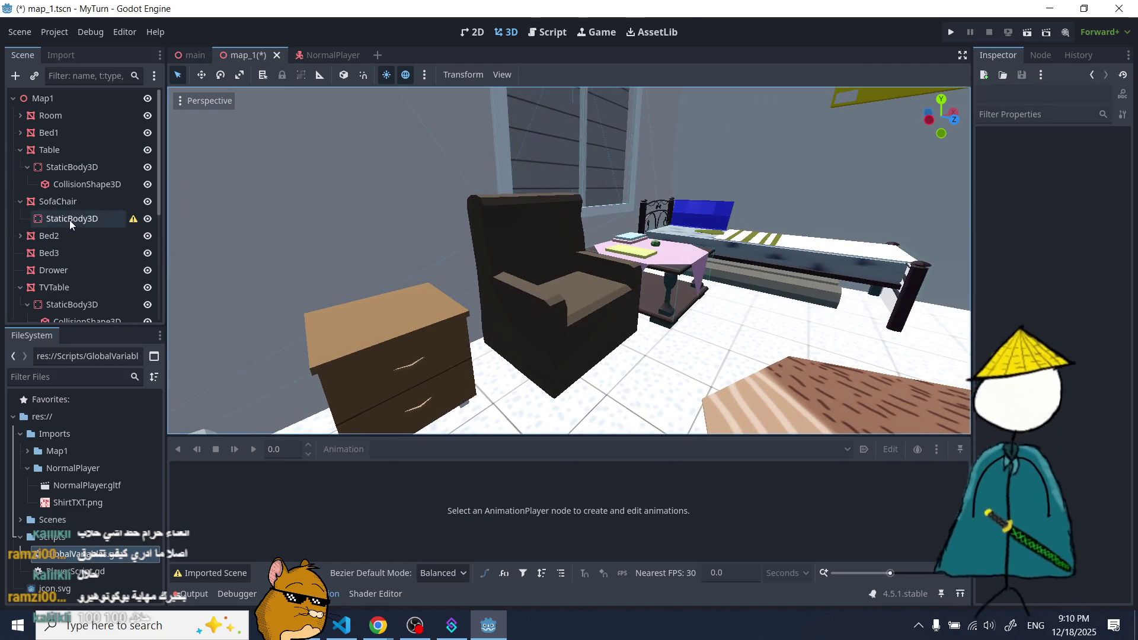
- Search 'coll' and add a CollisionShape3D under the chair's StaticBody3D
{"action": "left_click", "coordinate": [15, 75]}
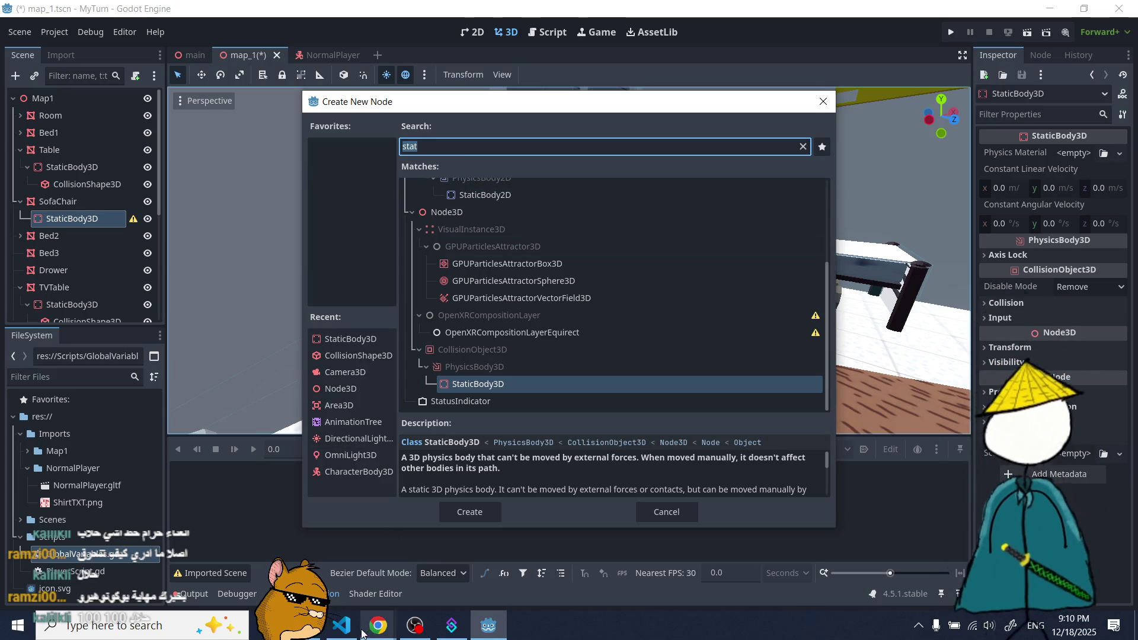
{"action": "mouse_move", "coordinate": [378, 626]}
{"action": "left_click", "coordinate": [296, 569]}
{"action": "left_click_drag", "start_coordinate": [485, 528], "coordinate": [151, 528]}
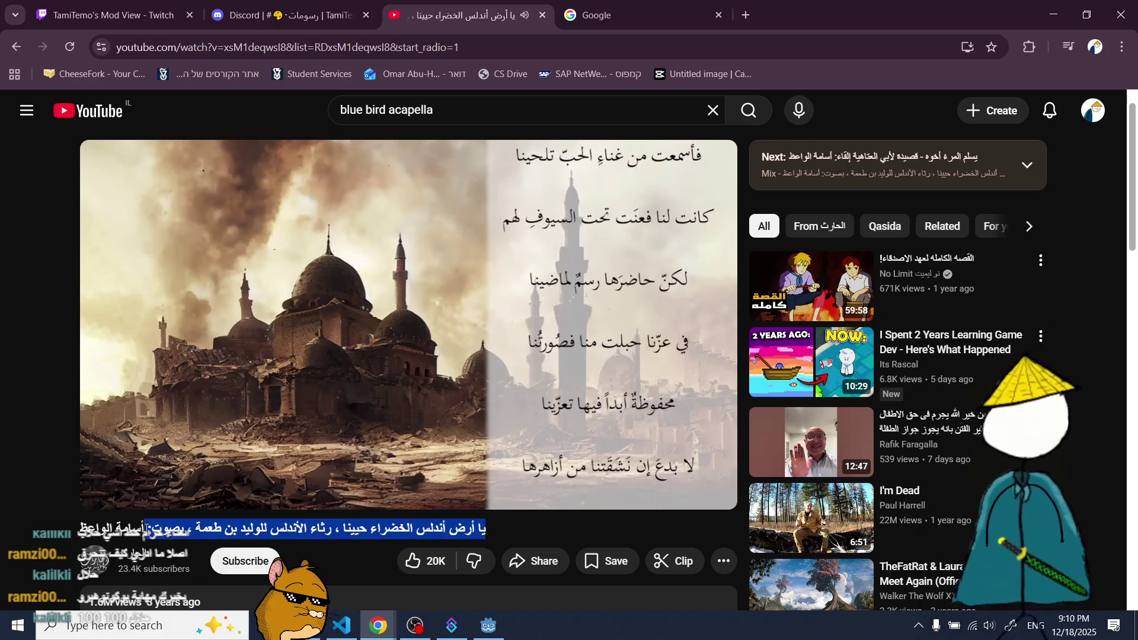
{"action": "scroll", "scroll_direction": "down", "scroll_amount": 3}
{"action": "scroll", "scroll_direction": "up", "scroll_amount": 3}
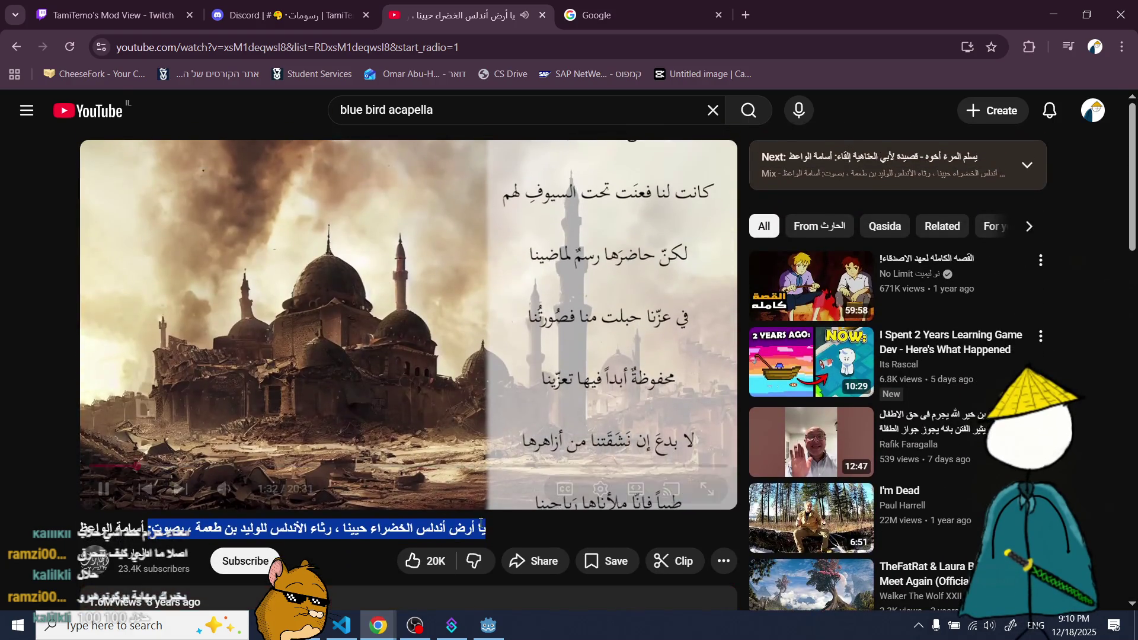
{"action": "left_click", "coordinate": [488, 625]}
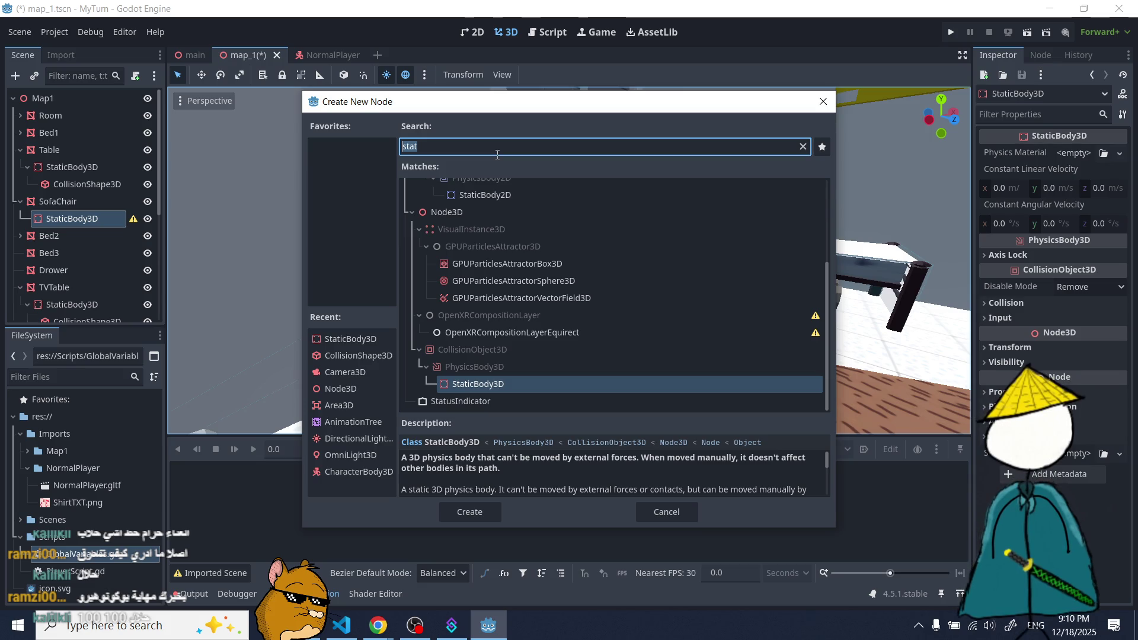
{"action": "type", "text": "coll"}
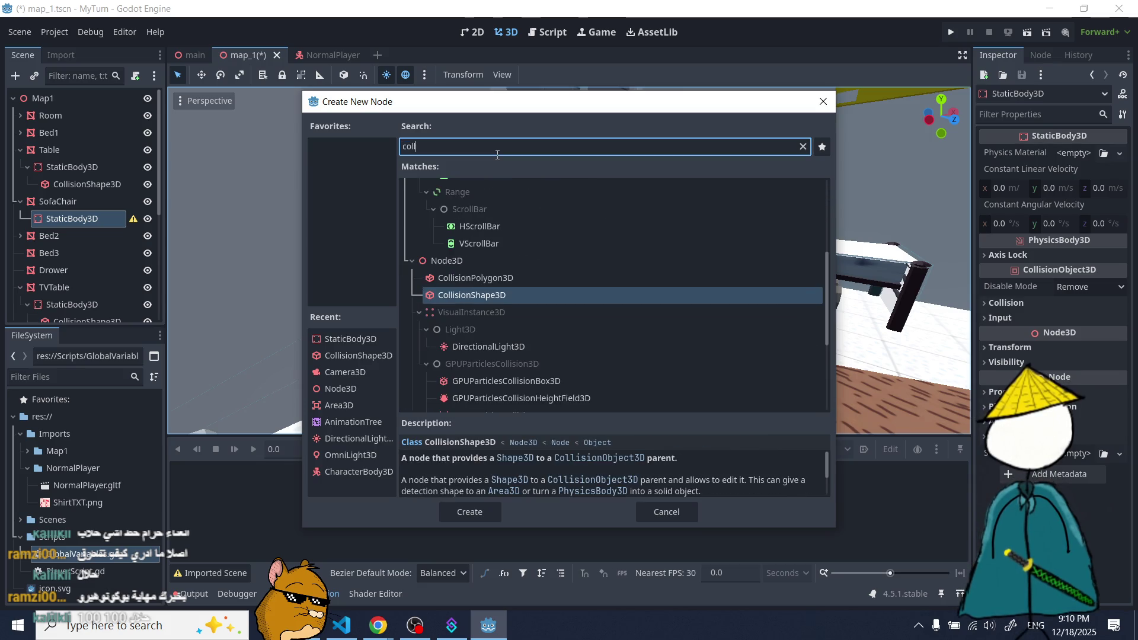
{"action": "double_click", "coordinate": [492, 296]}
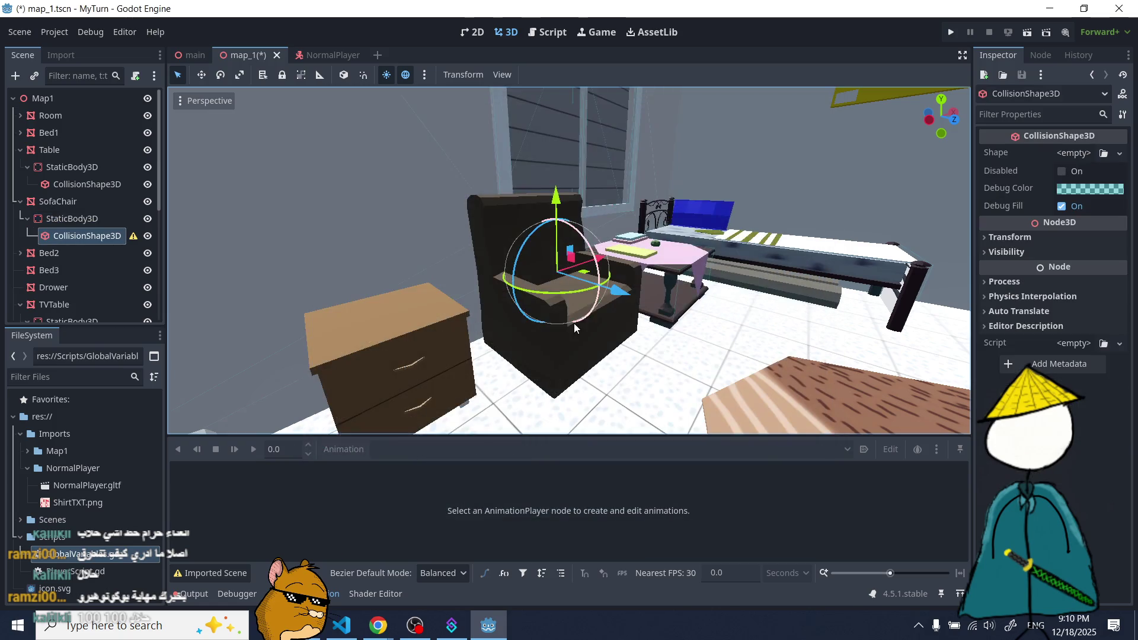
- Assign a new BoxShape3D to the chair's collision shape
{"action": "left_click_drag", "start_coordinate": [533, 318], "coordinate": [514, 318]}
{"action": "left_click", "coordinate": [1084, 153]}
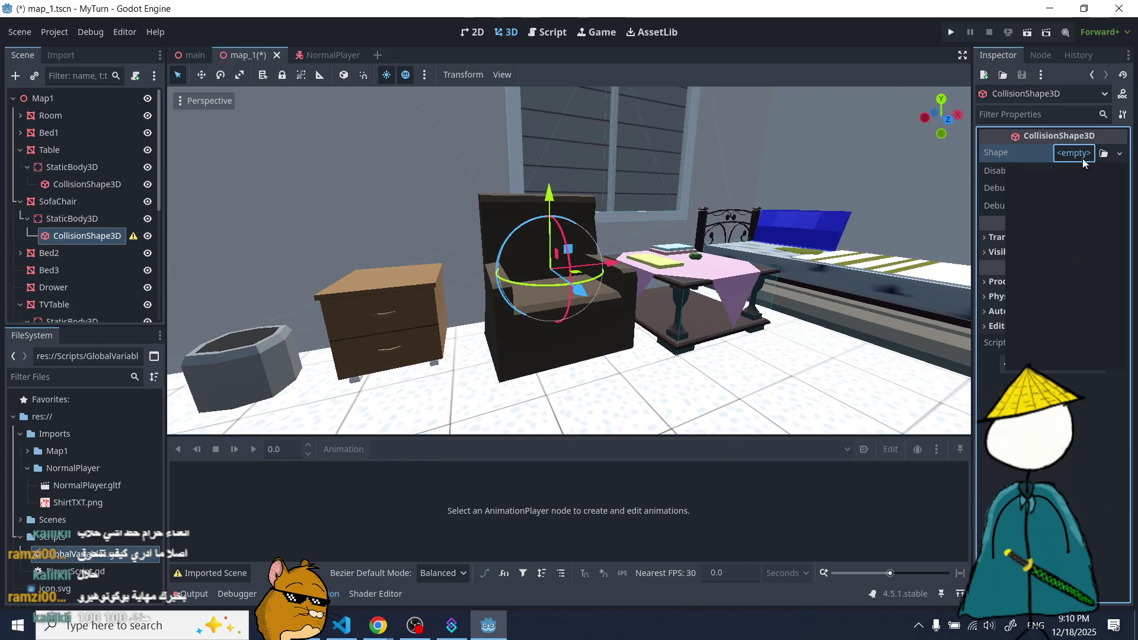
{"action": "left_click", "coordinate": [1044, 222]}
{"action": "scroll", "scroll_direction": "up", "scroll_amount": 3}
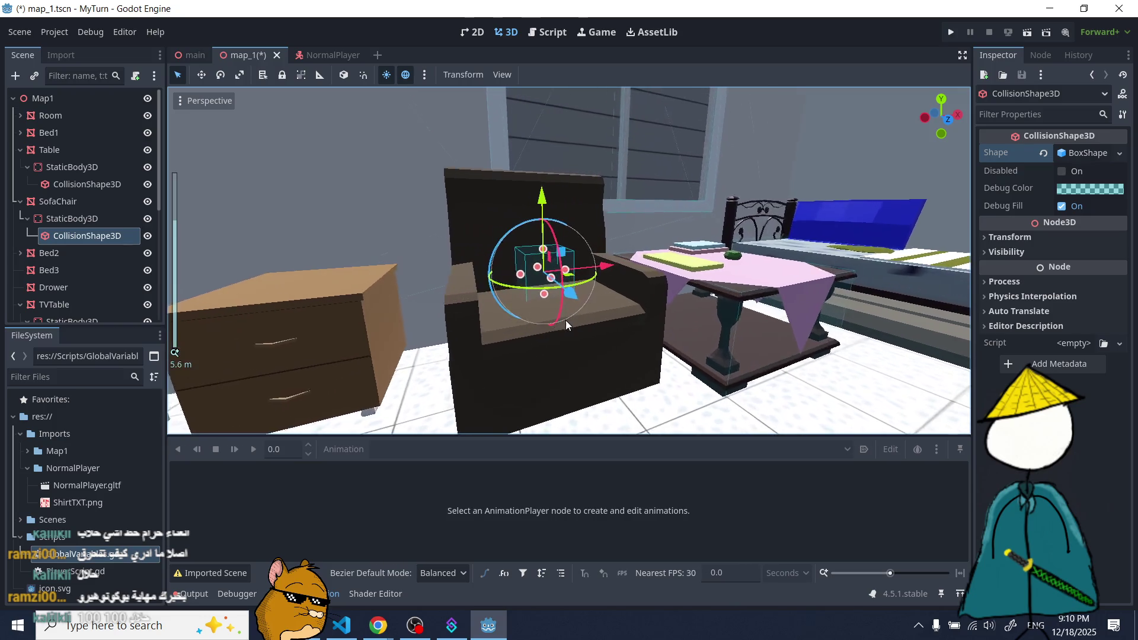
- Stretch and widen the box across the chair, lowering its top to seat height
{"action": "left_click_drag", "start_coordinate": [536, 294], "coordinate": [617, 353]}
{"action": "left_click_drag", "start_coordinate": [552, 333], "coordinate": [617, 332]}
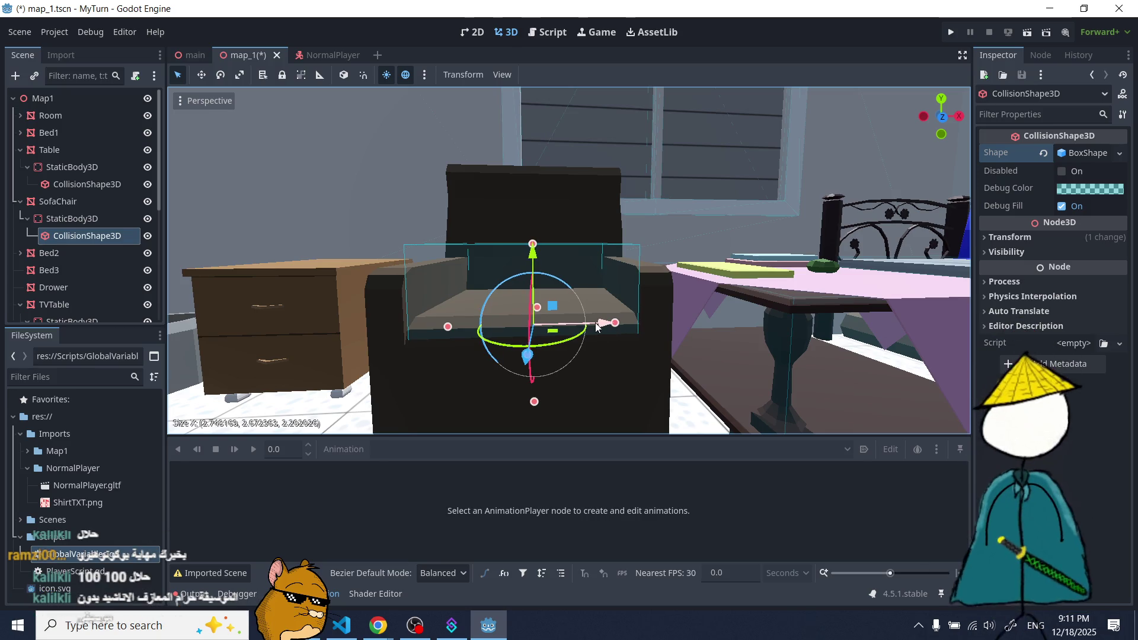
{"action": "scroll", "scroll_direction": "down", "scroll_amount": 3}
{"action": "scroll", "scroll_direction": "up", "scroll_amount": 3}
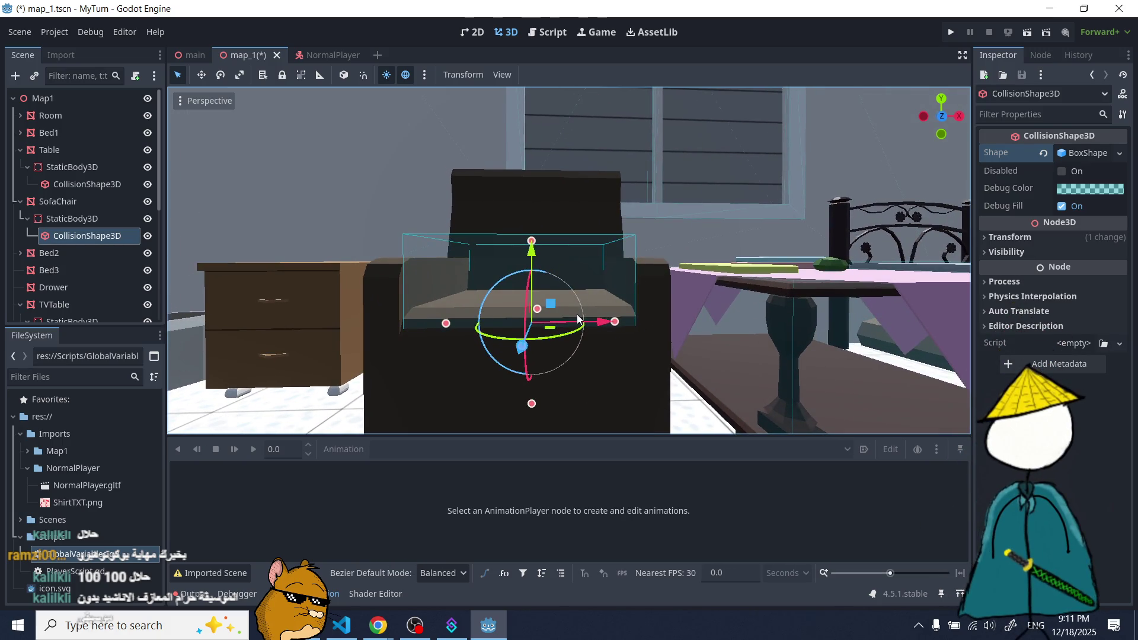
{"action": "left_click_drag", "start_coordinate": [602, 323], "coordinate": [606, 290]}
{"action": "left_click_drag", "start_coordinate": [539, 213], "coordinate": [555, 283]}
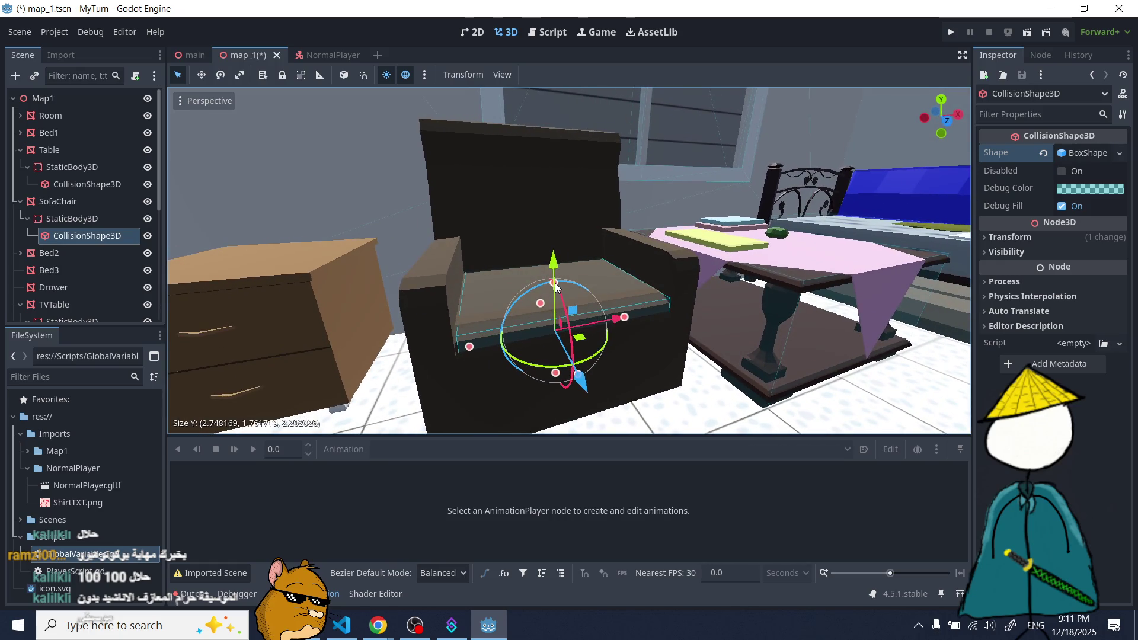
{"action": "left_click_drag", "start_coordinate": [466, 349], "coordinate": [462, 349]}
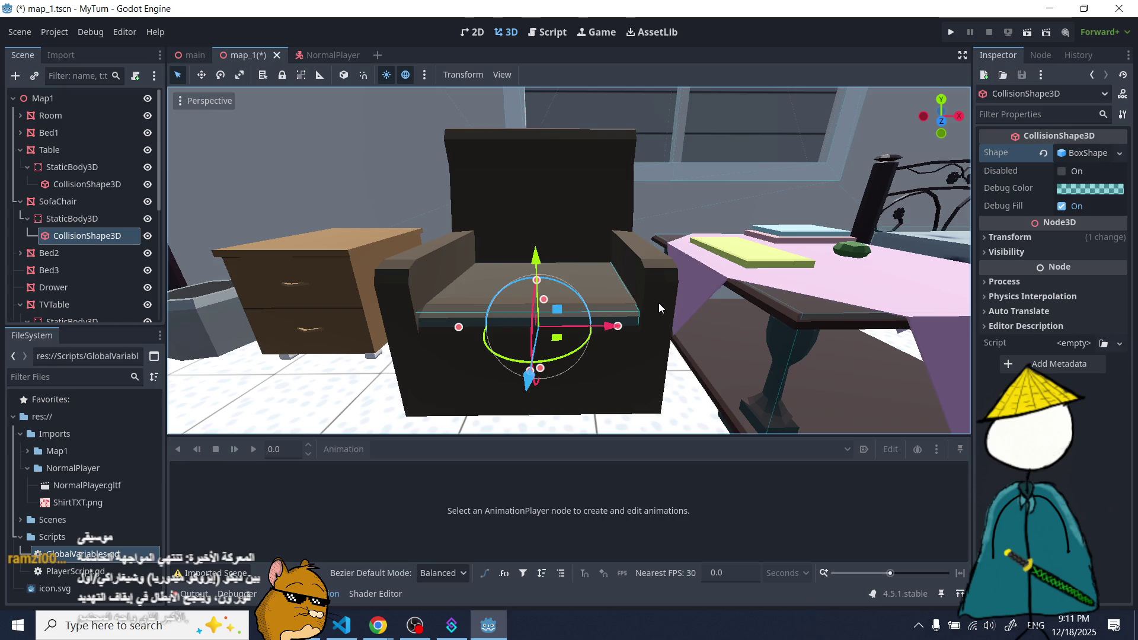
{"action": "scroll", "scroll_direction": "up", "scroll_amount": 3}
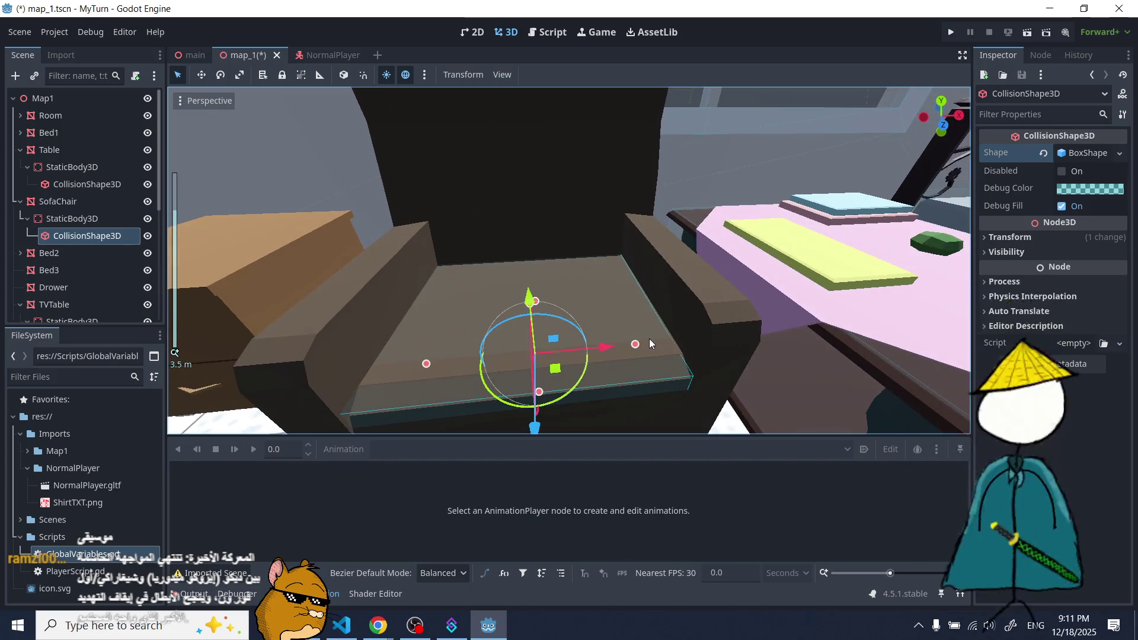
{"action": "left_click_drag", "start_coordinate": [645, 339], "coordinate": [638, 346]}
{"action": "scroll", "scroll_direction": "down", "scroll_amount": 3}
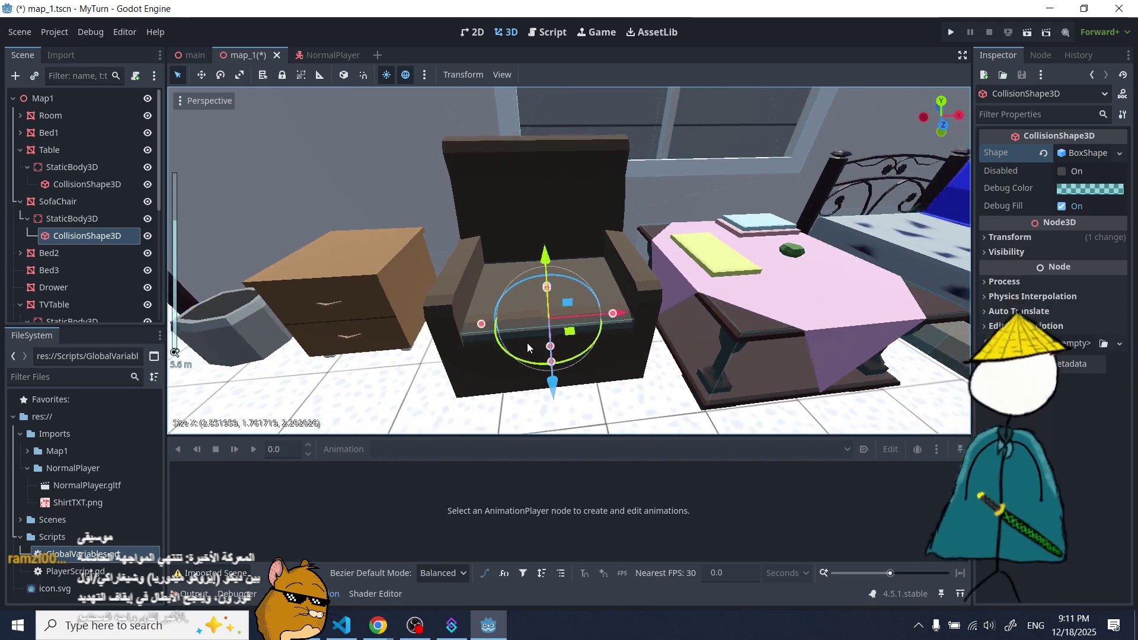
{"action": "left_click_drag", "start_coordinate": [468, 336], "coordinate": [614, 348]}
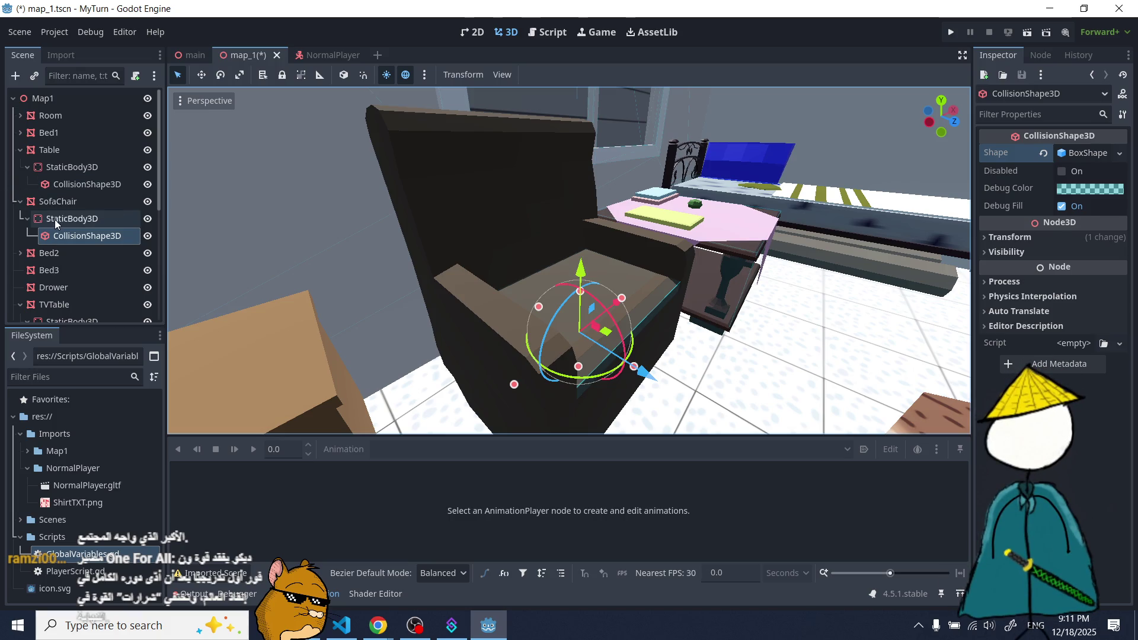
- Add another CollisionShape3D with a BoxShape3D under the SofaChair's StaticBody3D
{"action": "left_click", "coordinate": [71, 218]}
{"action": "left_click", "coordinate": [16, 75]}
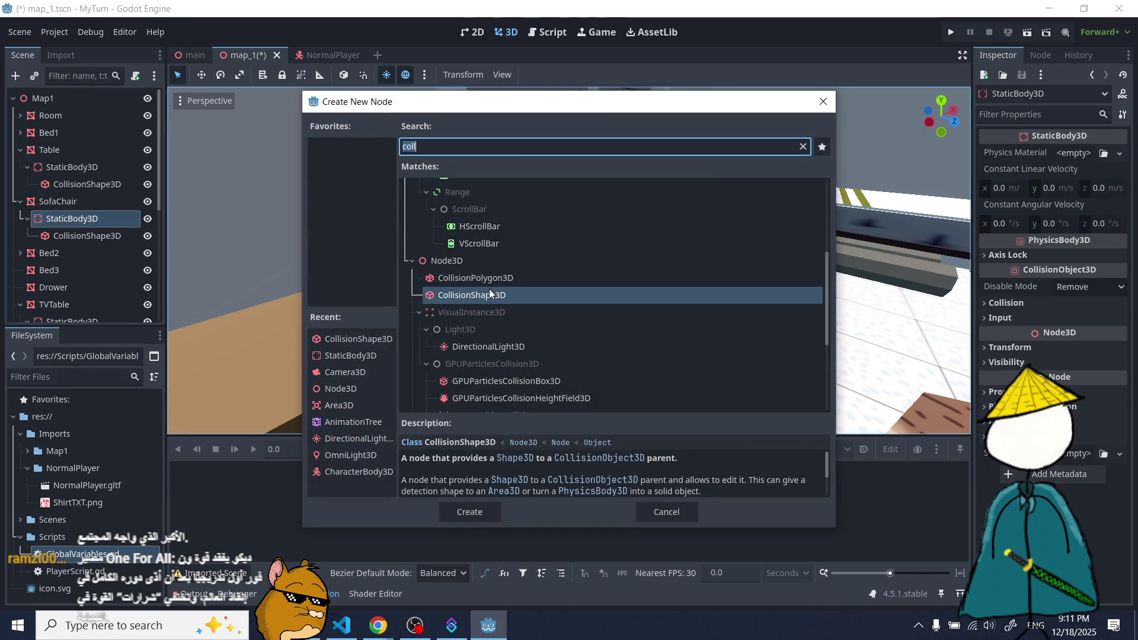
{"action": "double_click", "coordinate": [493, 295]}
{"action": "scroll", "scroll_direction": "up", "scroll_amount": 3}
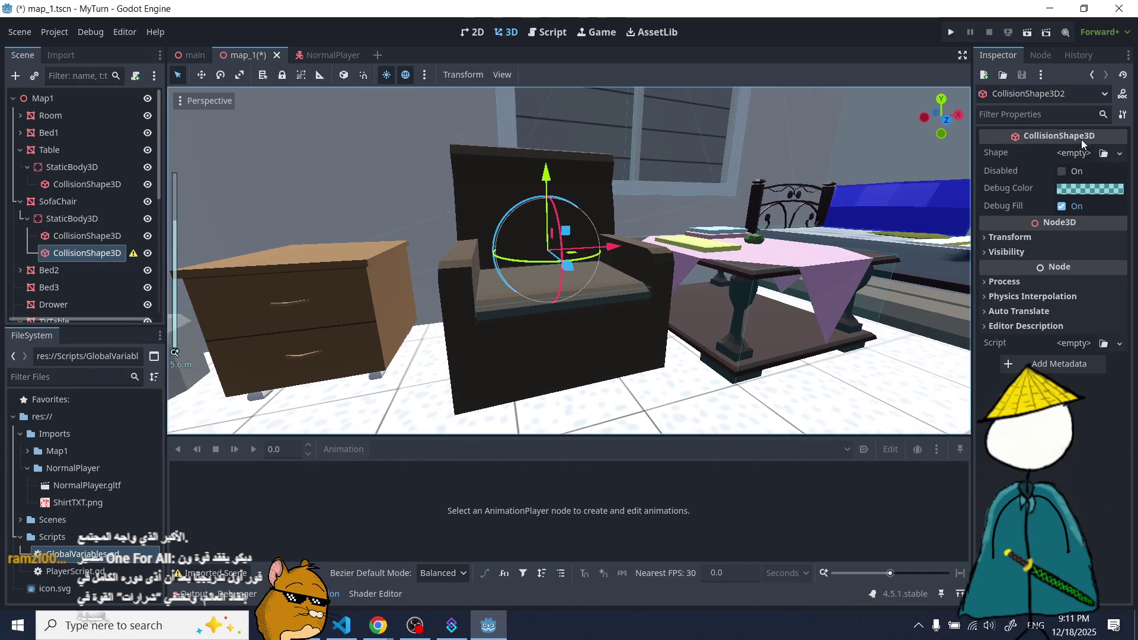
{"action": "left_click", "coordinate": [1073, 153]}
{"action": "left_click", "coordinate": [1035, 221]}
{"action": "scroll", "scroll_direction": "up", "scroll_amount": 3}
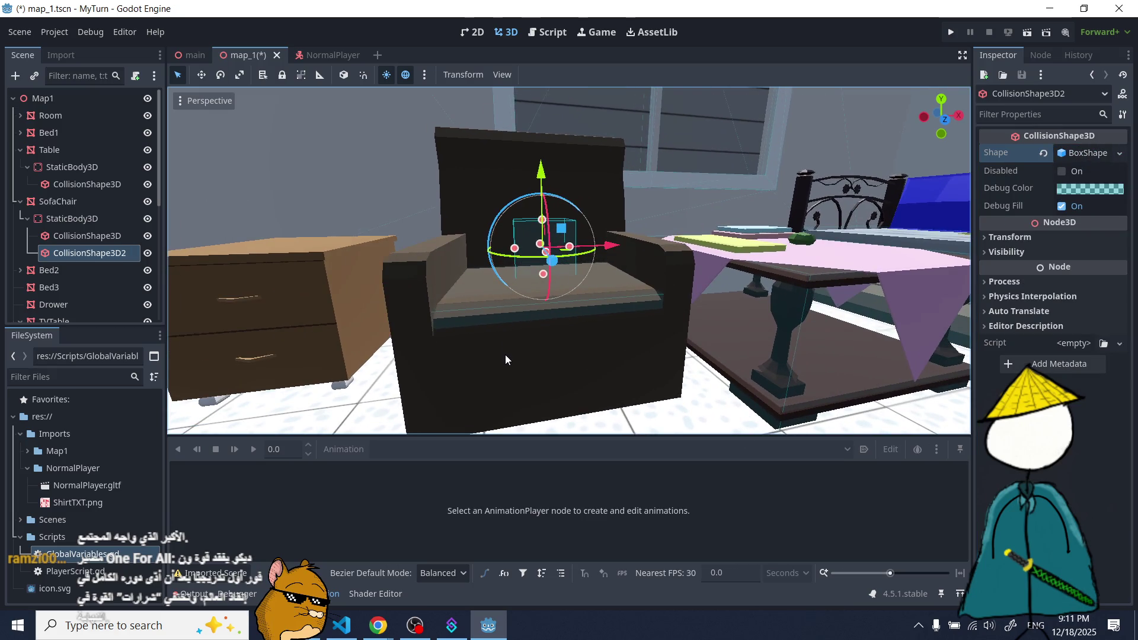
{"action": "scroll", "scroll_direction": "down", "scroll_amount": 3}
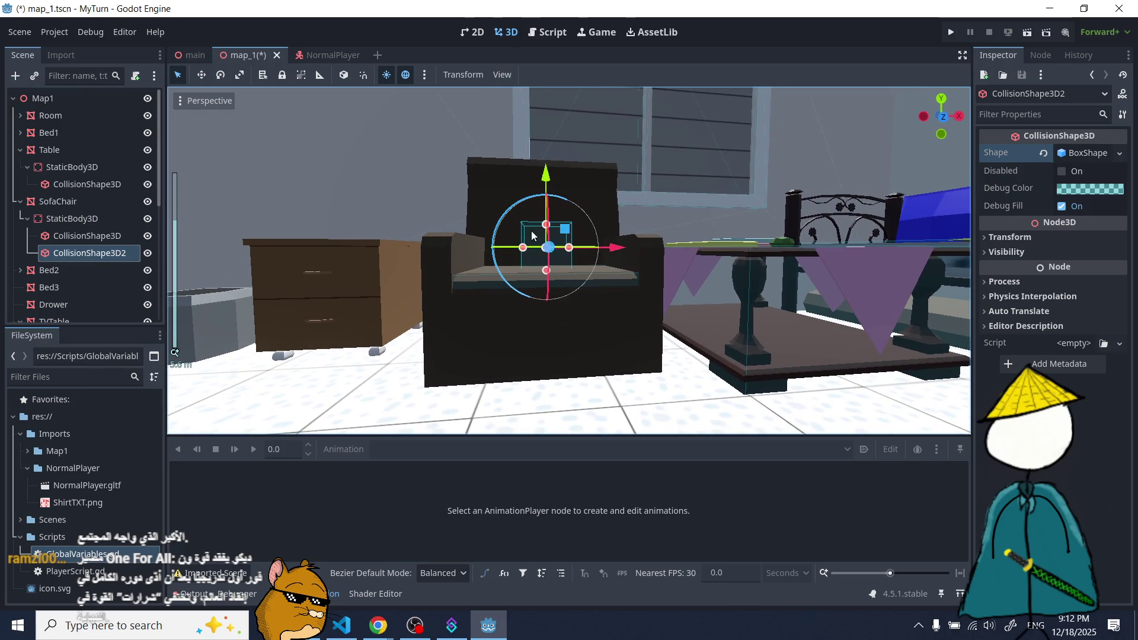
- Widen the first collision box across the chair and deepen it to the chair's depth
{"action": "left_click", "coordinate": [462, 307]}
{"action": "left_click", "coordinate": [87, 235]}
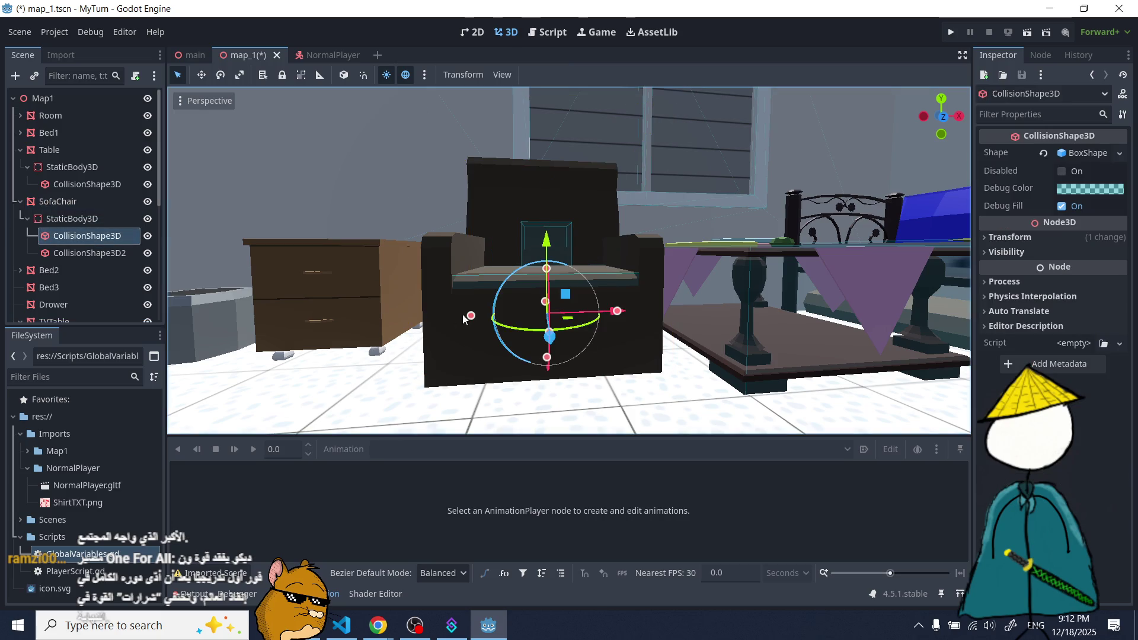
{"action": "scroll", "scroll_direction": "up", "scroll_amount": 3}
{"action": "left_click_drag", "start_coordinate": [481, 326], "coordinate": [591, 321]}
{"action": "left_click_drag", "start_coordinate": [581, 282], "coordinate": [681, 266]}
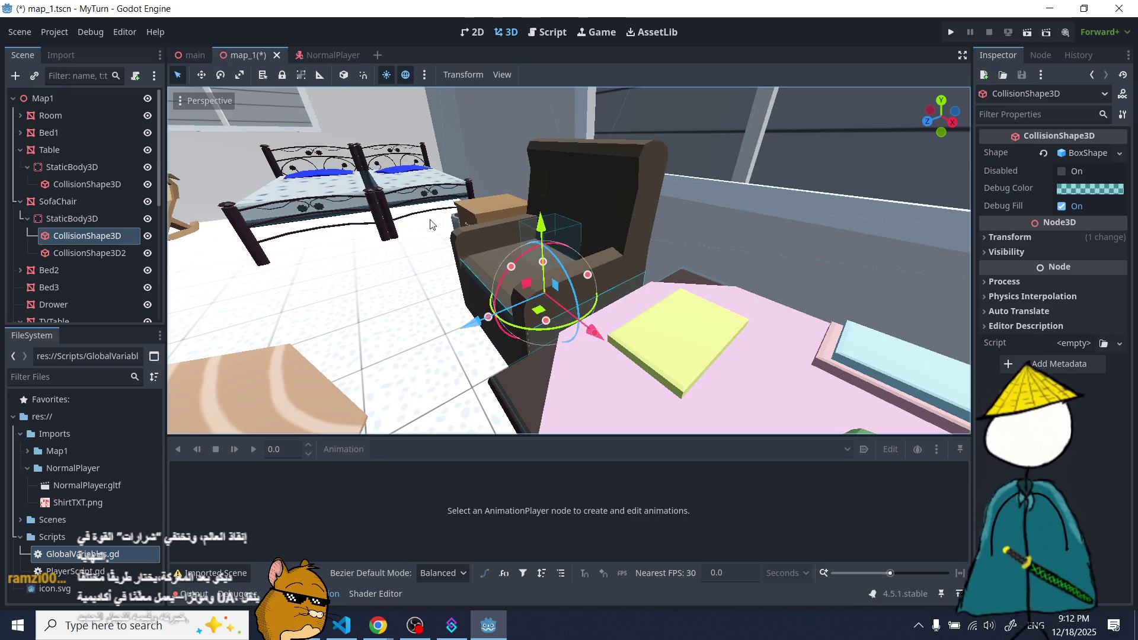
{"action": "scroll", "scroll_direction": "up", "scroll_amount": 3}
{"action": "scroll", "scroll_direction": "up", "scroll_amount": 3}
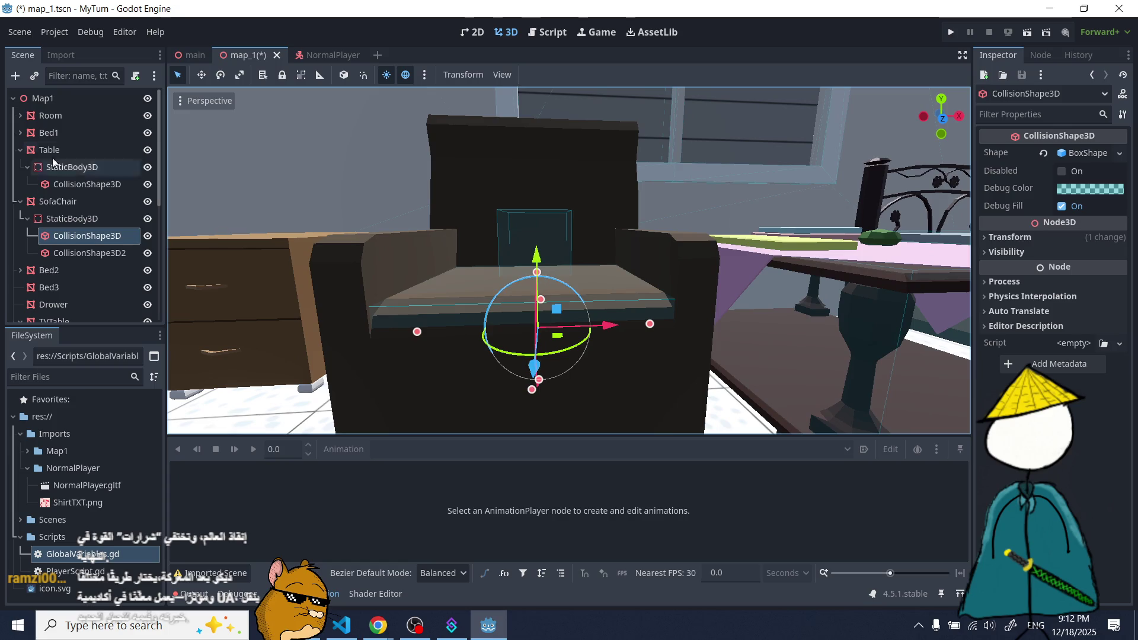
- Size the second collision box to armrest width and raise it to armrest height
{"action": "left_click", "coordinate": [89, 253]}
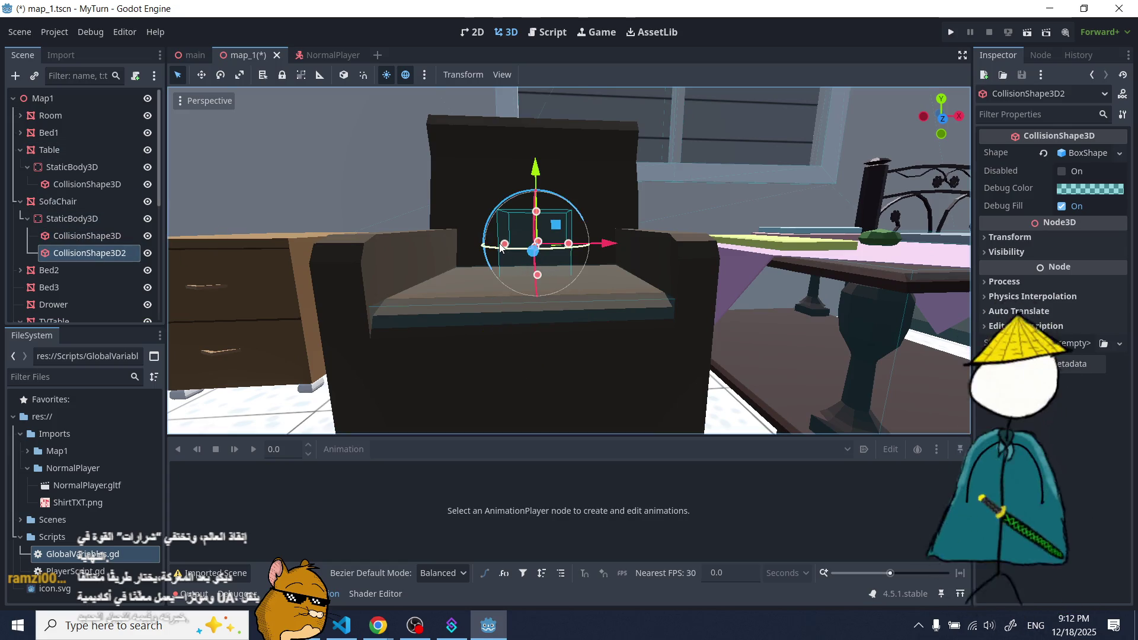
{"action": "left_click_drag", "start_coordinate": [501, 248], "coordinate": [396, 245]}
{"action": "left_click_drag", "start_coordinate": [555, 253], "coordinate": [585, 284]}
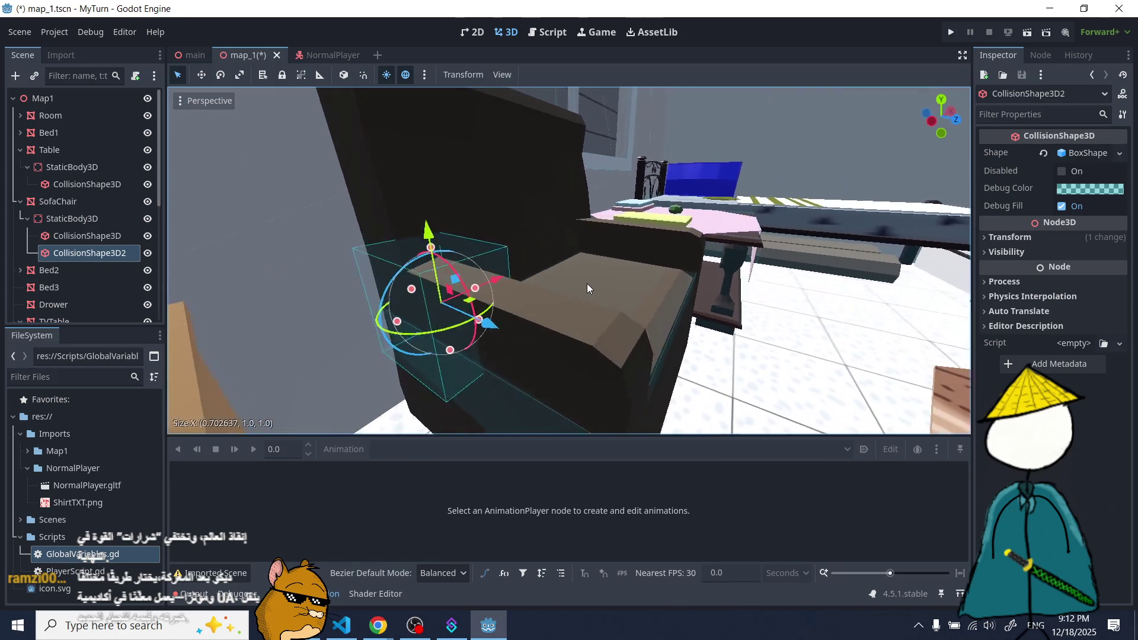
{"action": "left_click_drag", "start_coordinate": [518, 154], "coordinate": [551, 161]}
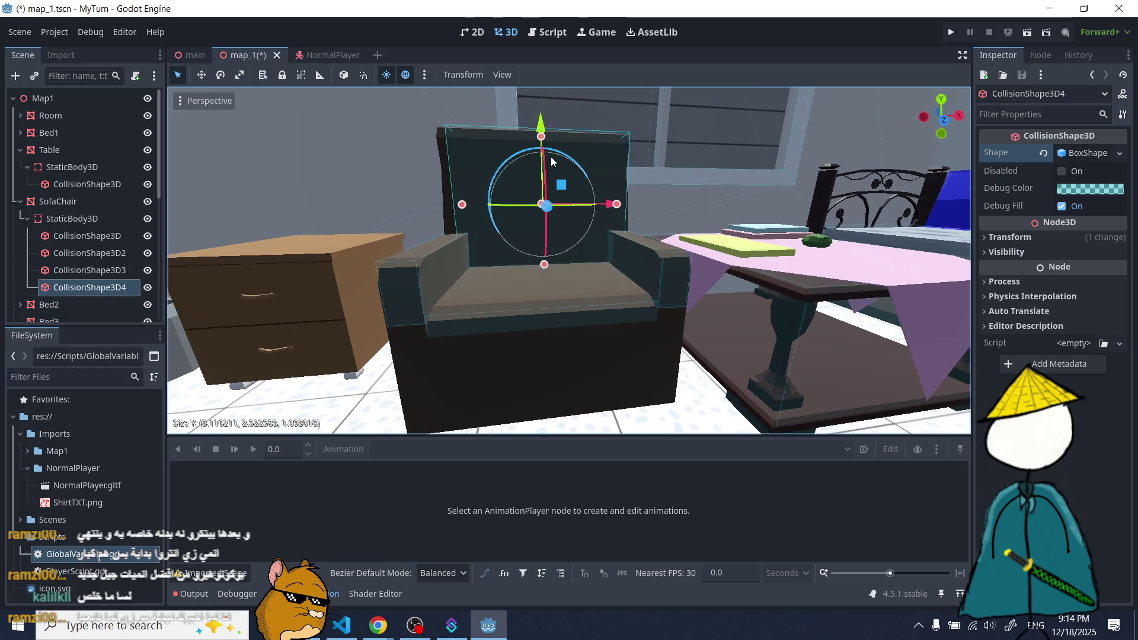
- From a front view, widen the backrest collision box and adjust its height
{"action": "key", "text": "KP_1"}
{"action": "scroll", "scroll_direction": "down", "scroll_amount": 3}
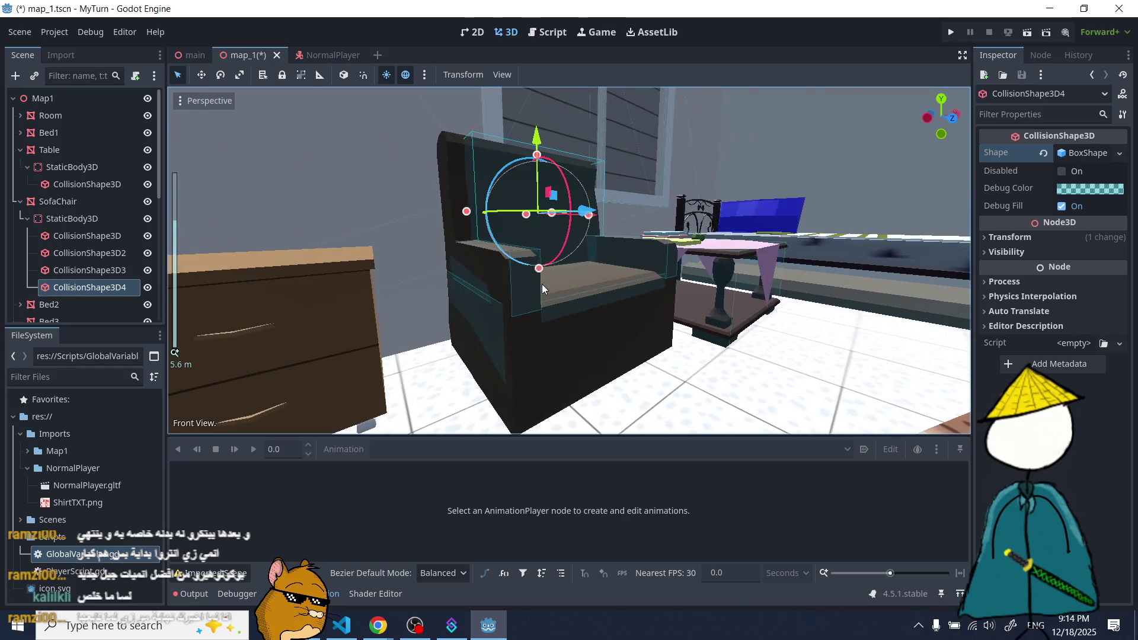
{"action": "scroll", "scroll_direction": "up", "scroll_amount": 3}
{"action": "scroll", "scroll_direction": "up", "scroll_amount": 3}
{"action": "scroll", "scroll_direction": "down", "scroll_amount": 3}
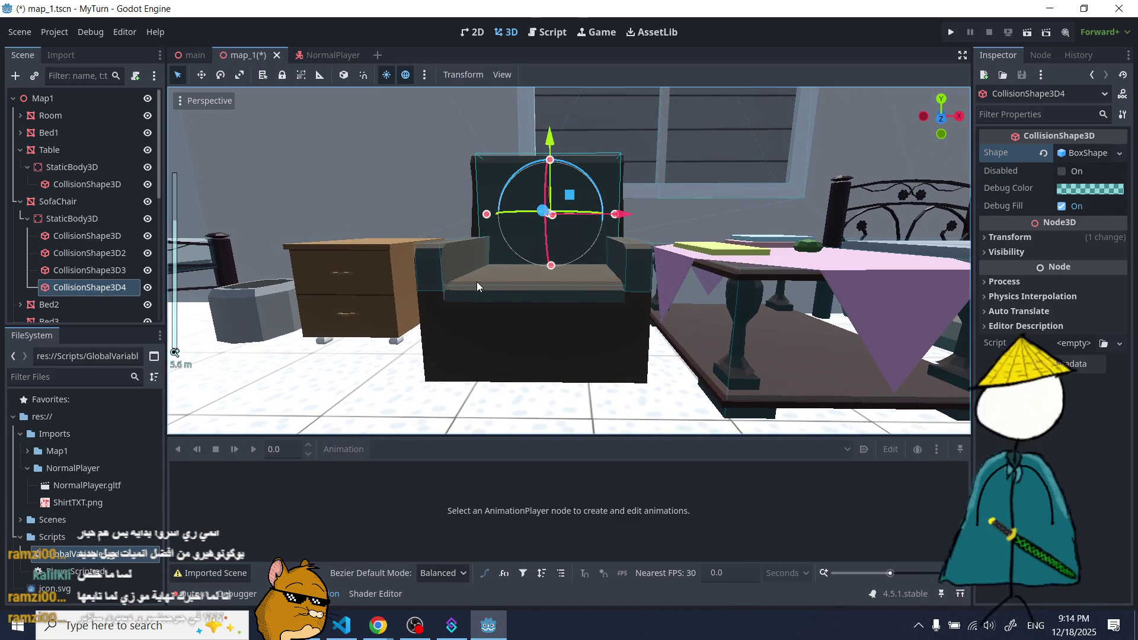
{"action": "scroll", "scroll_direction": "up", "scroll_amount": 3}
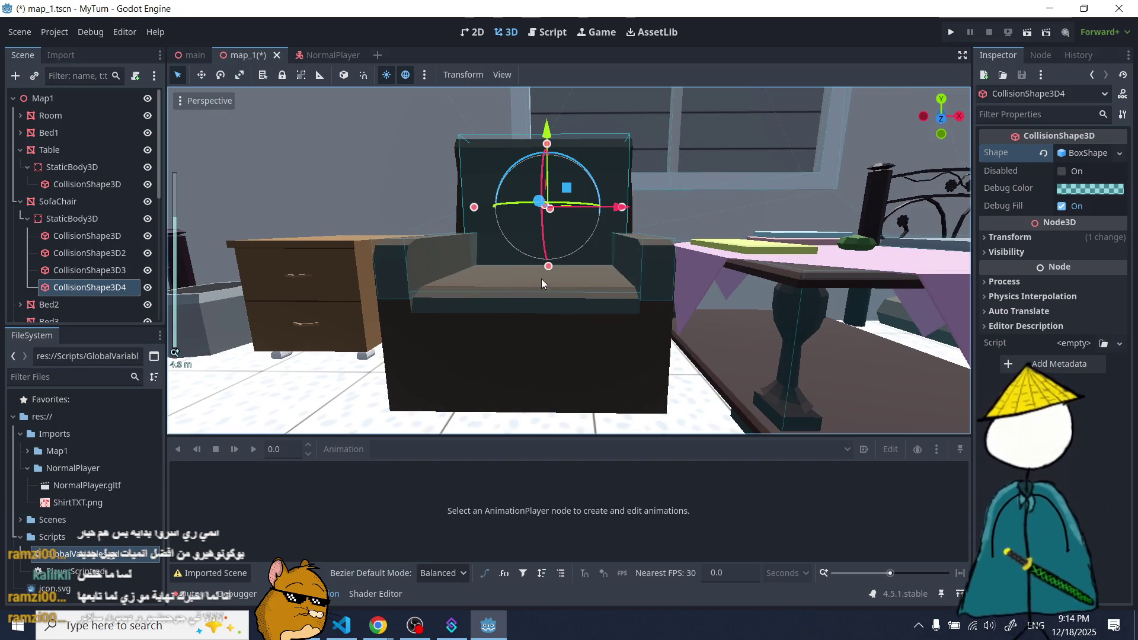
{"action": "scroll", "scroll_direction": "up", "scroll_amount": 3}
{"action": "left_click_drag", "start_coordinate": [480, 236], "coordinate": [606, 255]}
{"action": "left_click_drag", "start_coordinate": [453, 249], "coordinate": [656, 262]}
{"action": "scroll", "scroll_direction": "up", "scroll_amount": 3}
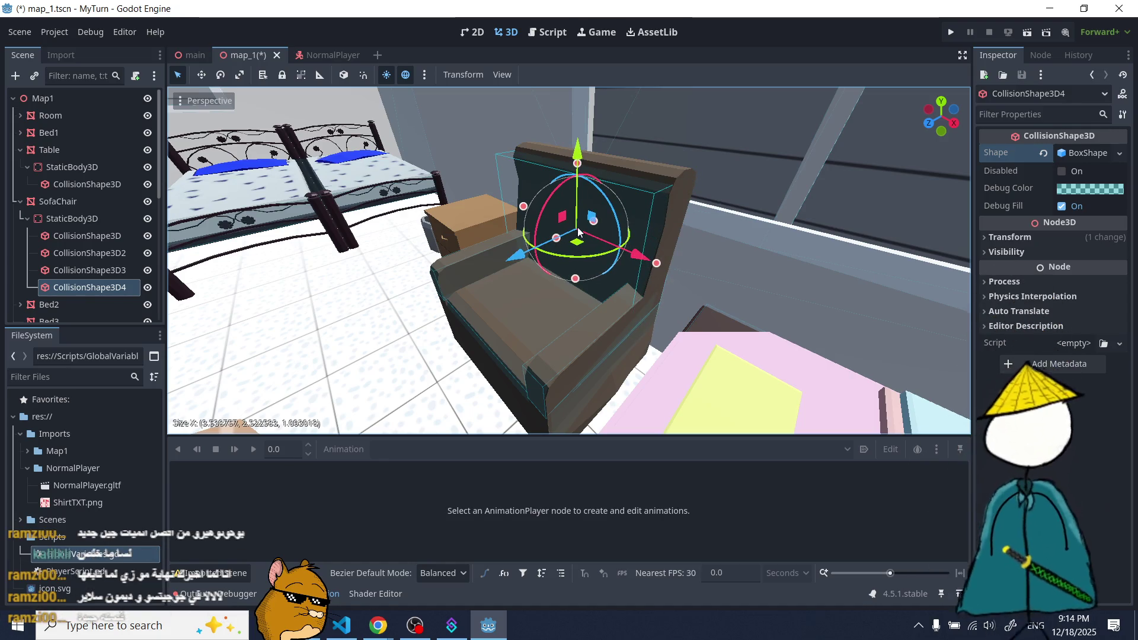
{"action": "left_click_drag", "start_coordinate": [586, 183], "coordinate": [737, 204]}
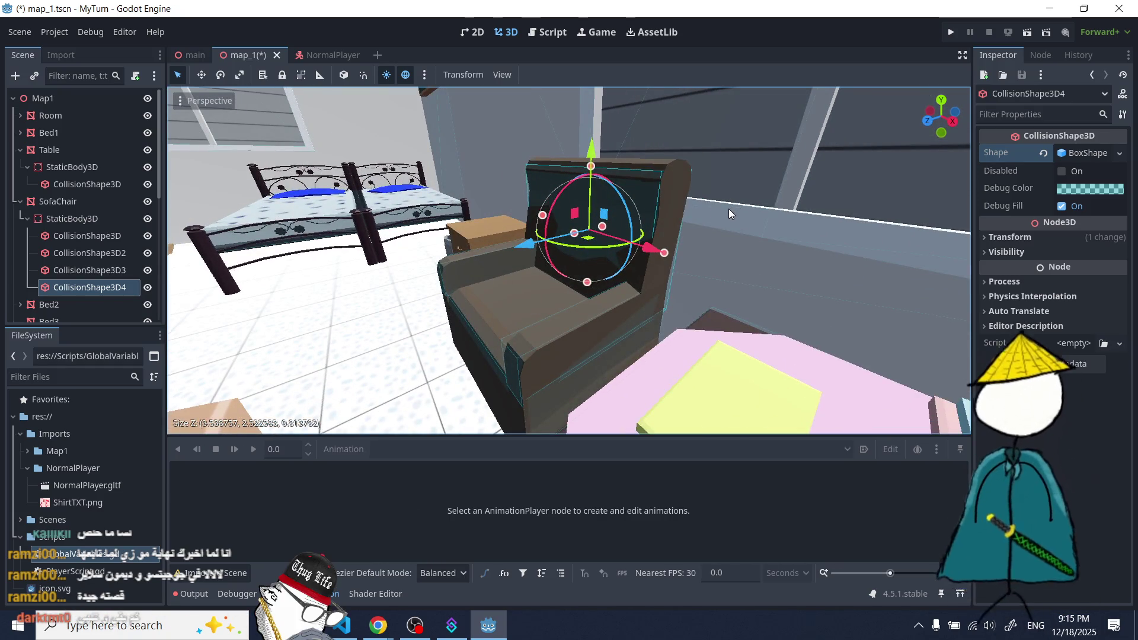
{"action": "left_click_drag", "start_coordinate": [727, 209], "coordinate": [633, 228]}
{"action": "left_click_drag", "start_coordinate": [551, 164], "coordinate": [560, 353]}
{"action": "left_click", "coordinate": [555, 351]}
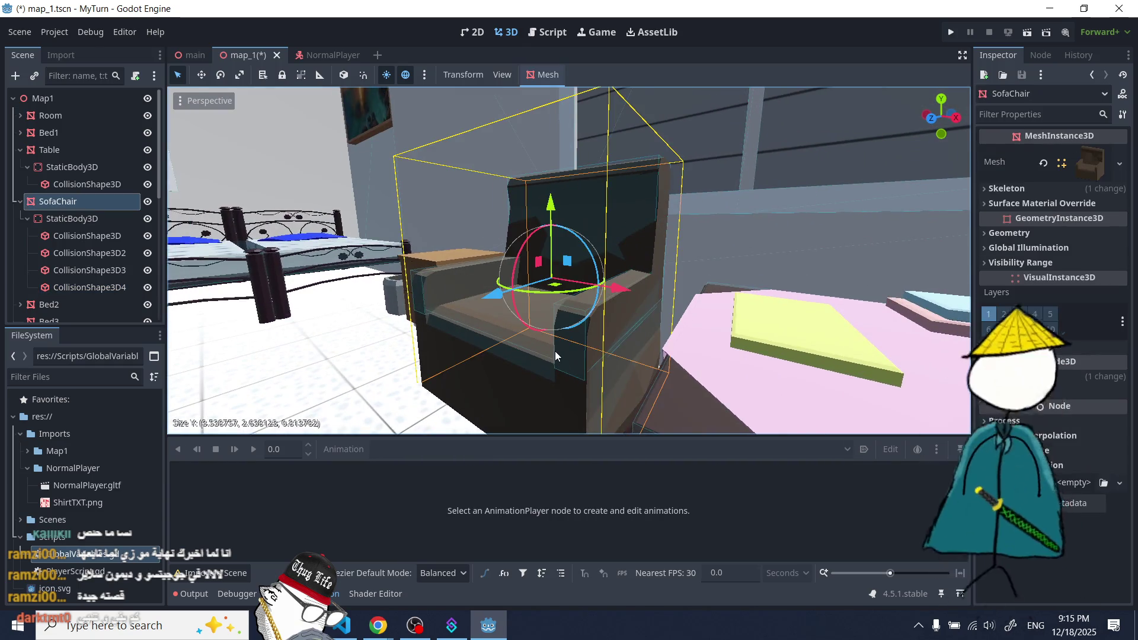
- Lengthen CollisionShape3D2's armrest box along the chair's depth
{"action": "left_click", "coordinate": [104, 253]}
{"action": "left_click", "coordinate": [94, 270]}
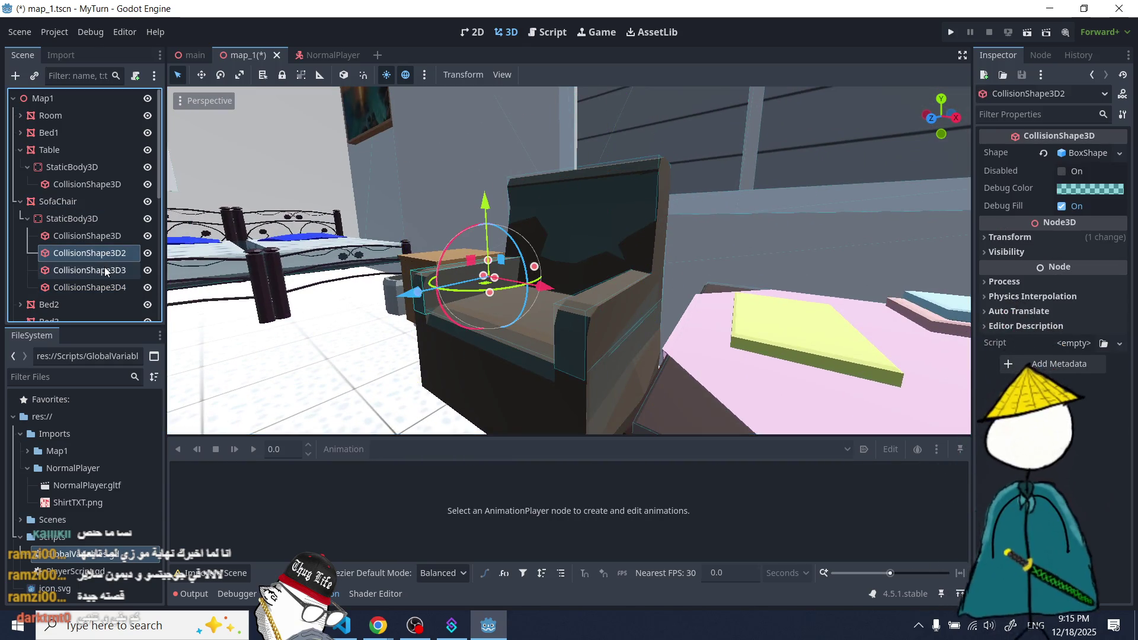
{"action": "left_click_drag", "start_coordinate": [208, 281], "coordinate": [45, 288]}
{"action": "left_click", "coordinate": [67, 255]}
{"action": "left_click_drag", "start_coordinate": [416, 342], "coordinate": [419, 340]}
{"action": "left_click_drag", "start_coordinate": [499, 359], "coordinate": [661, 335]}
- Select the Room node, orbit across the room, then bring up Gartic Phone in Chrome
{"action": "scroll", "scroll_direction": "down", "scroll_amount": 3}
{"action": "scroll", "scroll_direction": "down", "scroll_amount": 3}
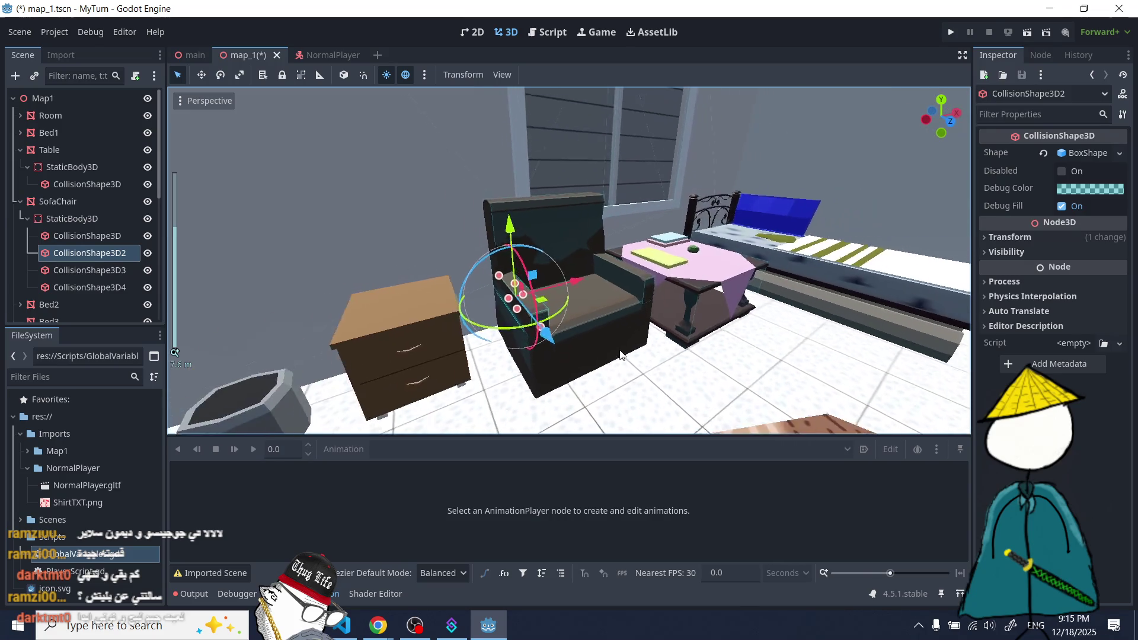
{"action": "left_click", "coordinate": [600, 389]}
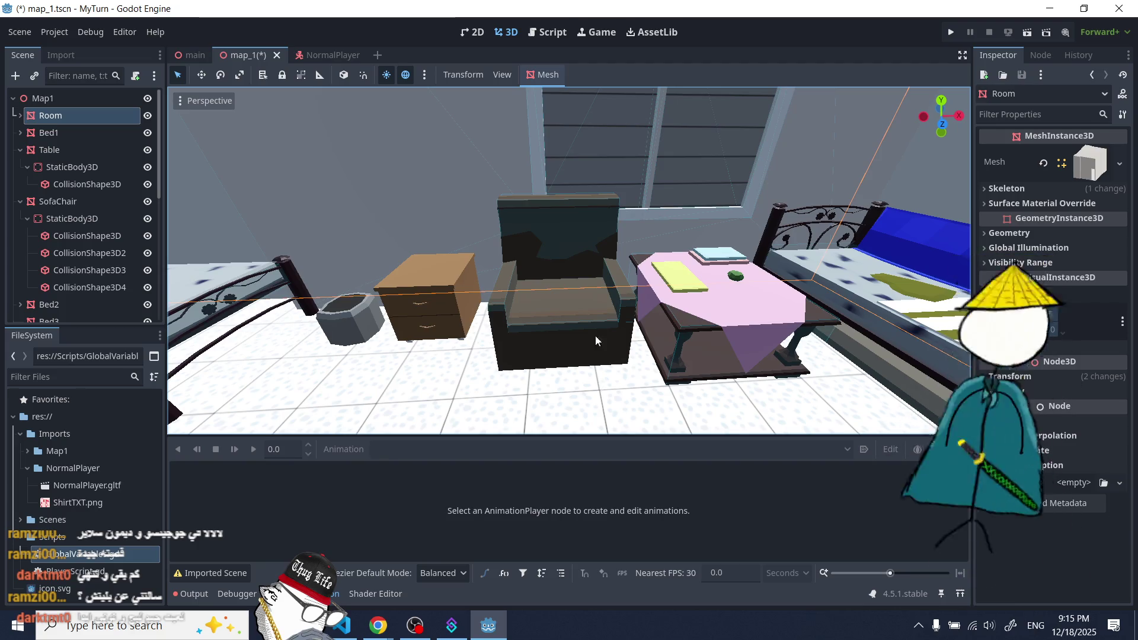
{"action": "scroll", "scroll_direction": "down", "scroll_amount": 3}
{"action": "left_click_drag", "start_coordinate": [443, 358], "coordinate": [533, 308]}
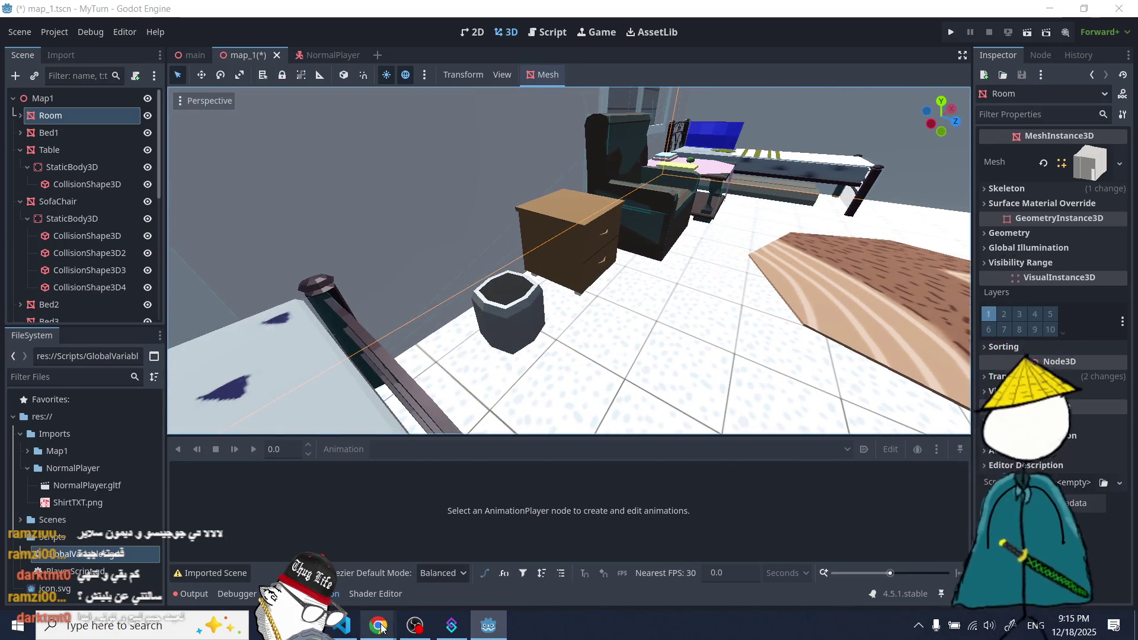
{"action": "mouse_move", "coordinate": [381, 628]}
{"action": "left_click", "coordinate": [475, 563]}
{"action": "left_click", "coordinate": [113, 12]}
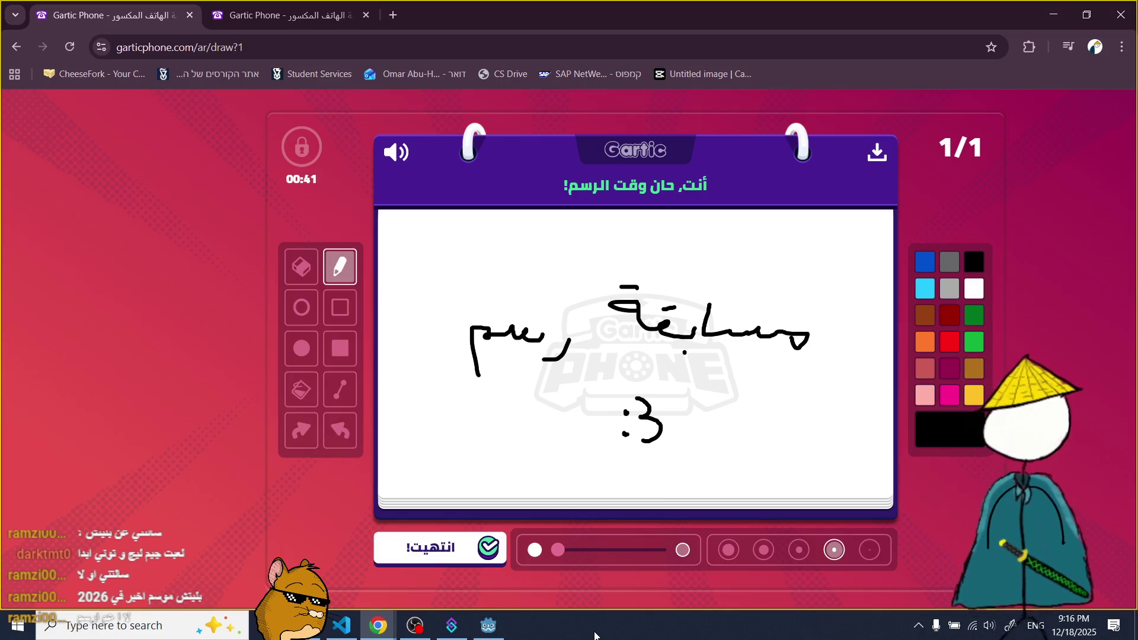
- Switch from Gartic Phone back to the Godot editor via the taskbar
{"action": "left_click", "coordinate": [489, 626]}
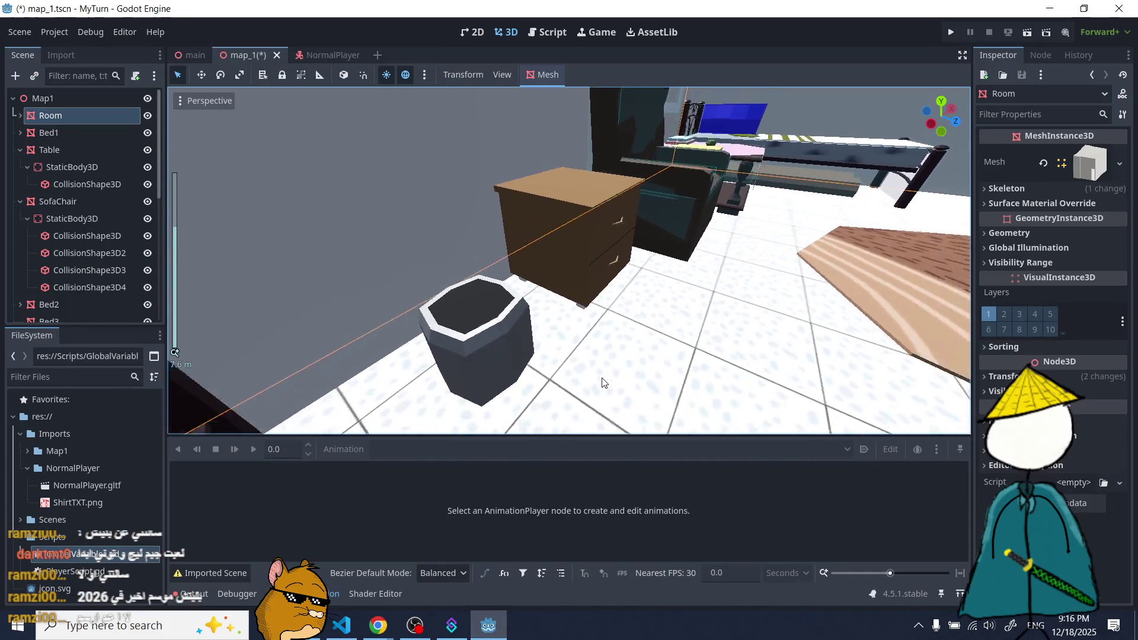
- Make Bed3 a child of Bed2 in the Scene dock
{"action": "scroll", "scroll_direction": "up", "scroll_amount": 3}
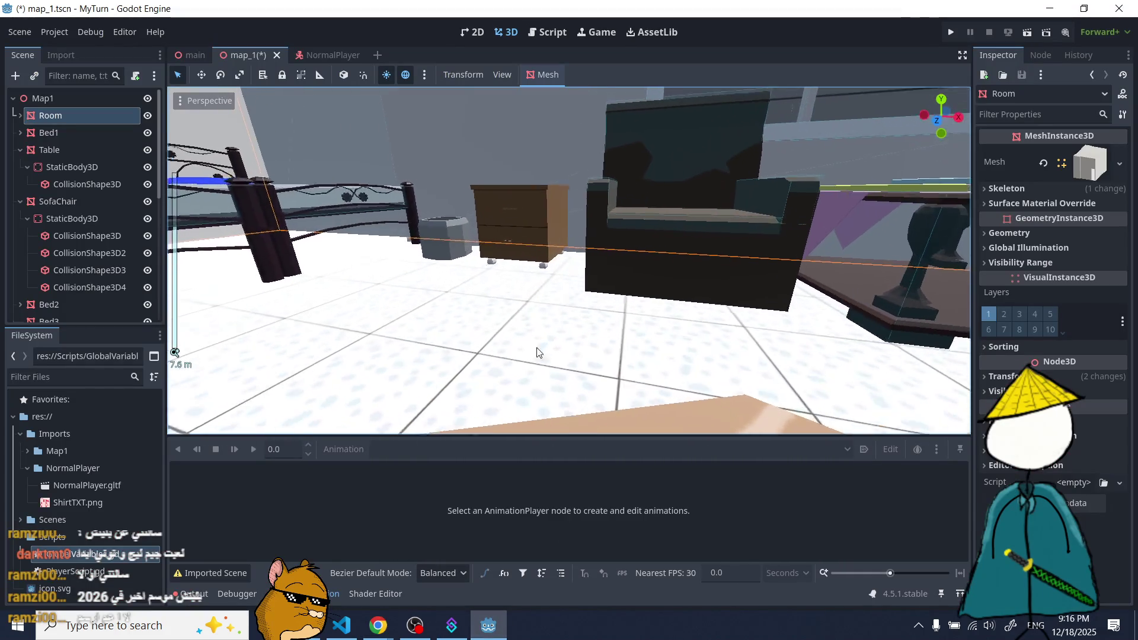
{"action": "scroll", "scroll_direction": "down", "scroll_amount": 3}
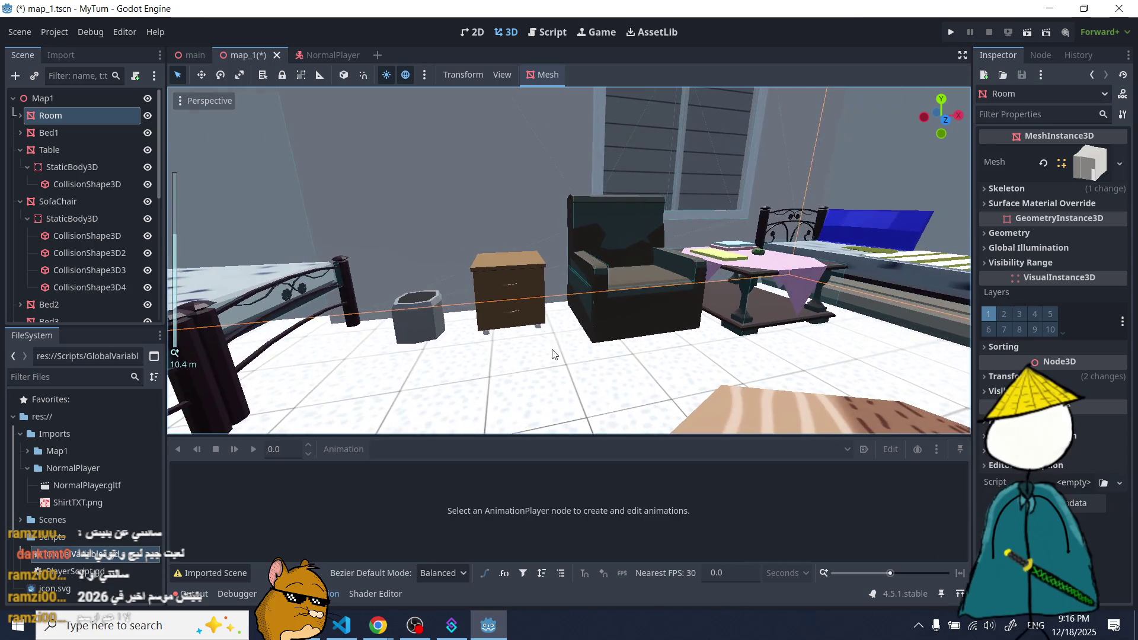
{"action": "scroll", "scroll_direction": "up", "scroll_amount": 3}
{"action": "left_click", "coordinate": [538, 305]}
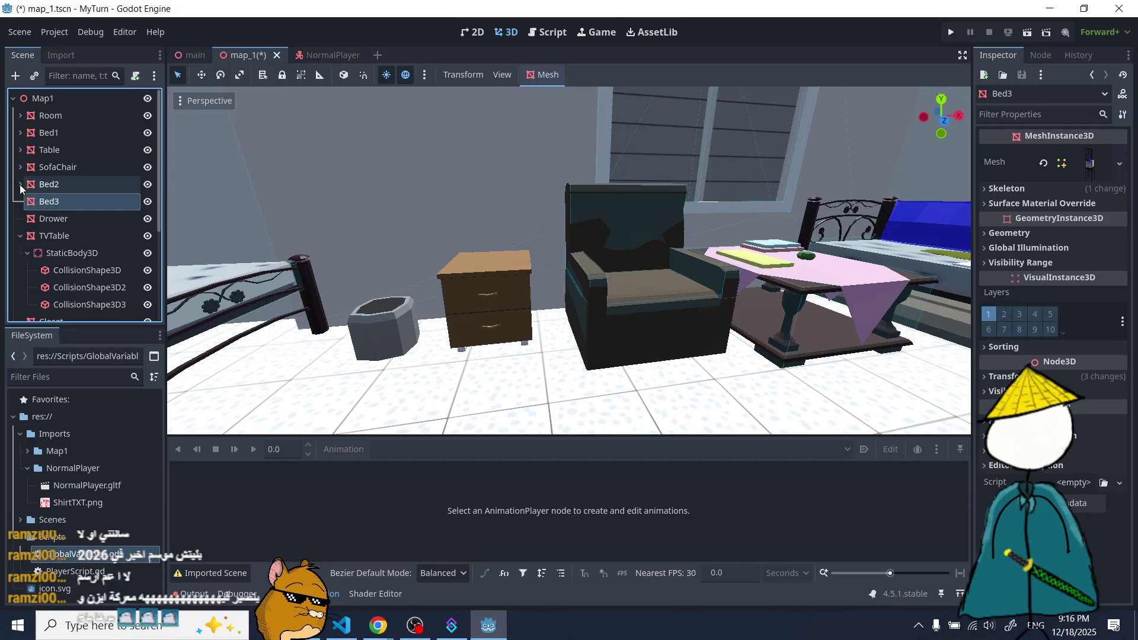
{"action": "left_click_drag", "start_coordinate": [42, 224], "coordinate": [46, 185]}
- Orbit to a low, level view of the nightstand, collapse TVTable and select Drower
{"action": "left_click", "coordinate": [498, 294]}
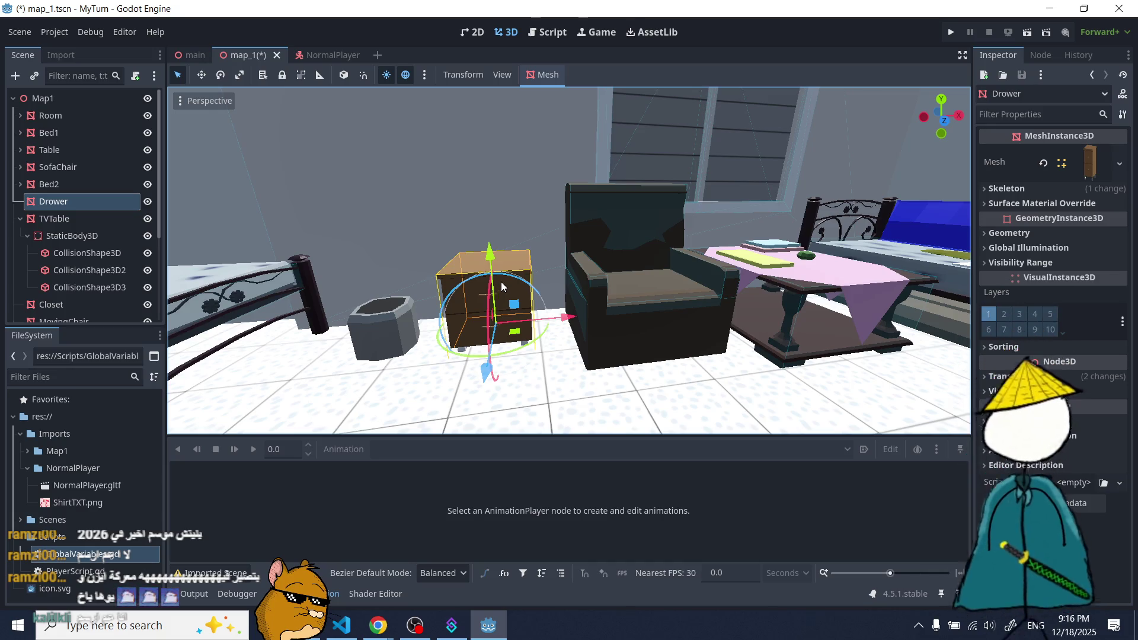
{"action": "scroll", "scroll_direction": "up", "scroll_amount": 3}
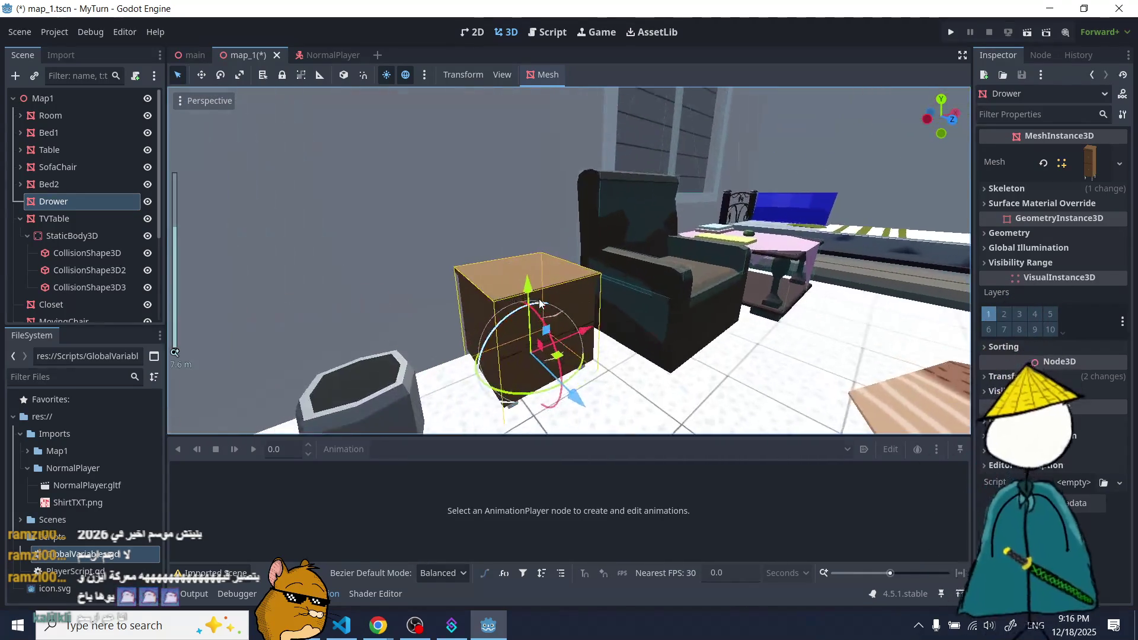
{"action": "left_click", "coordinate": [490, 368]}
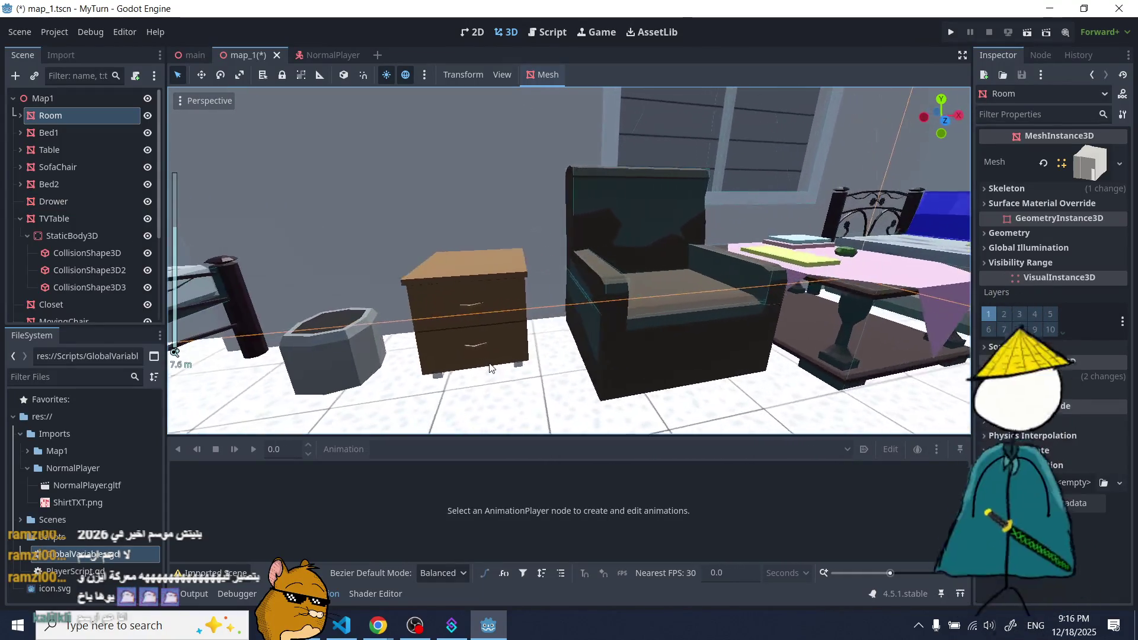
{"action": "scroll", "scroll_direction": "down", "scroll_amount": 3}
{"action": "scroll", "scroll_direction": "up", "scroll_amount": 3}
{"action": "scroll", "scroll_direction": "down", "scroll_amount": 3}
{"action": "scroll", "scroll_direction": "up", "scroll_amount": 3}
{"action": "left_click_drag", "start_coordinate": [580, 347], "coordinate": [415, 266]}
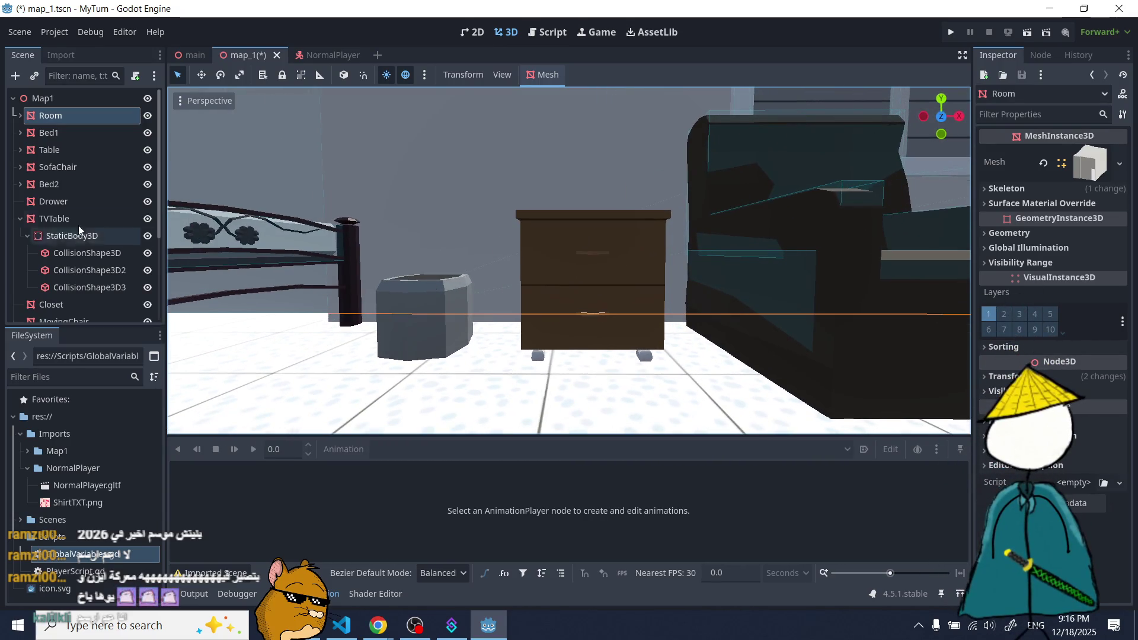
{"action": "left_click", "coordinate": [20, 218]}
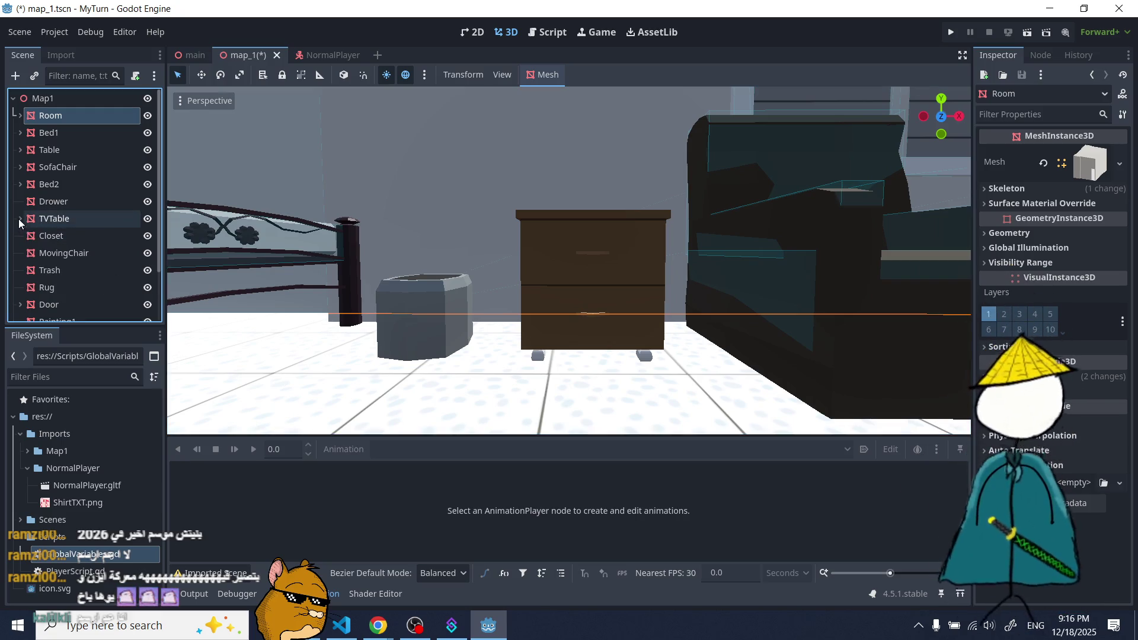
{"action": "left_click", "coordinate": [47, 202]}
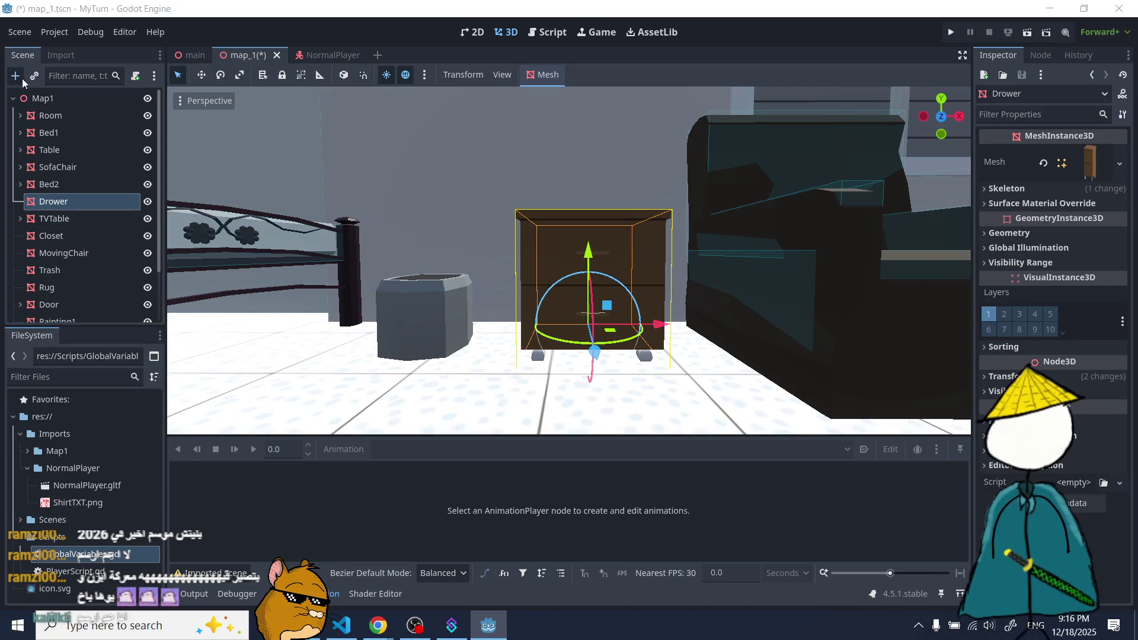
- Add a StaticBody3D under Drower with a CollisionShape3D child using a new BoxShape3D
{"action": "left_click", "coordinate": [15, 75]}
{"action": "type", "text": "stat"}
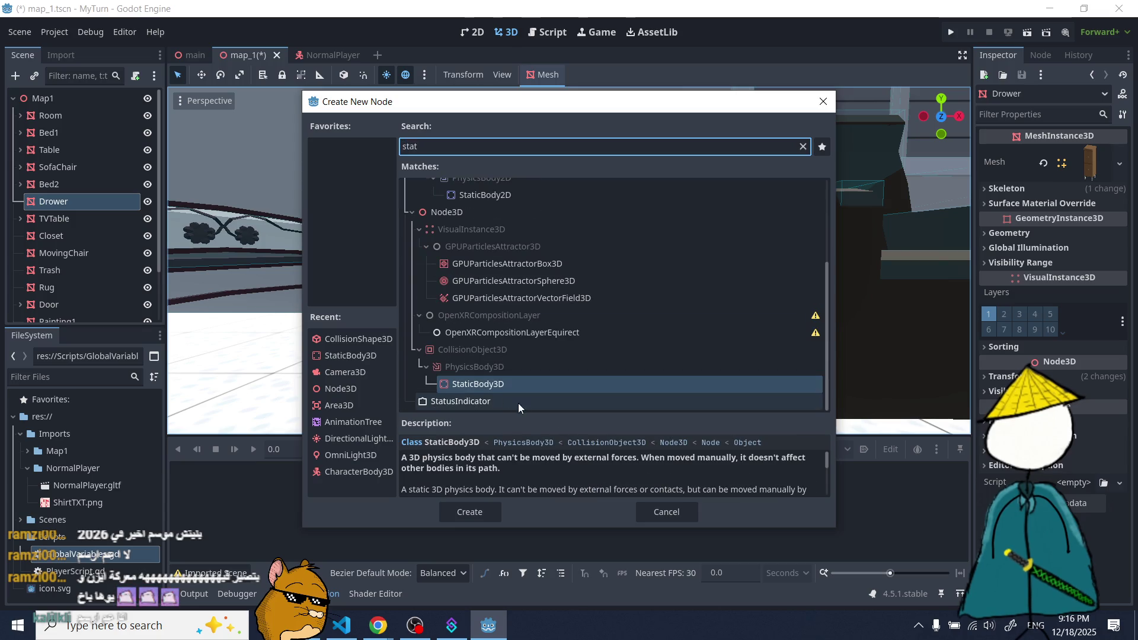
{"action": "double_click", "coordinate": [491, 383]}
{"action": "left_click", "coordinate": [21, 69]}
{"action": "type", "text": "coll"}
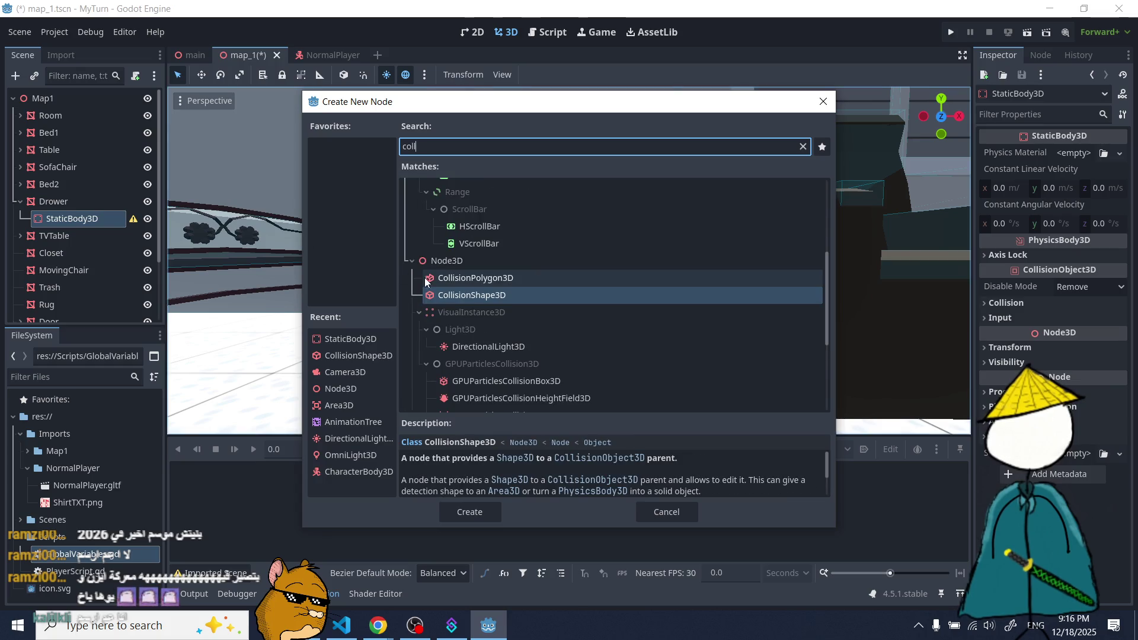
{"action": "double_click", "coordinate": [451, 295]}
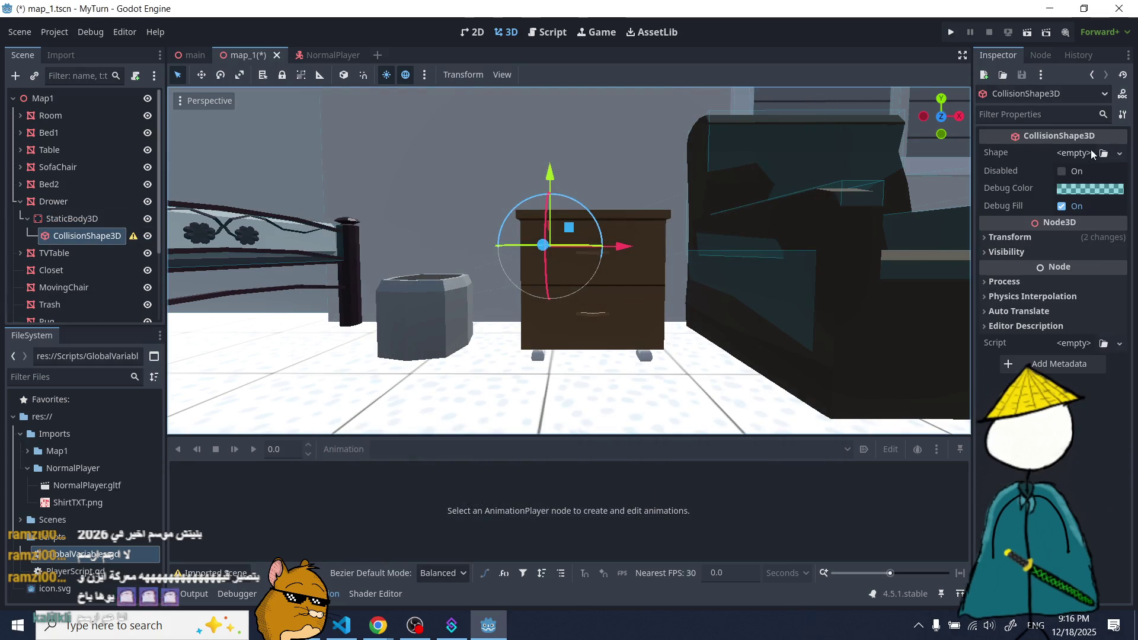
{"action": "left_click", "coordinate": [1100, 152]}
{"action": "left_click", "coordinate": [1061, 171]}
- Stretch the collision box over the nightstand top and narrow it to the nightstand's width
{"action": "left_click_drag", "start_coordinate": [553, 250], "coordinate": [551, 224]}
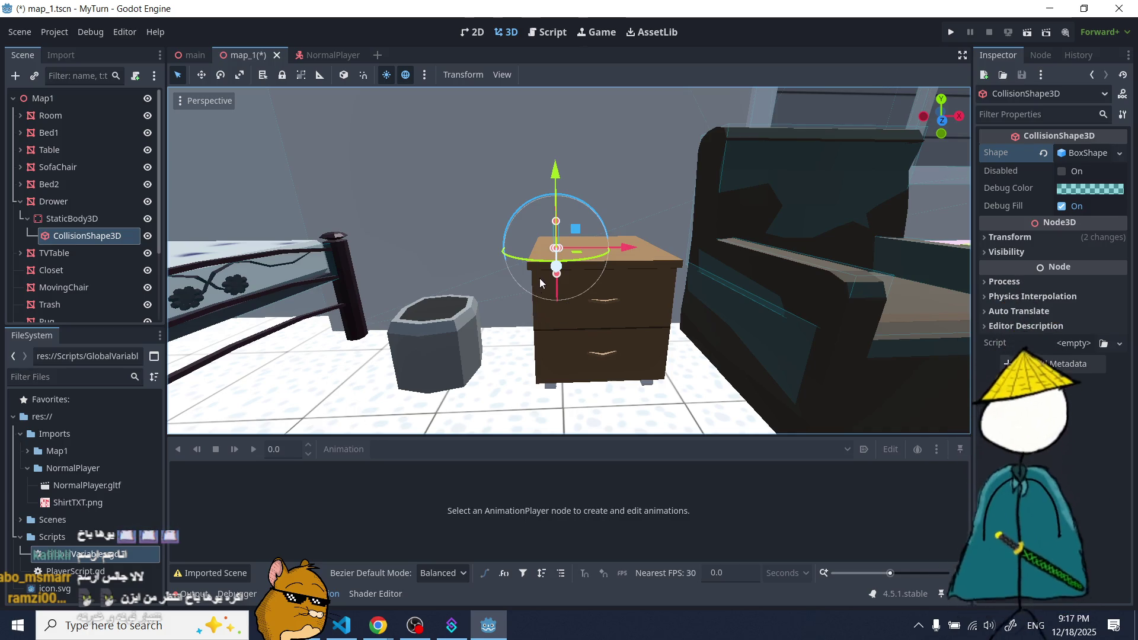
{"action": "left_click_drag", "start_coordinate": [583, 246], "coordinate": [655, 253]}
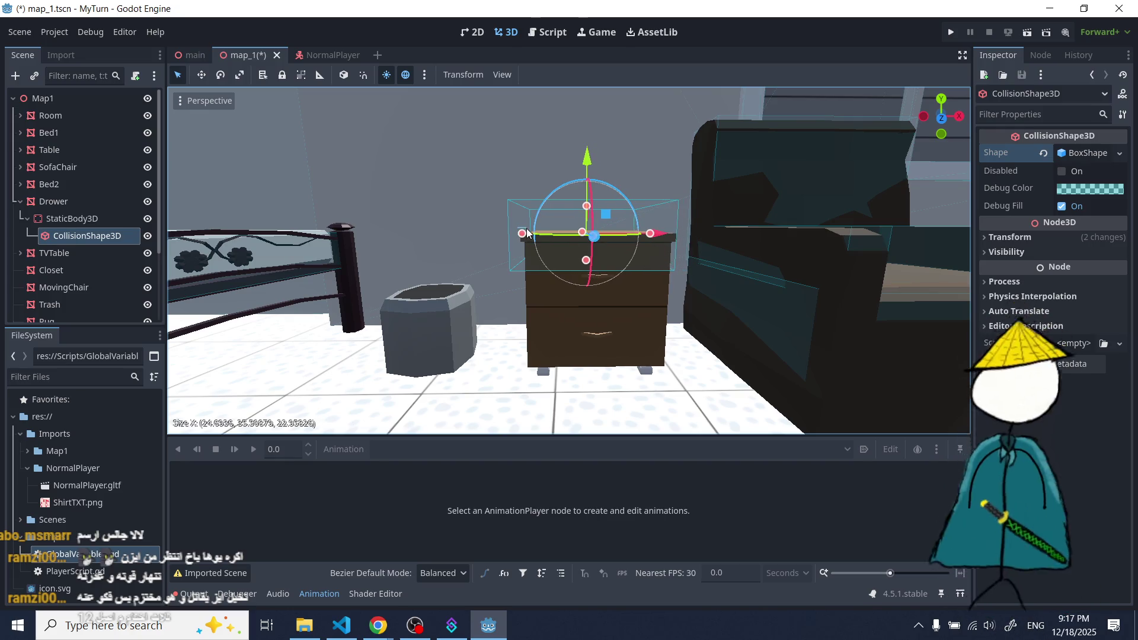
{"action": "left_click", "coordinate": [524, 236]}
{"action": "left_click", "coordinate": [551, 243]}
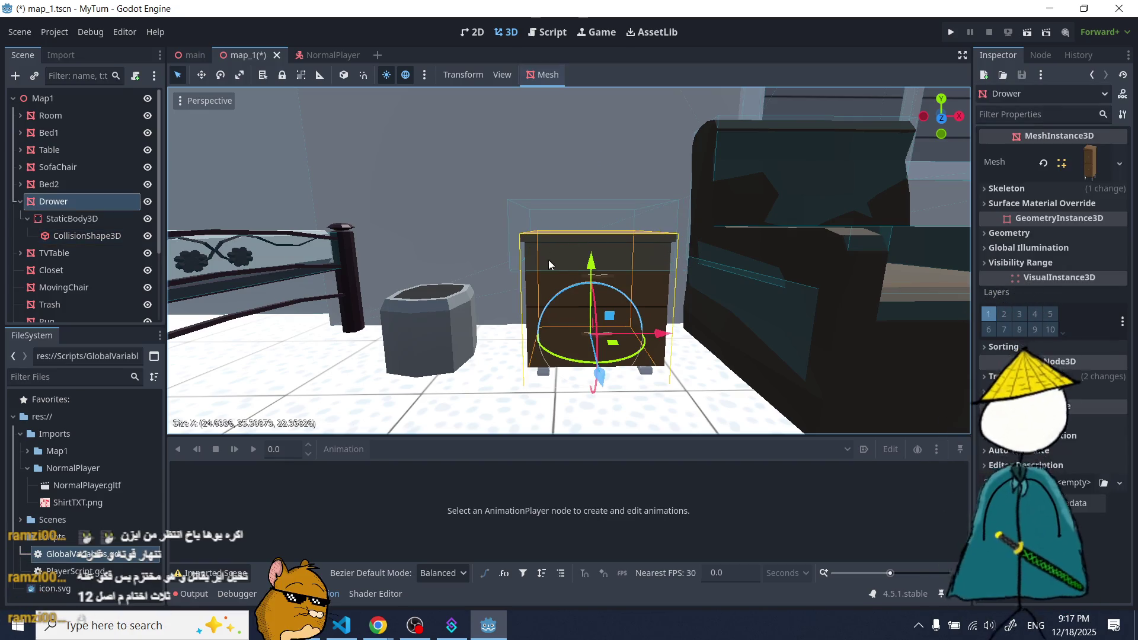
{"action": "left_click", "coordinate": [514, 252]}
{"action": "left_click_drag", "start_coordinate": [521, 233], "coordinate": [531, 237]}
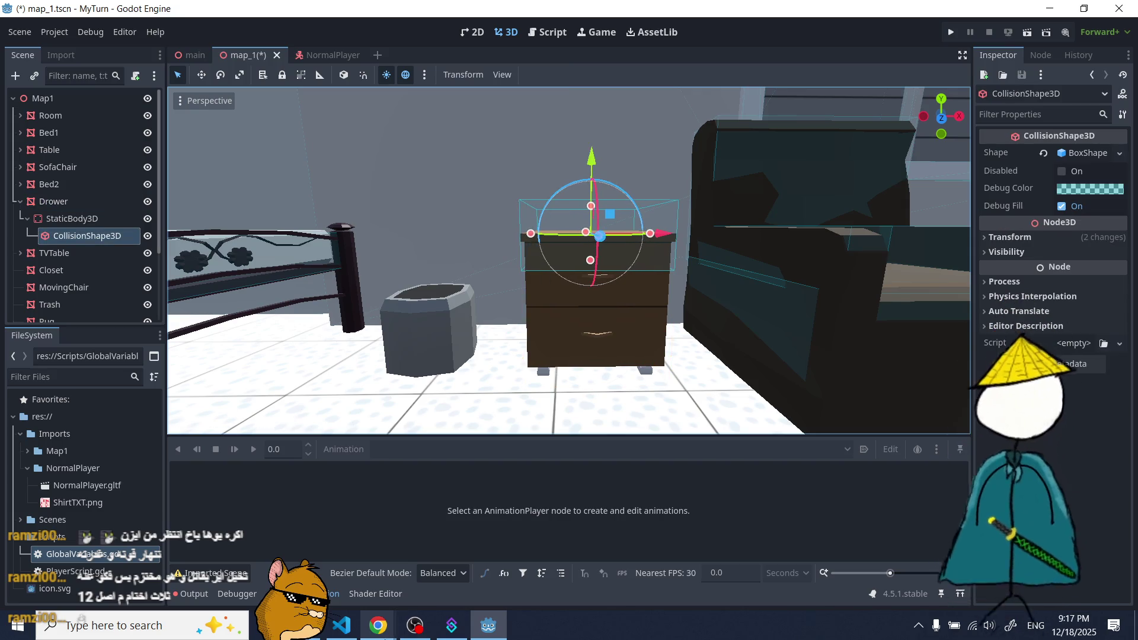
{"action": "left_click", "coordinate": [380, 627]}
- In Chrome's Google tab, search for 'hanji aot'
{"action": "left_click", "coordinate": [332, 533]}
{"action": "left_click", "coordinate": [593, 14]}
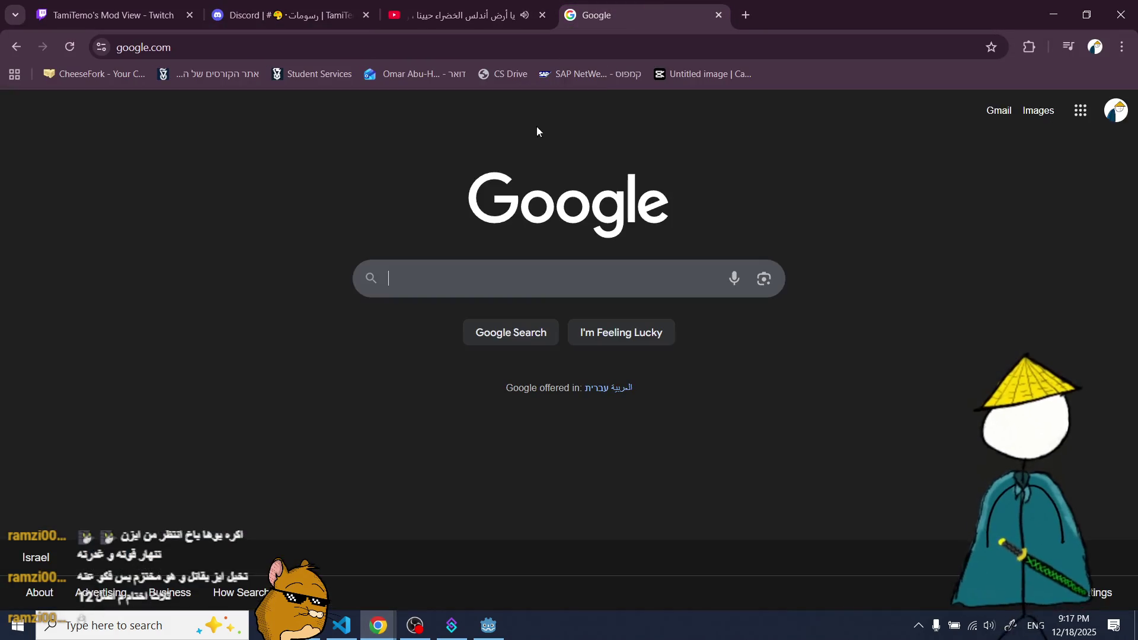
{"action": "type", "text": "hanj"}
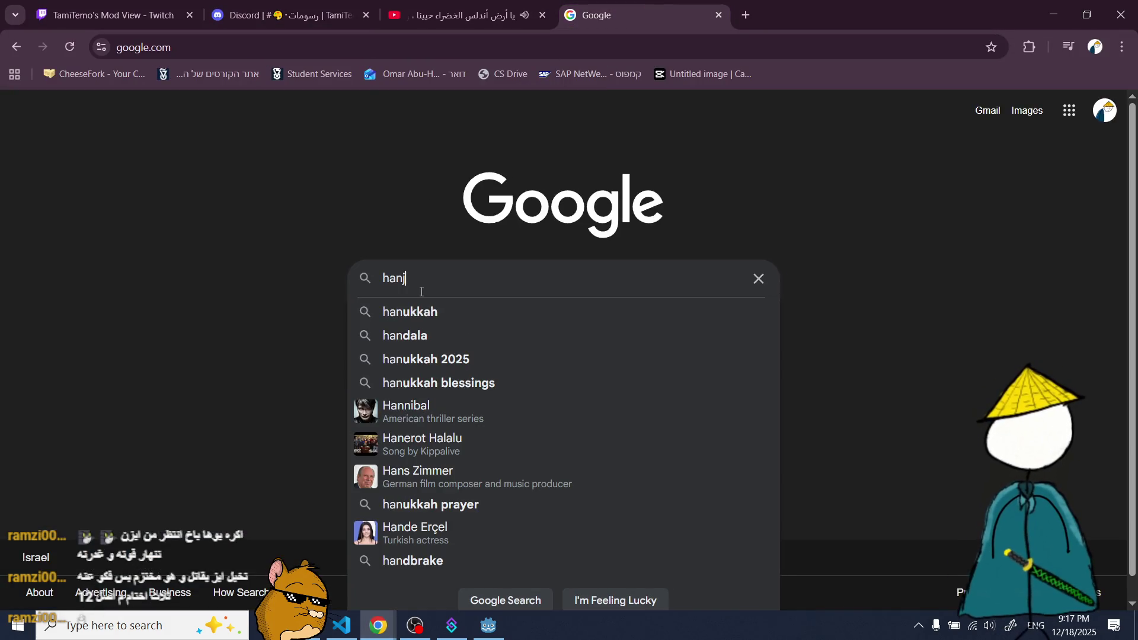
{"action": "type", "text": "i"}
{"action": "key", "text": "Return"}
{"action": "left_click", "coordinate": [250, 127]}
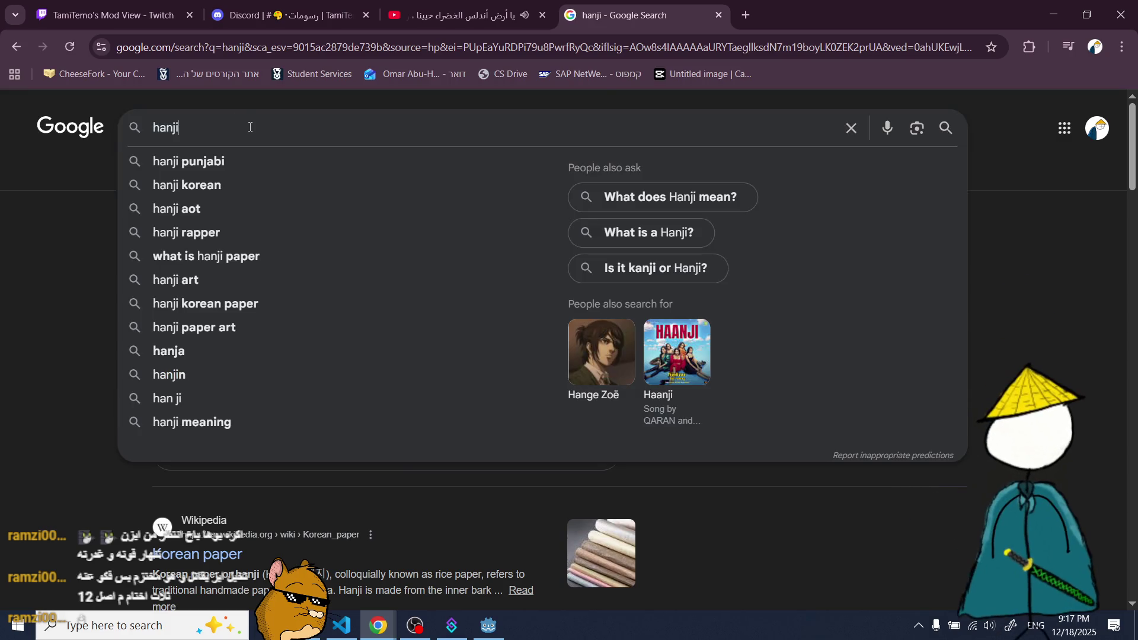
{"action": "type", "text": " aot"}
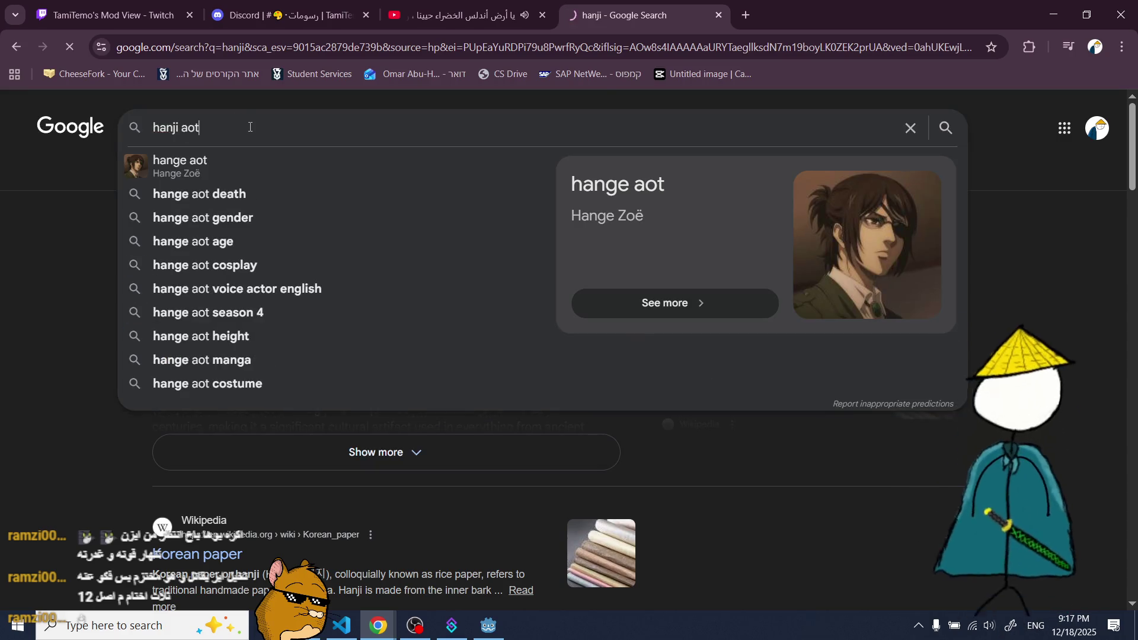
{"action": "key", "text": "Return"}
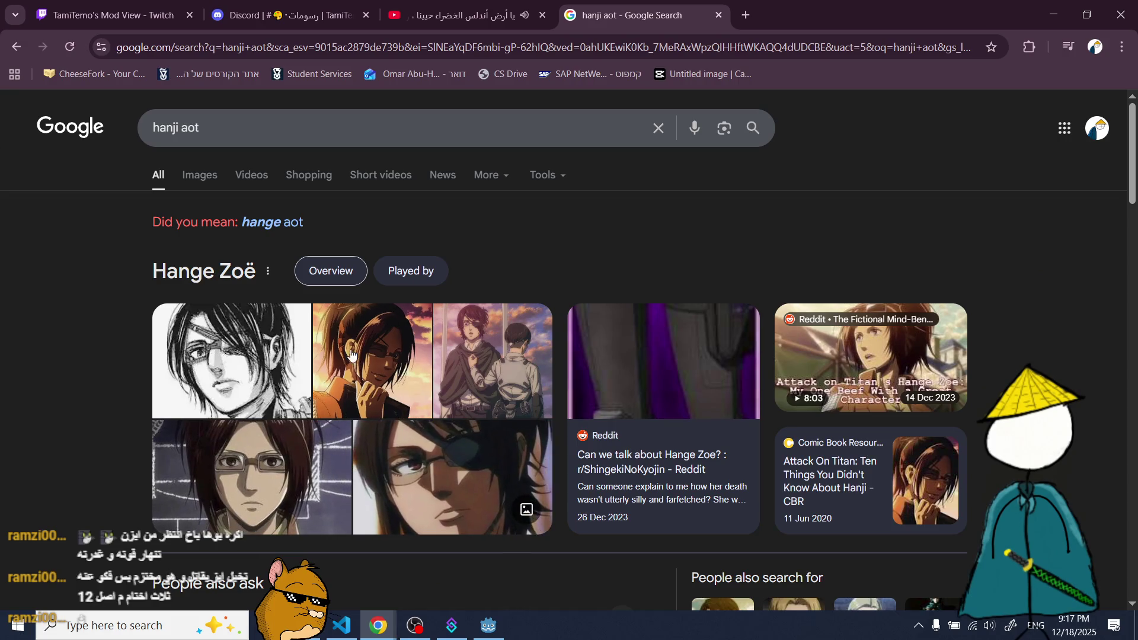
- Replace the query and search for 'gojo'
{"action": "left_click", "coordinate": [246, 127]}
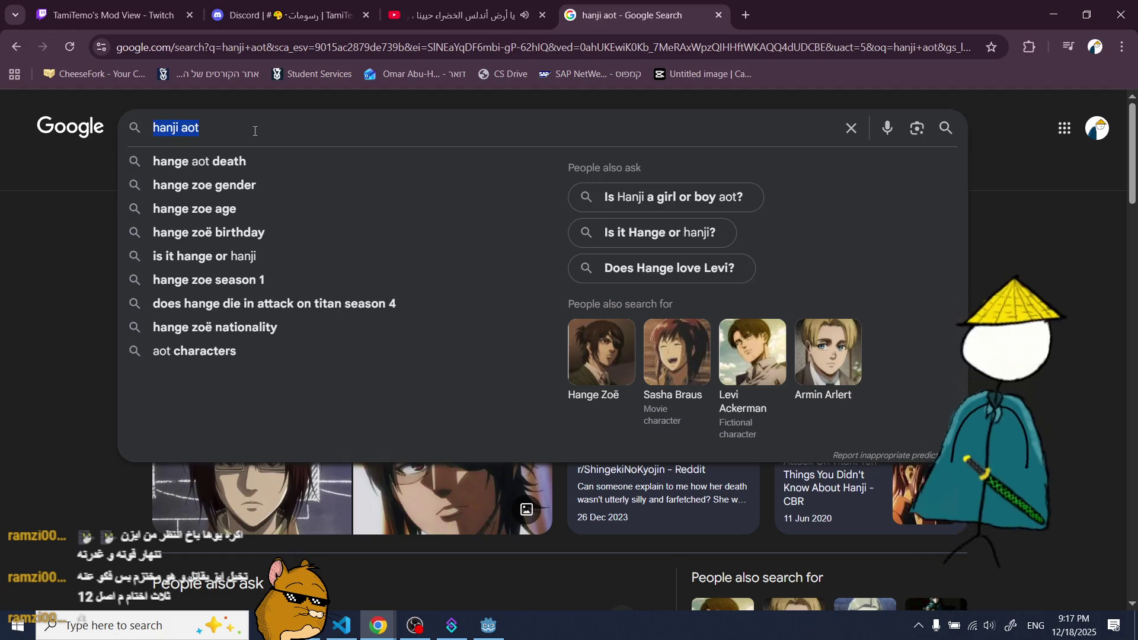
{"action": "type", "text": "goj"}
{"action": "key", "text": "Return"}
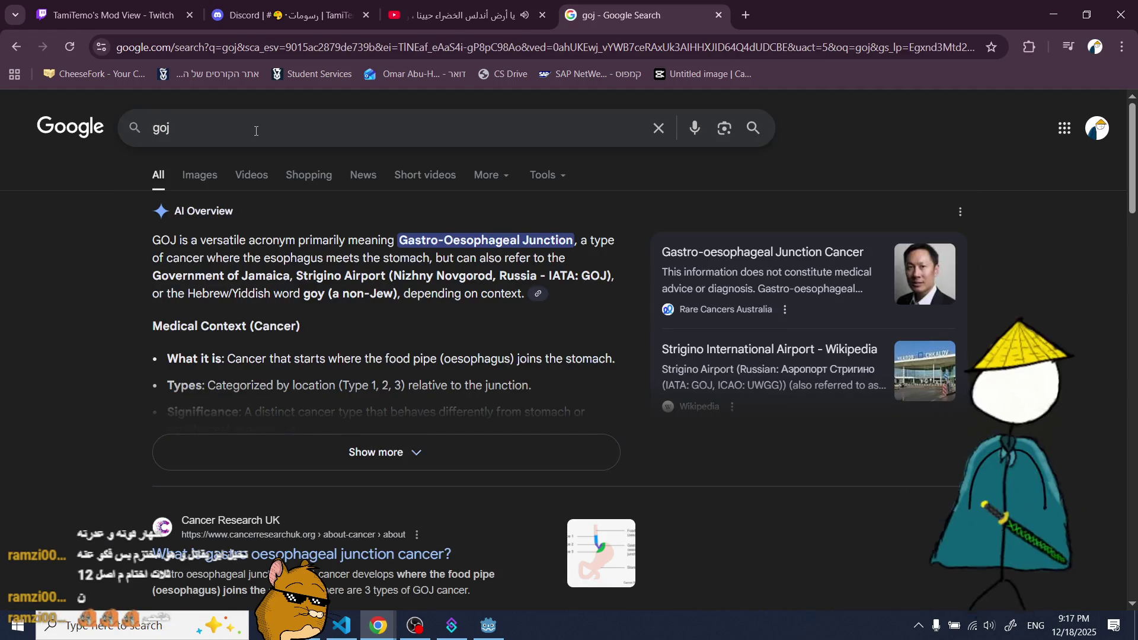
{"action": "left_click", "coordinate": [255, 131]}
{"action": "type", "text": "o"}
{"action": "key", "text": "Return"}
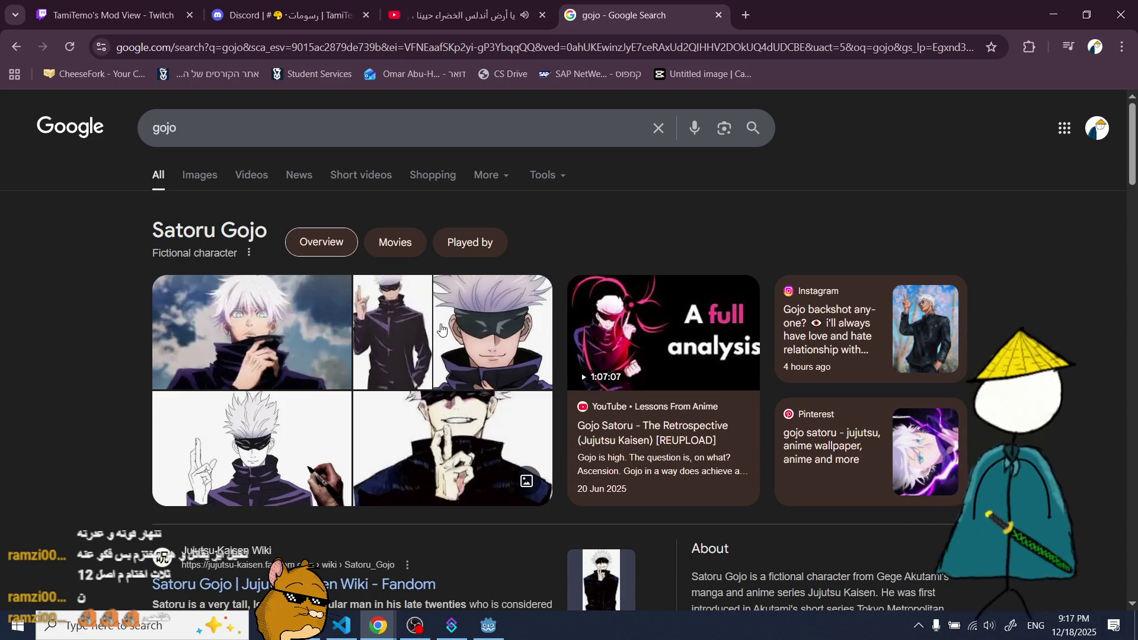
- Search for 'kenpachi', then return to the Godot editor
{"action": "left_click", "coordinate": [270, 126]}
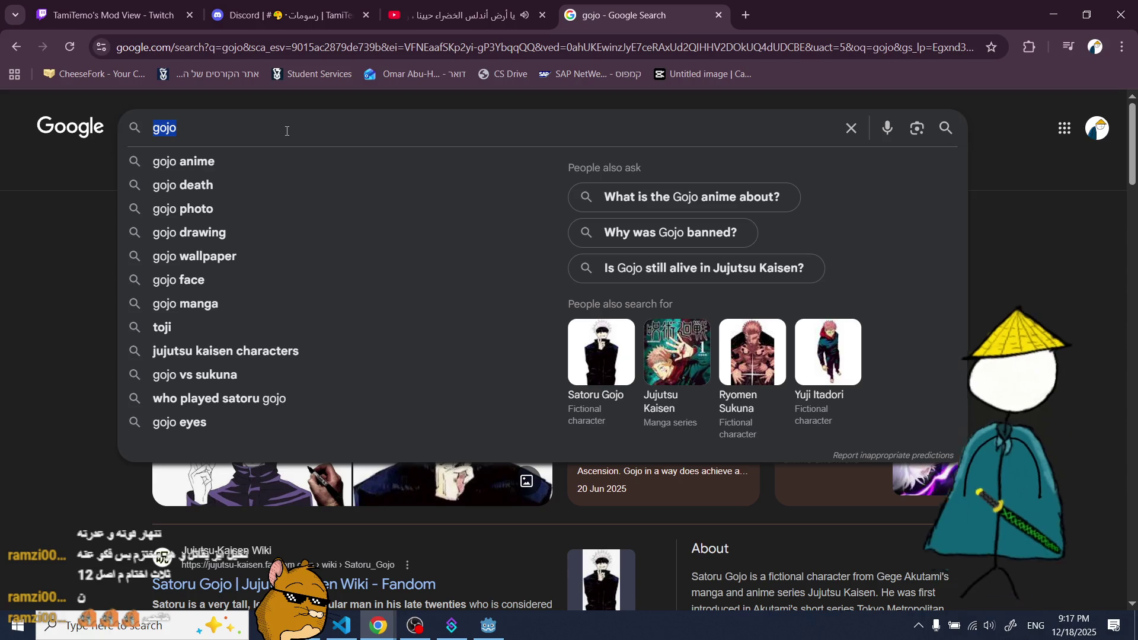
{"action": "type", "text": "kenpachi"}
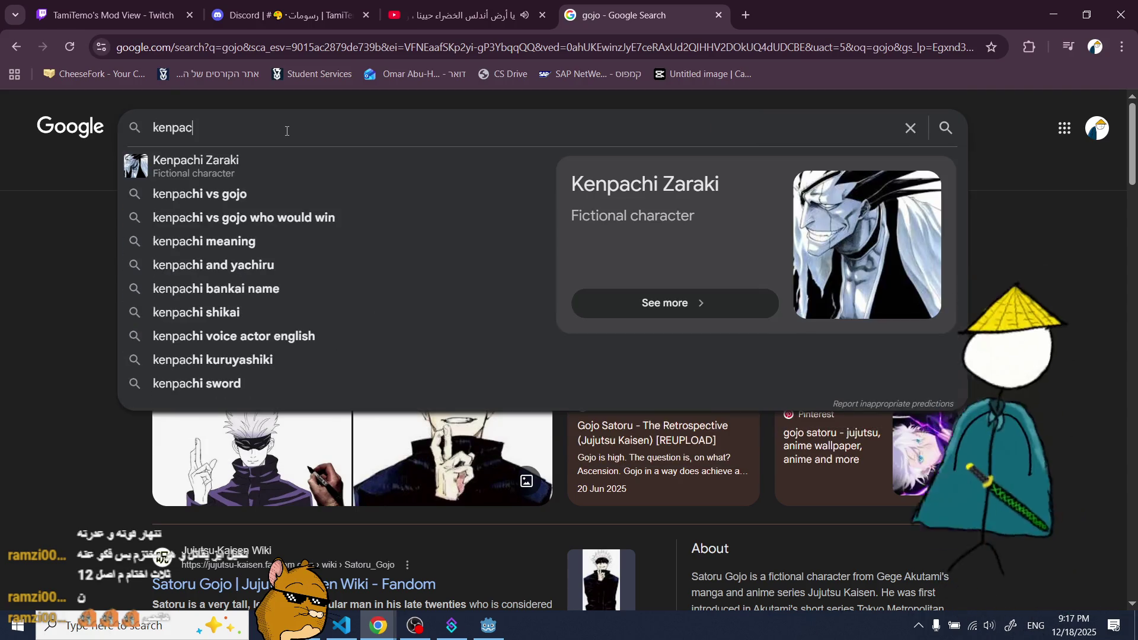
{"action": "key", "text": "Return"}
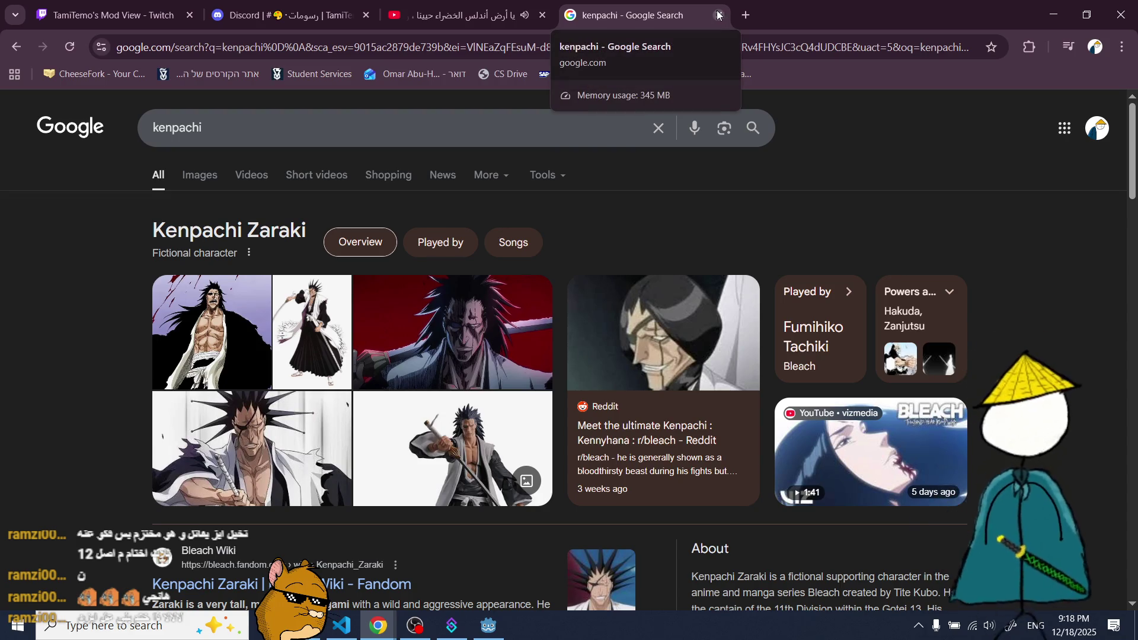
{"action": "left_click", "coordinate": [488, 626]}
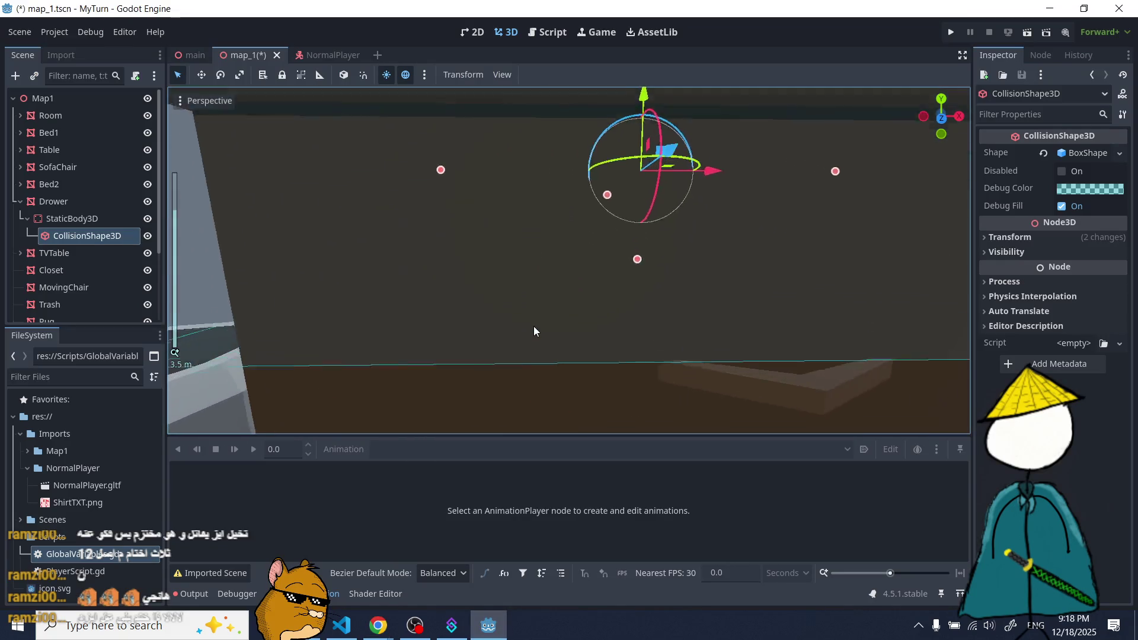
- Frame the drawer's collision shape, stretch the box to the drawer's height, and select Drower
{"action": "key", "text": "f"}
{"action": "left_click_drag", "start_coordinate": [593, 323], "coordinate": [607, 388]}
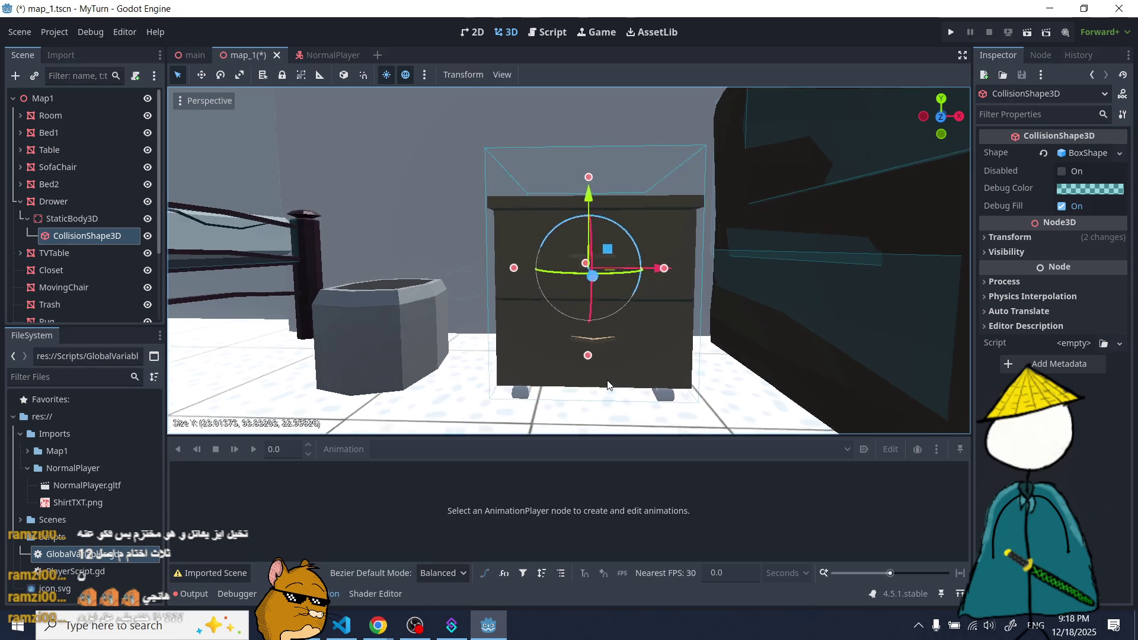
{"action": "scroll", "scroll_direction": "down", "scroll_amount": 3}
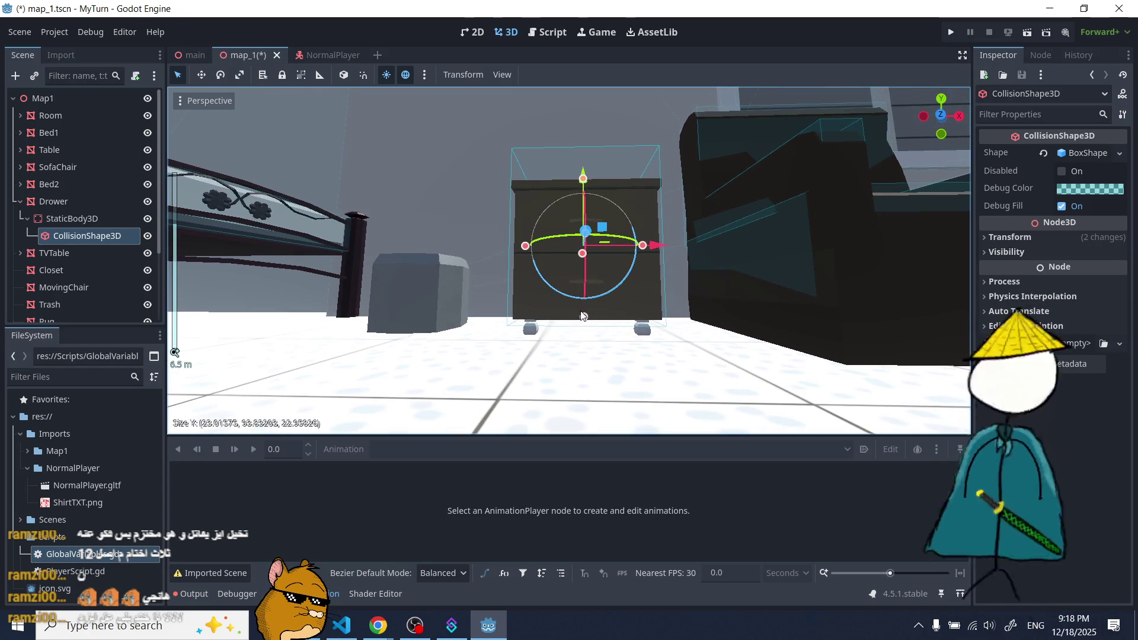
{"action": "left_click", "coordinate": [584, 327]}
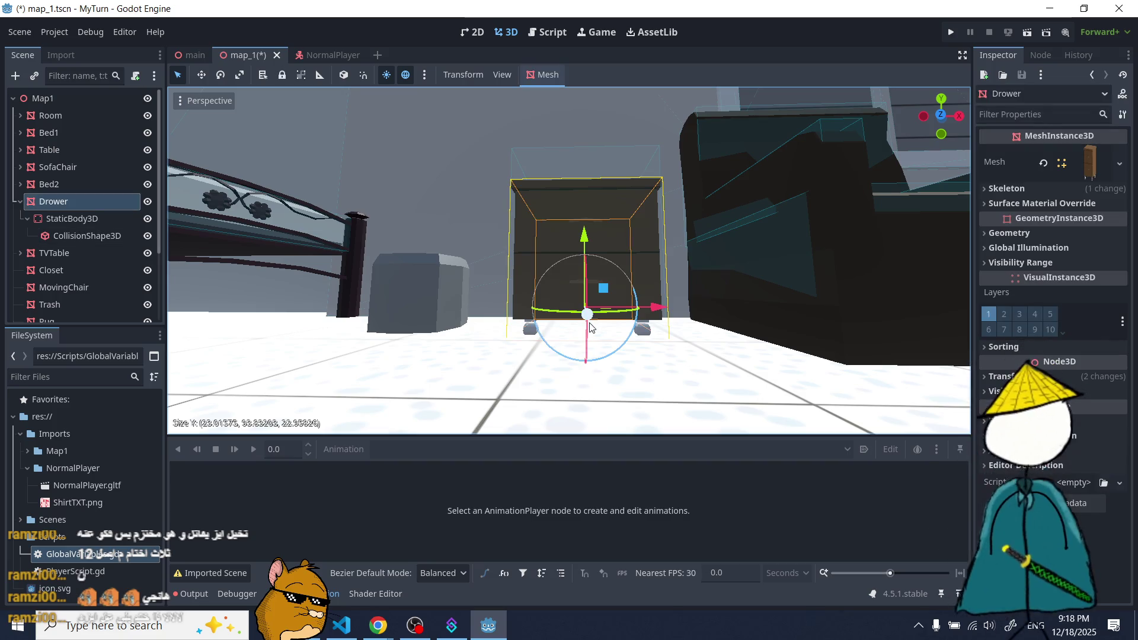
{"action": "left_click", "coordinate": [584, 317]}
{"action": "left_click", "coordinate": [294, 558]}
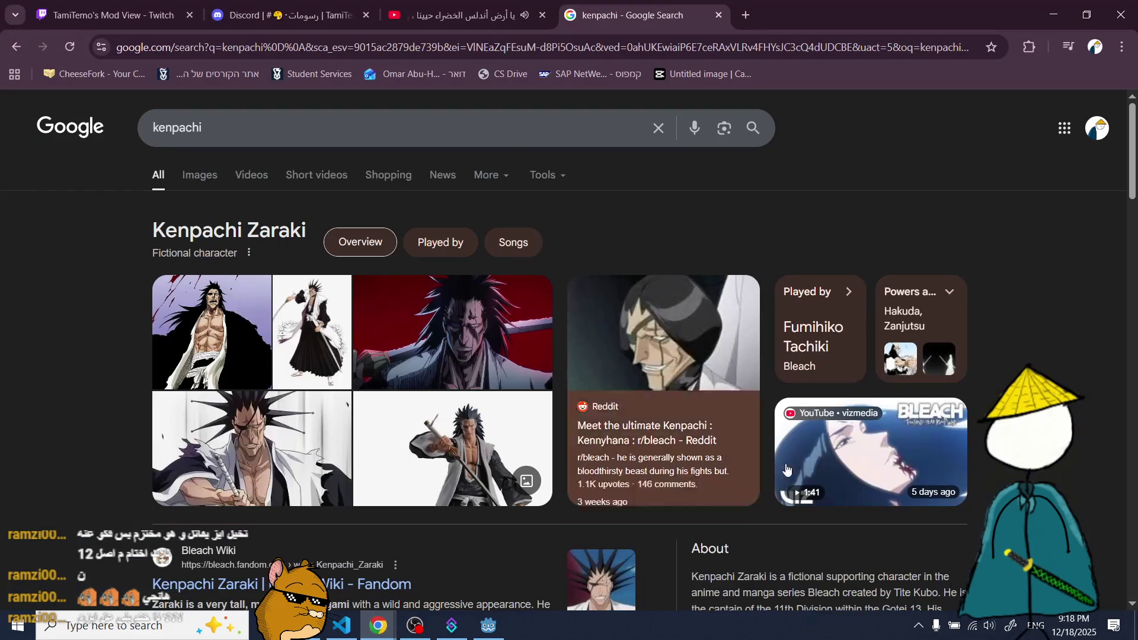
- Look over the Kenpachi Zaraki search results
{"action": "mouse_move", "coordinate": [882, 485]}
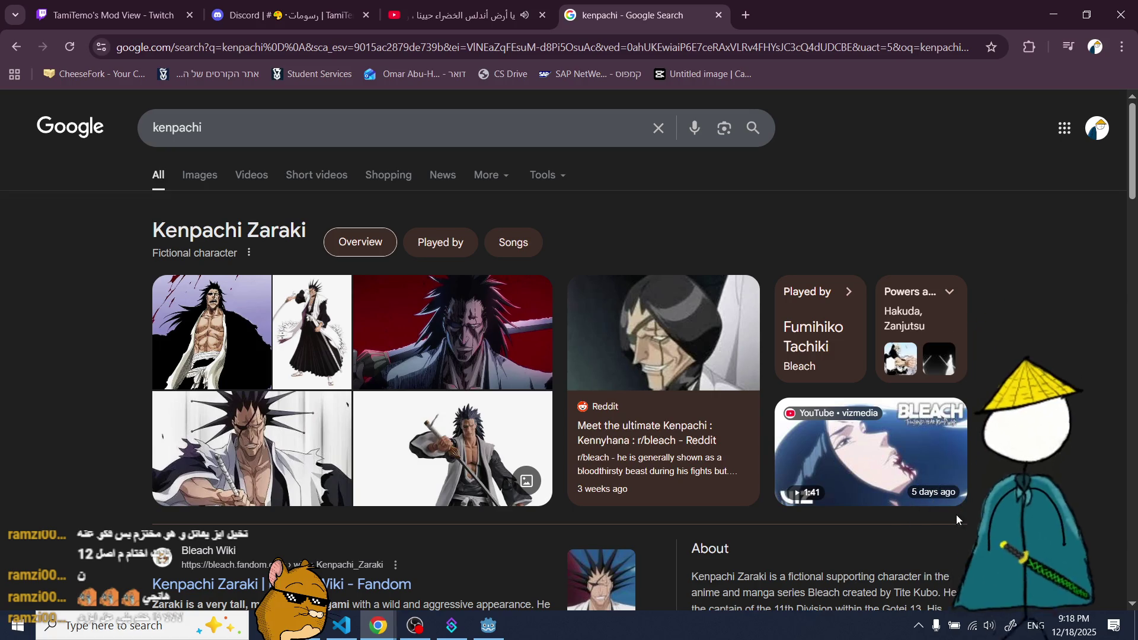
- Fit the collision box's bottom and top to the drawer, about 82.99 tall, and orbit to check
{"action": "left_click", "coordinate": [489, 625]}
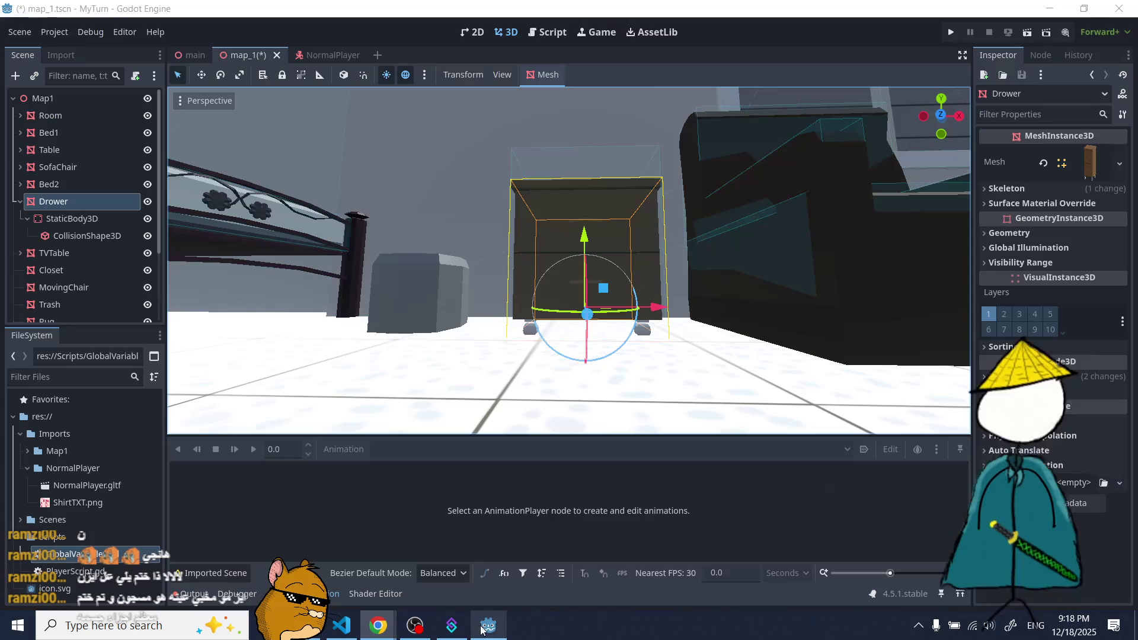
{"action": "left_click", "coordinate": [83, 235]}
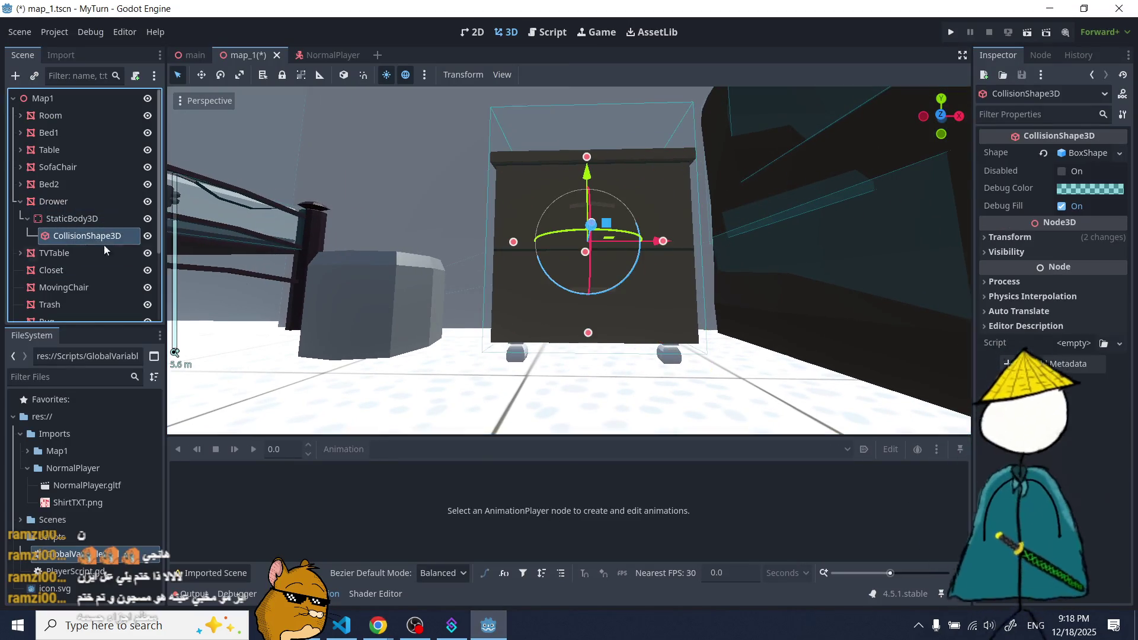
{"action": "left_click_drag", "start_coordinate": [591, 335], "coordinate": [591, 351]}
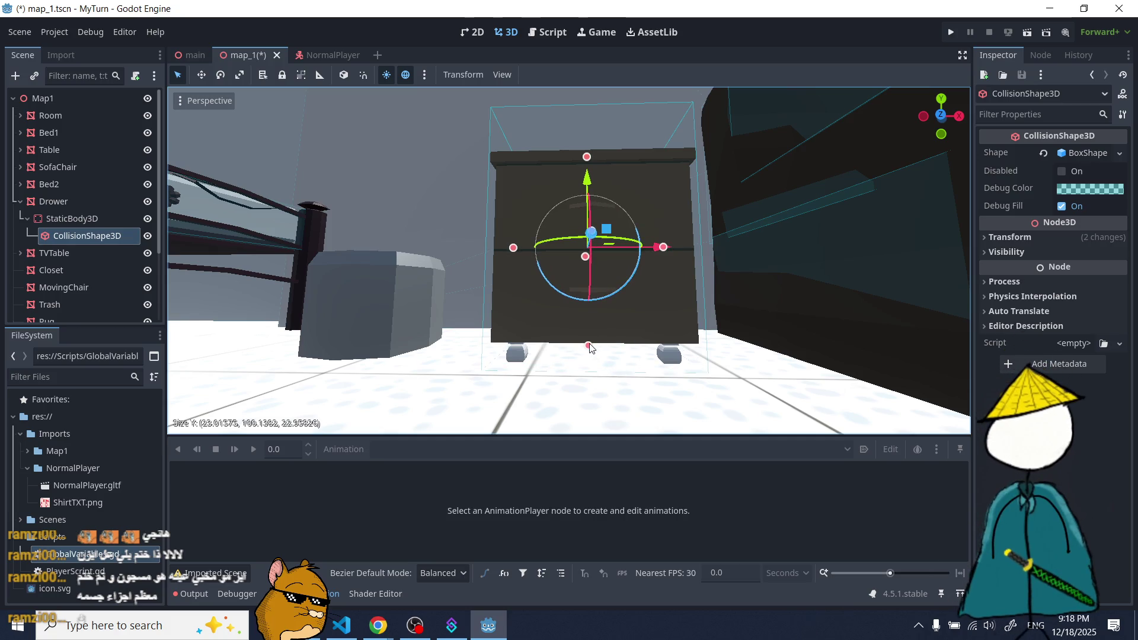
{"action": "left_click_drag", "start_coordinate": [591, 347], "coordinate": [590, 348]}
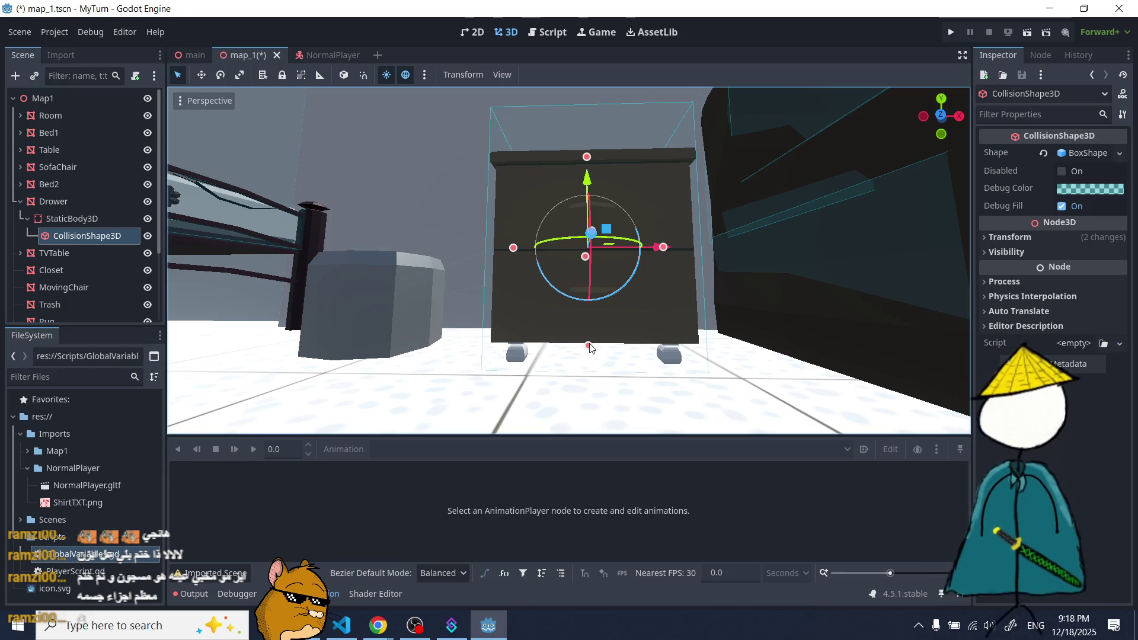
{"action": "left_click_drag", "start_coordinate": [587, 157], "coordinate": [616, 200]}
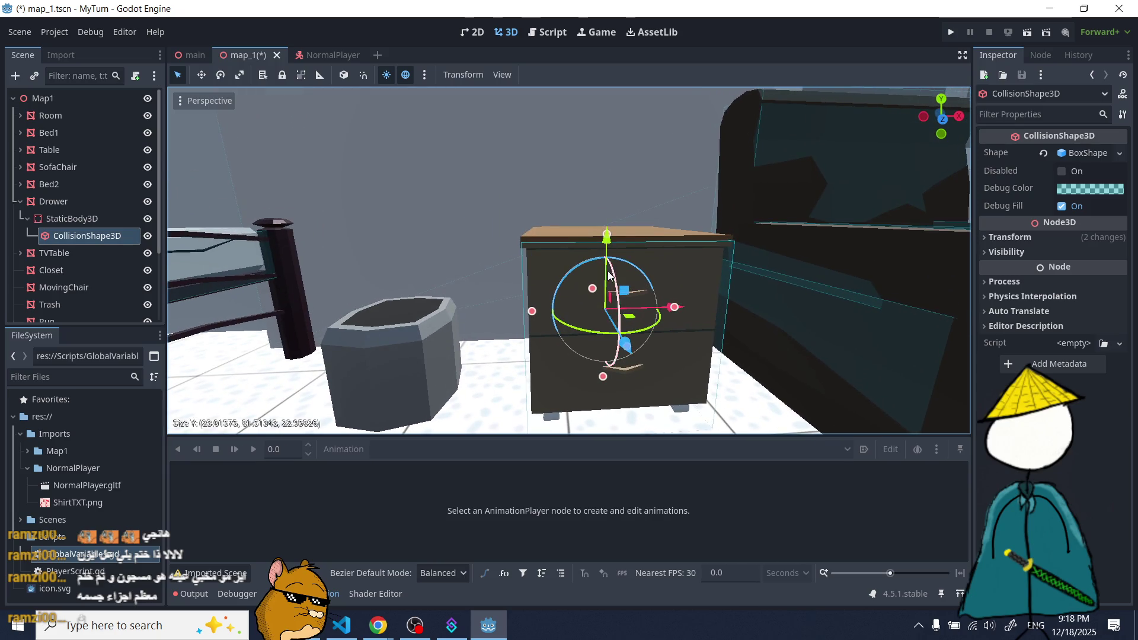
{"action": "left_click_drag", "start_coordinate": [608, 229], "coordinate": [610, 232]}
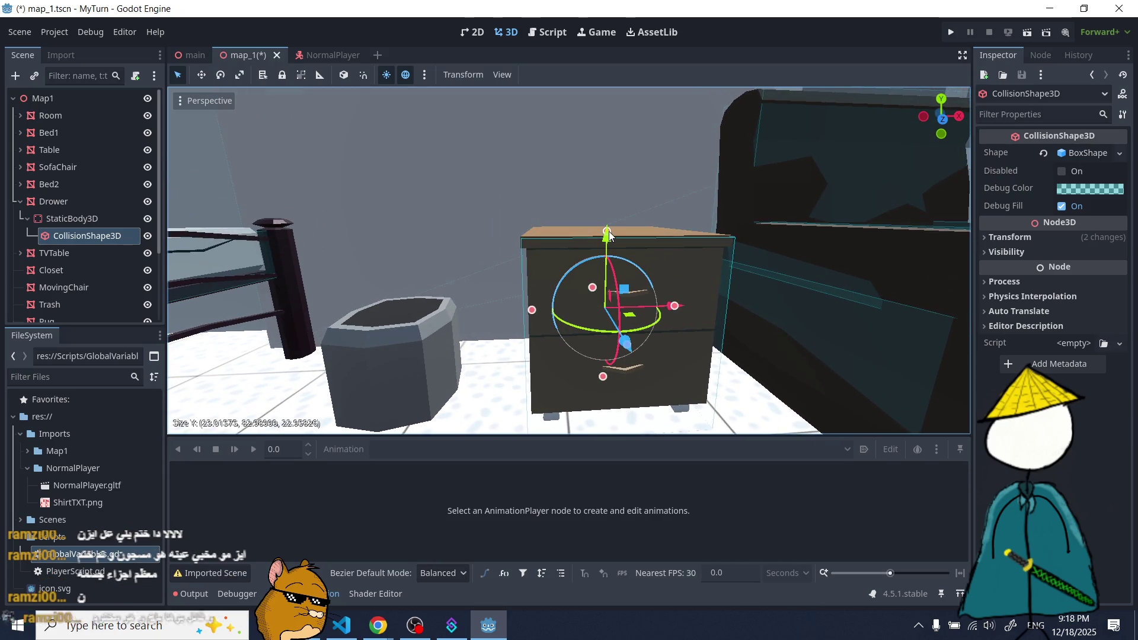
{"action": "left_click_drag", "start_coordinate": [536, 314], "coordinate": [532, 311]}
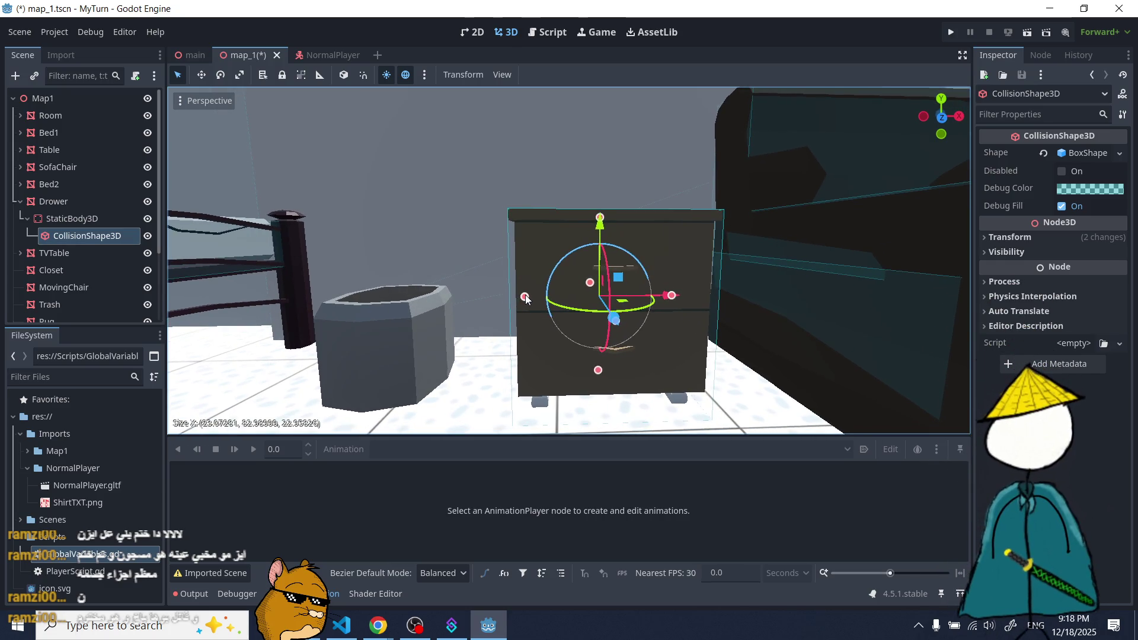
{"action": "left_click_drag", "start_coordinate": [581, 309], "coordinate": [551, 391]}
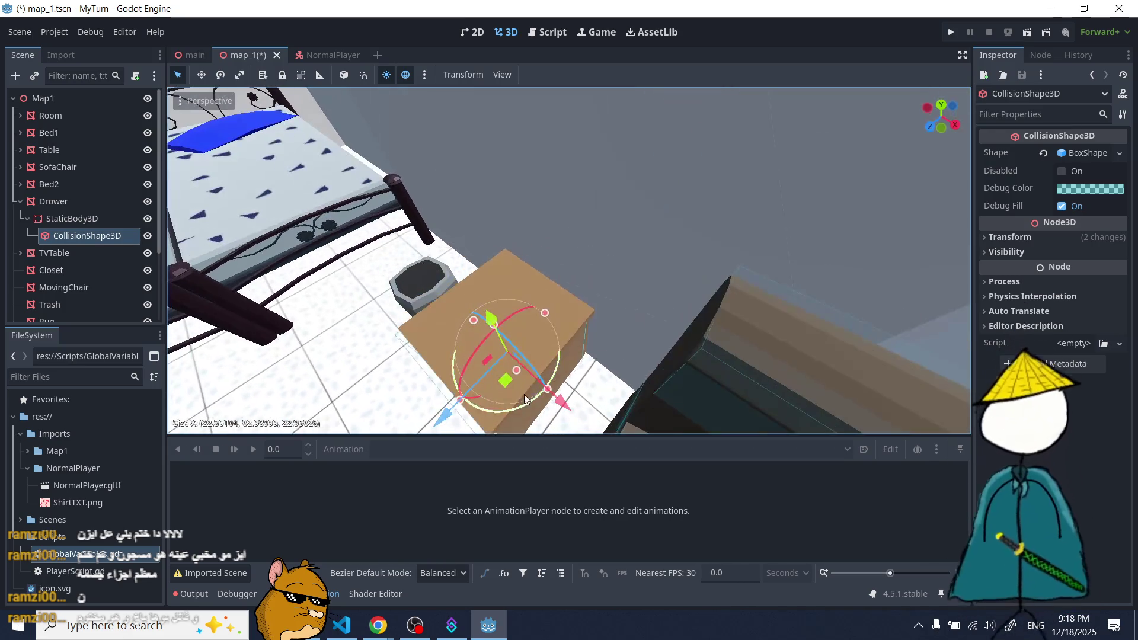
{"action": "mouse_move", "coordinate": [378, 626]}
{"action": "left_click", "coordinate": [358, 589]}
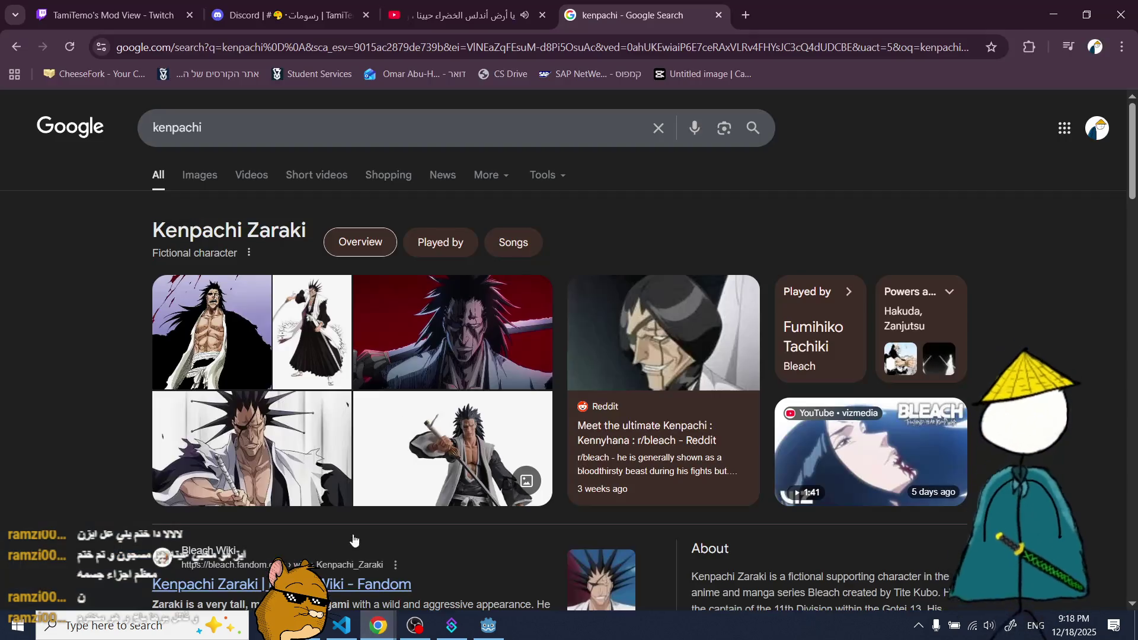
- Search Google Images for 'bleach leader' and preview the Radio Times Bleach captains image
{"action": "left_click", "coordinate": [300, 128]}
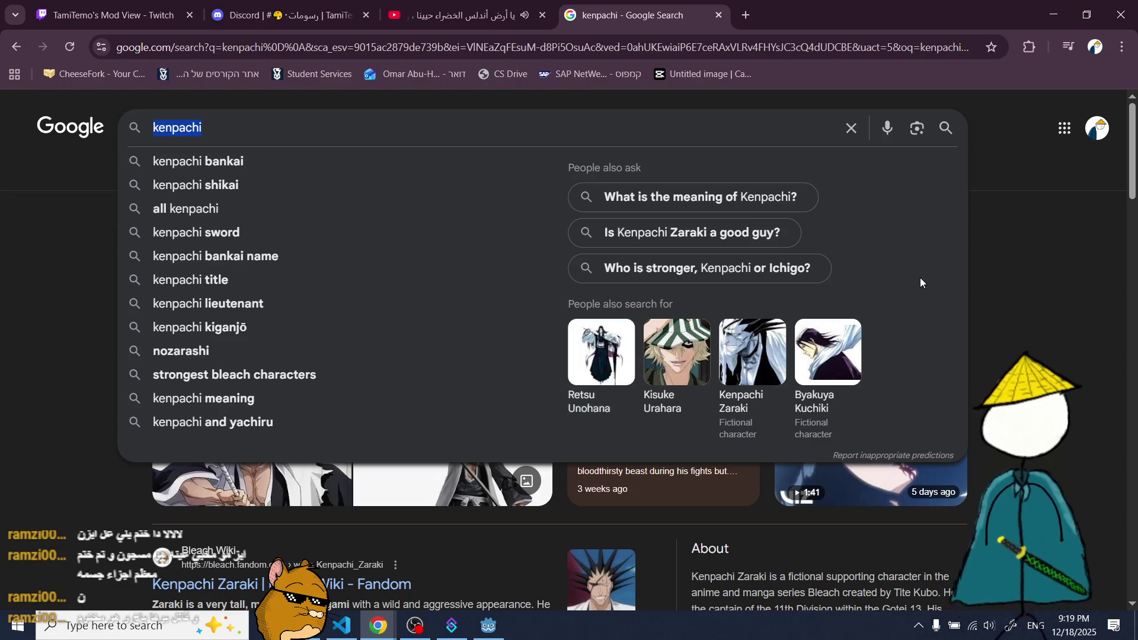
{"action": "type", "text": "bleach "}
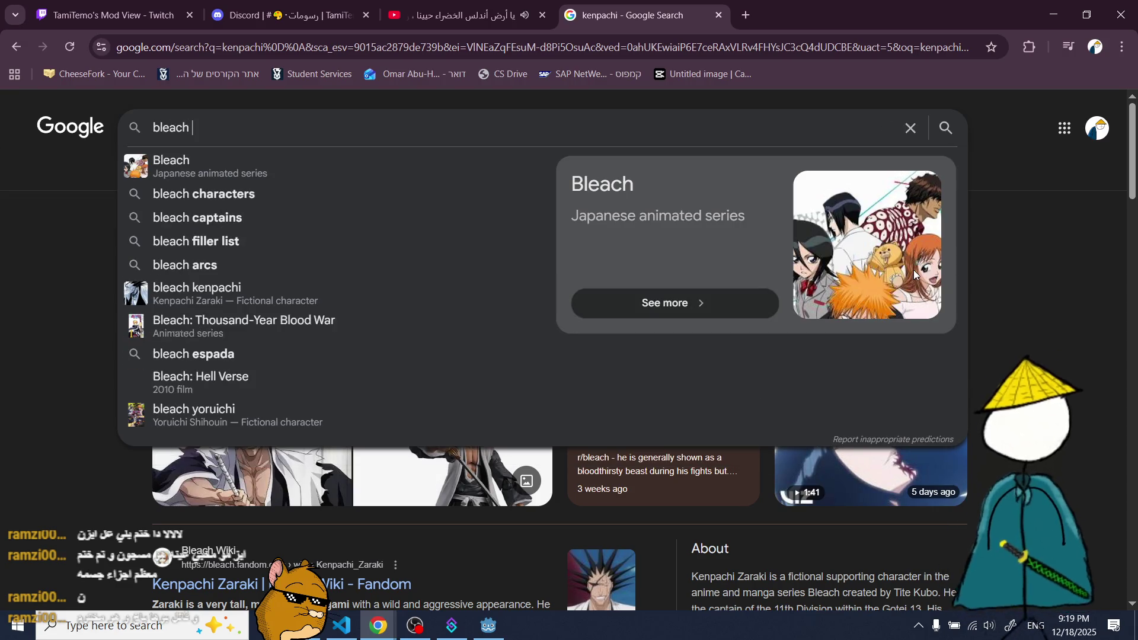
{"action": "type", "text": "leader"}
{"action": "key", "text": "Return"}
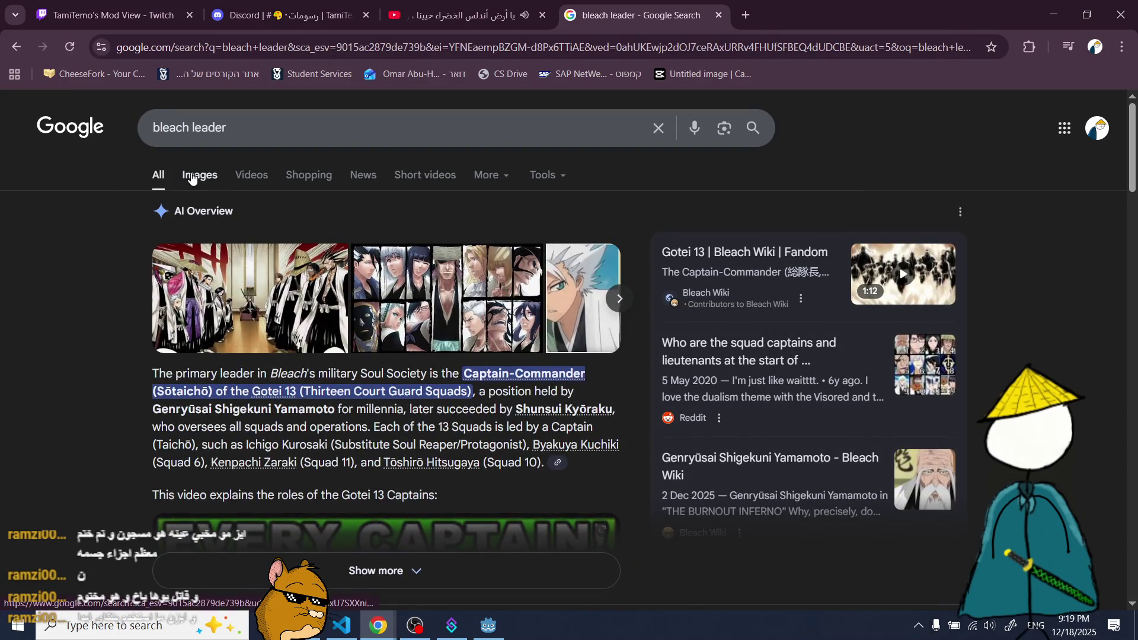
{"action": "left_click", "coordinate": [199, 175]}
{"action": "left_click", "coordinate": [551, 332]}
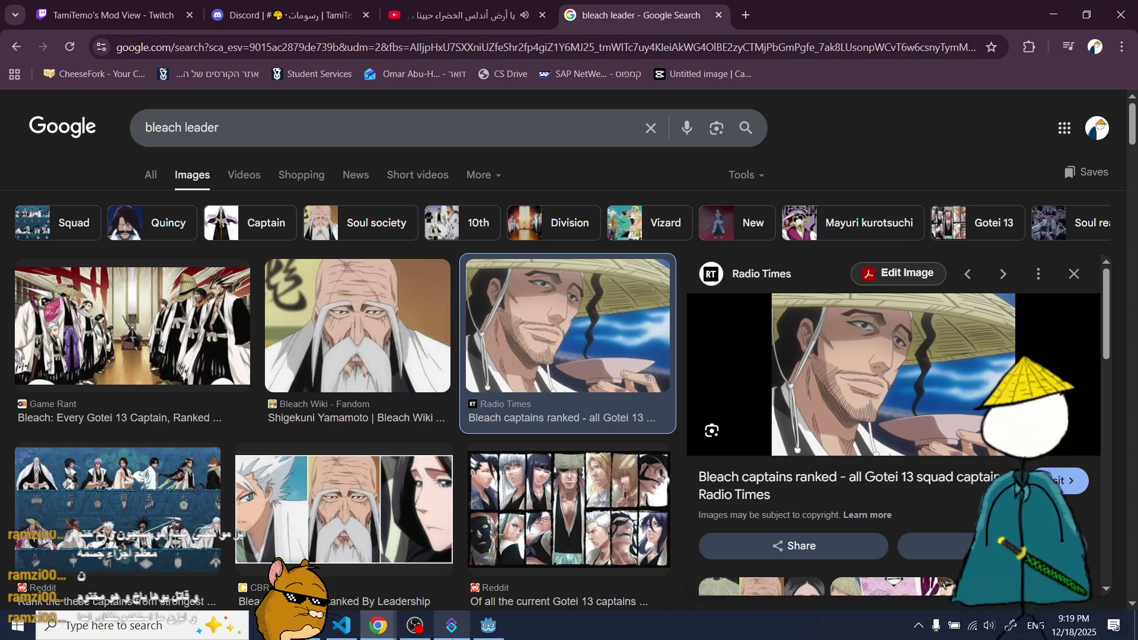
{"action": "left_click", "coordinate": [489, 625]}
{"action": "scroll", "scroll_direction": "up", "scroll_amount": 3}
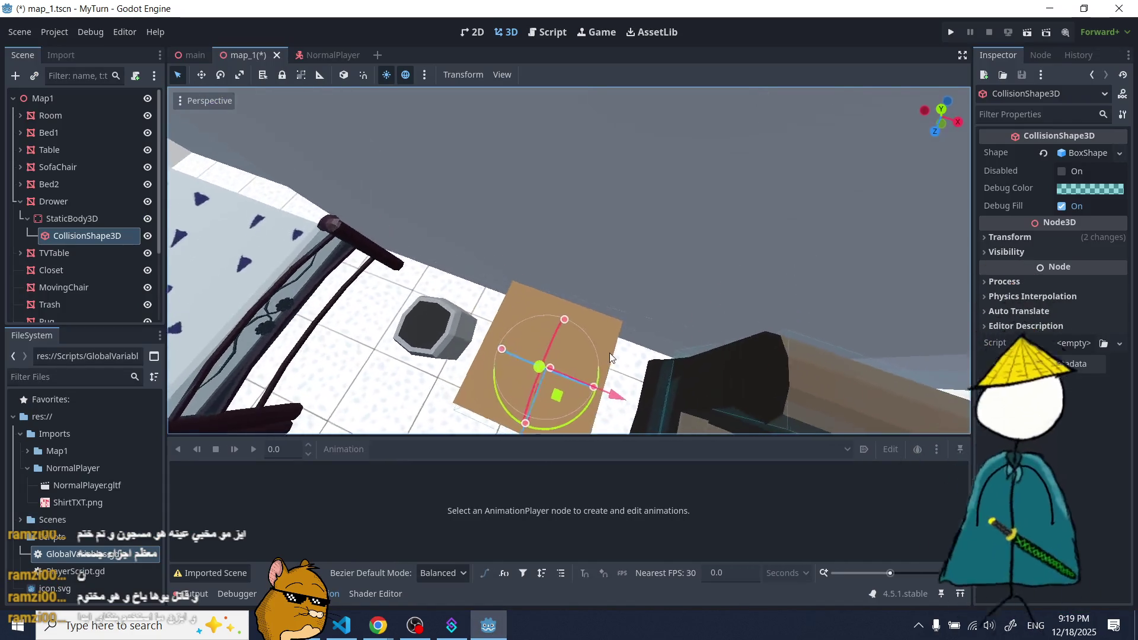
- Drag the box's X and Z handles to about 22.74 by 22.79 to hug the drawer
{"action": "scroll", "scroll_direction": "down", "scroll_amount": 3}
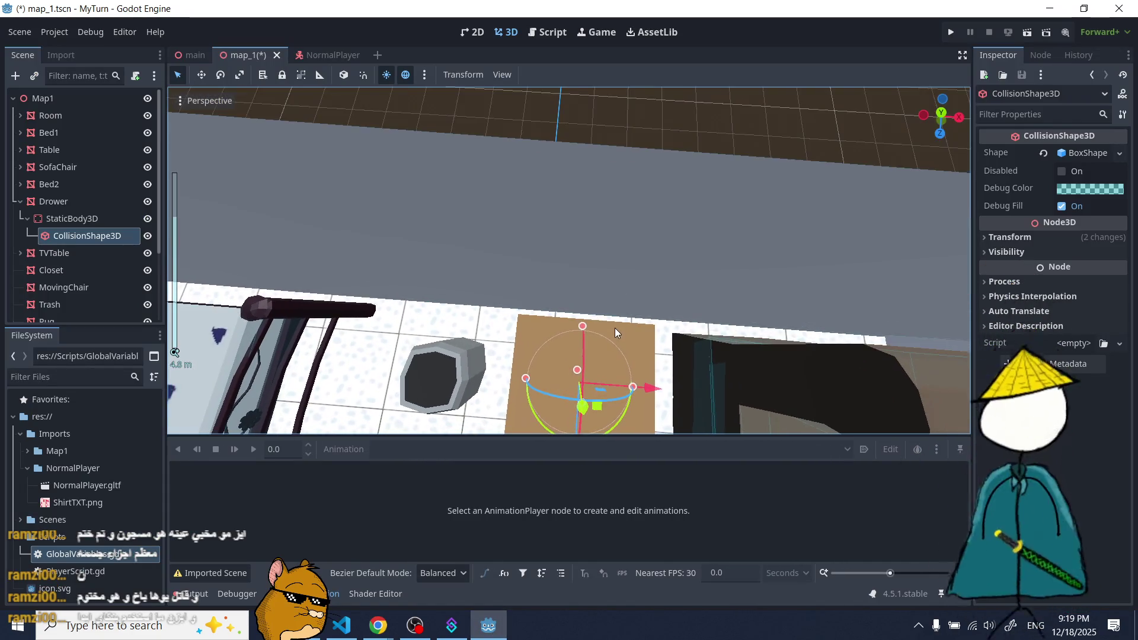
{"action": "left_click_drag", "start_coordinate": [581, 328], "coordinate": [699, 385]}
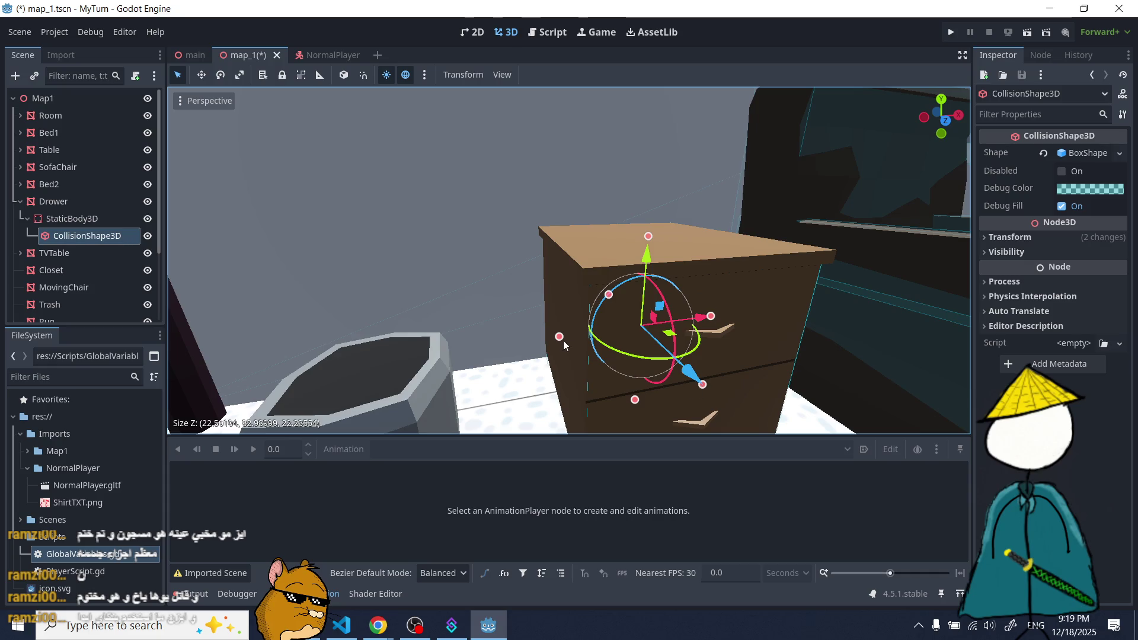
{"action": "left_click", "coordinate": [543, 335]}
{"action": "left_click", "coordinate": [570, 335]}
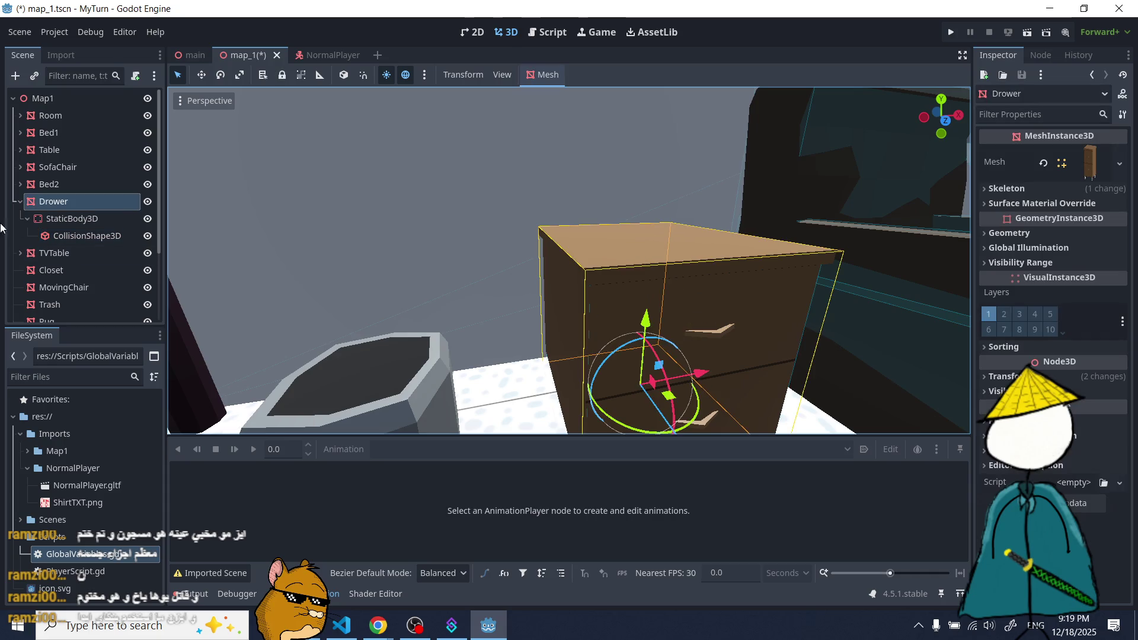
{"action": "left_click", "coordinate": [74, 235]}
{"action": "left_click_drag", "start_coordinate": [558, 336], "coordinate": [695, 340]}
{"action": "scroll", "scroll_direction": "up", "scroll_amount": 3}
{"action": "scroll", "scroll_direction": "down", "scroll_amount": 3}
{"action": "scroll", "scroll_direction": "up", "scroll_amount": 3}
{"action": "left_click_drag", "start_coordinate": [684, 299], "coordinate": [592, 331]}
{"action": "scroll", "scroll_direction": "down", "scroll_amount": 3}
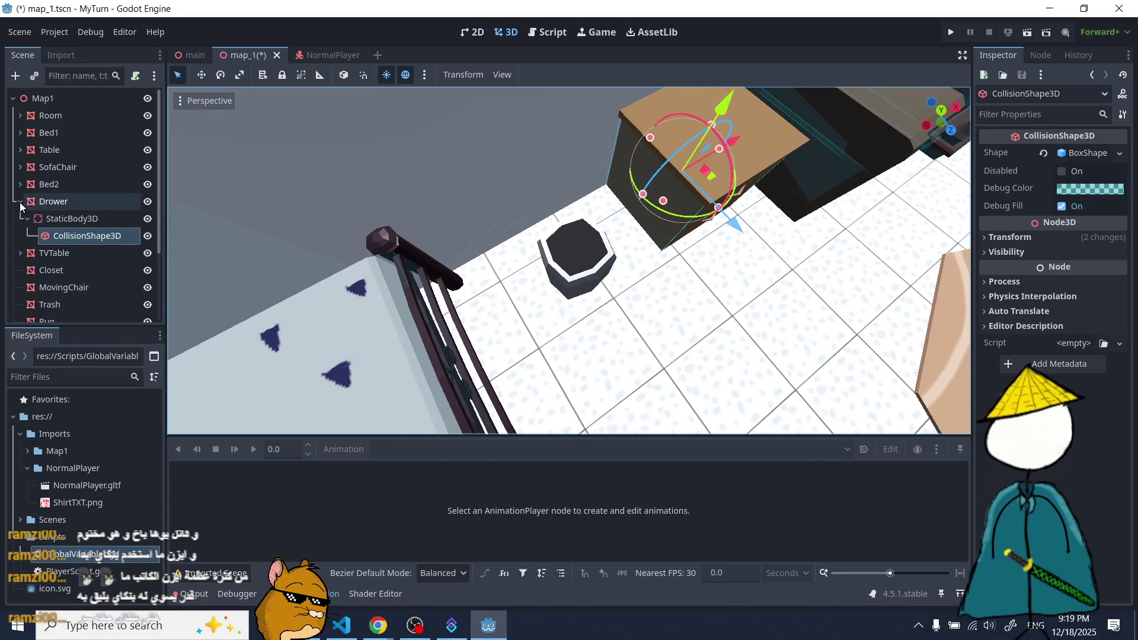
- Collapse the Drower branch, then focus and orbit around the TVTable
{"action": "left_click", "coordinate": [18, 203]}
{"action": "double_click", "coordinate": [54, 219]}
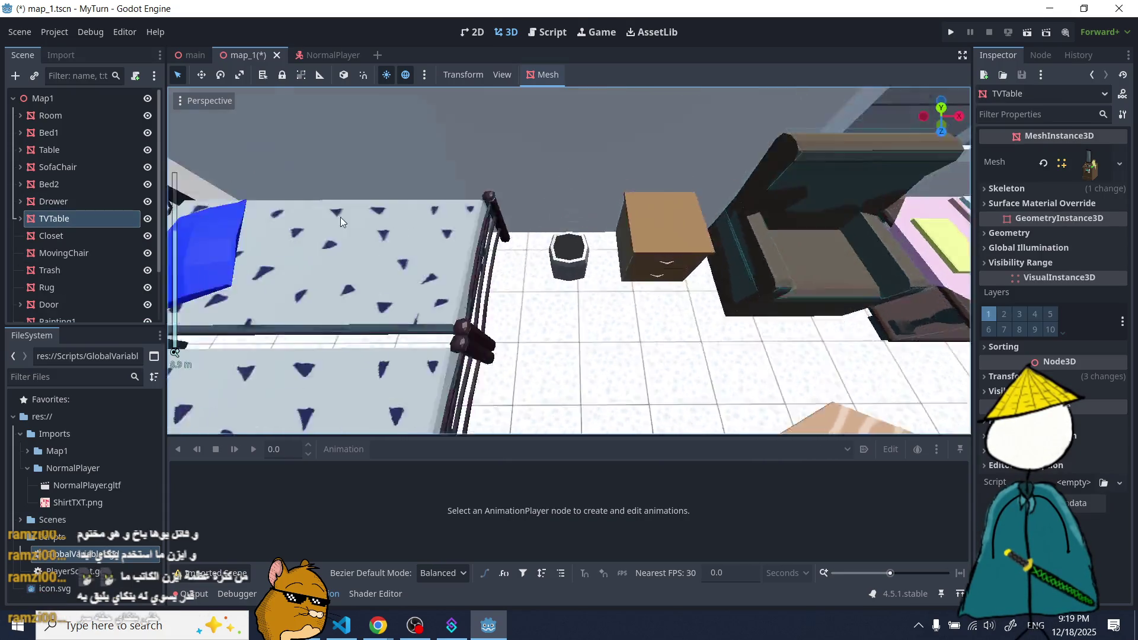
{"action": "scroll", "scroll_direction": "up", "scroll_amount": 3}
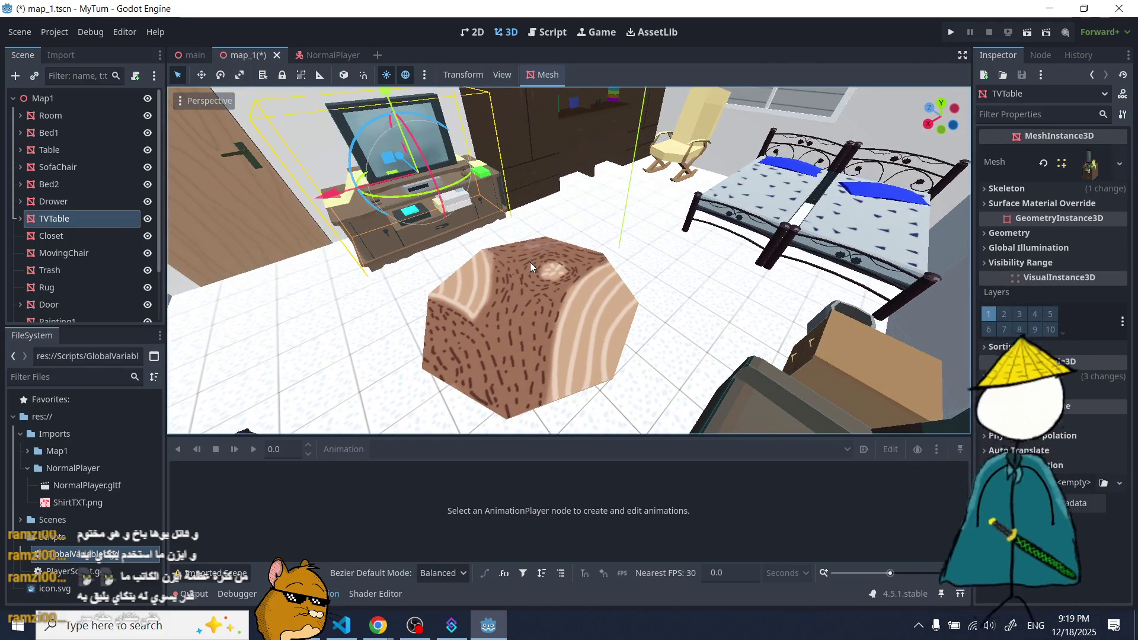
{"action": "left_click_drag", "start_coordinate": [530, 262], "coordinate": [571, 254]}
- Select and frame the Closet, MovingChair and Trash in turn
{"action": "left_click", "coordinate": [119, 240]}
{"action": "key", "text": "f"}
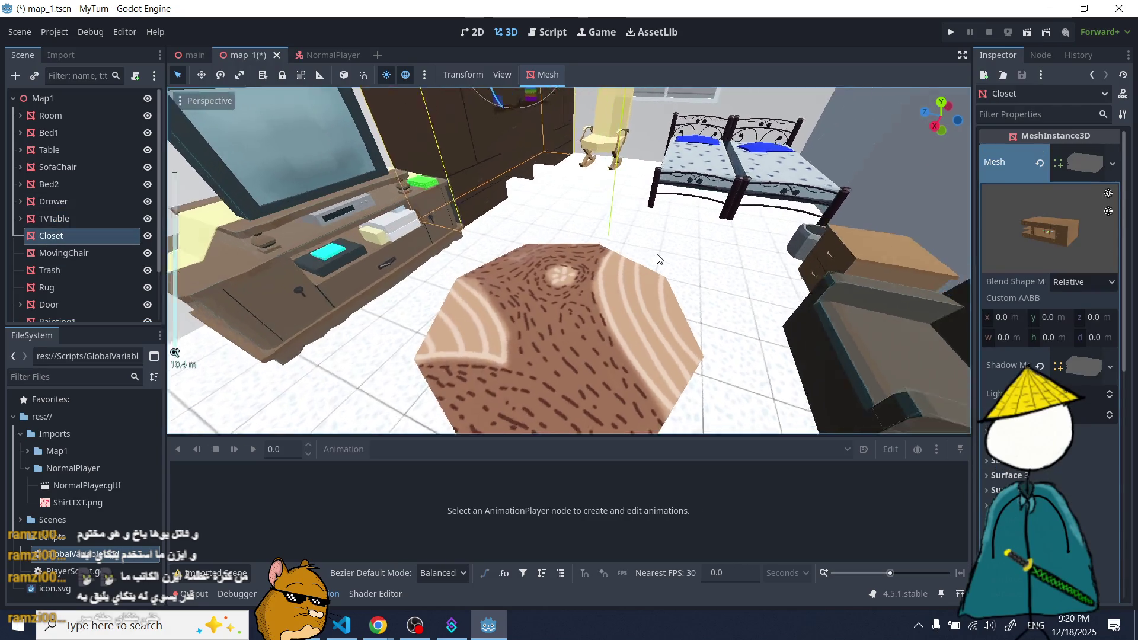
{"action": "left_click", "coordinate": [114, 259]}
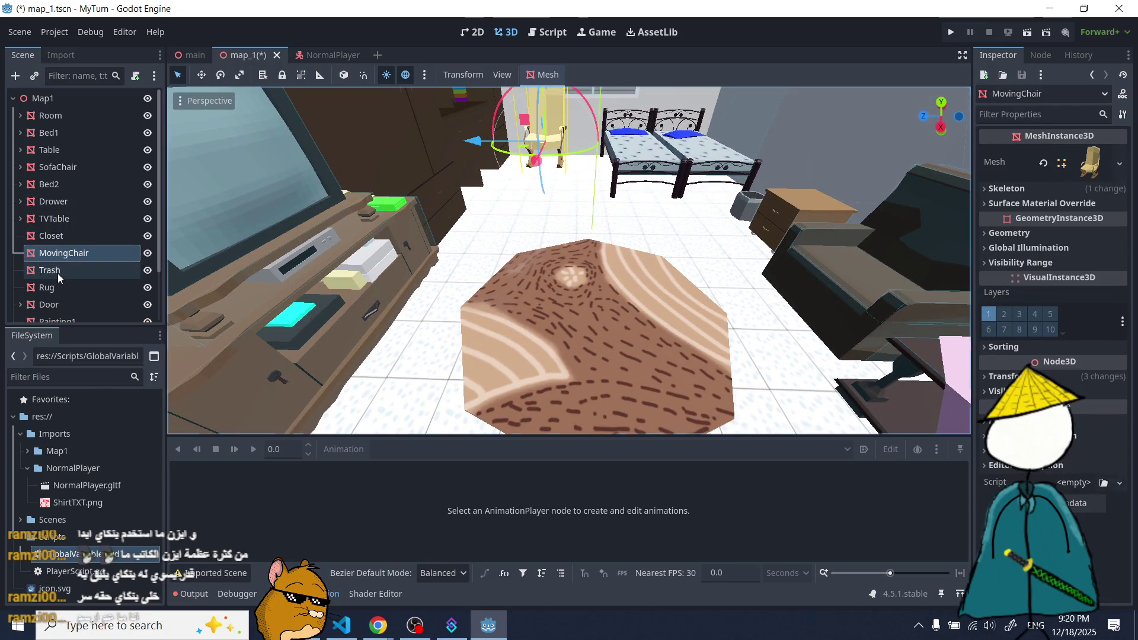
{"action": "left_click", "coordinate": [53, 272]}
{"action": "key", "text": "f"}
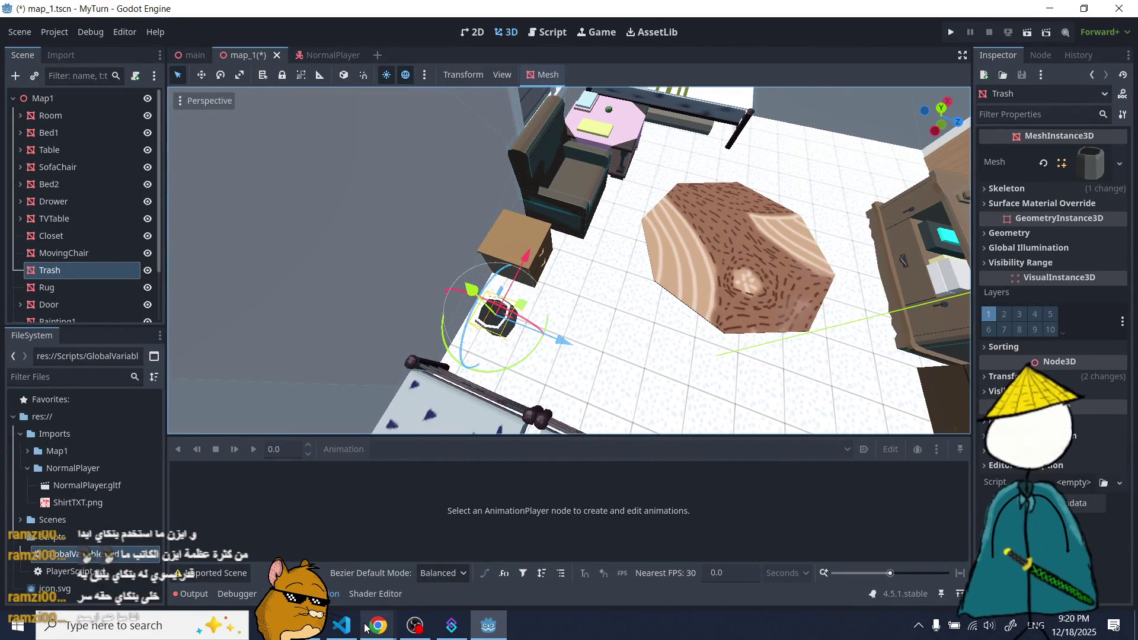
{"action": "mouse_move", "coordinate": [378, 625]}
{"action": "left_click", "coordinate": [443, 552]}
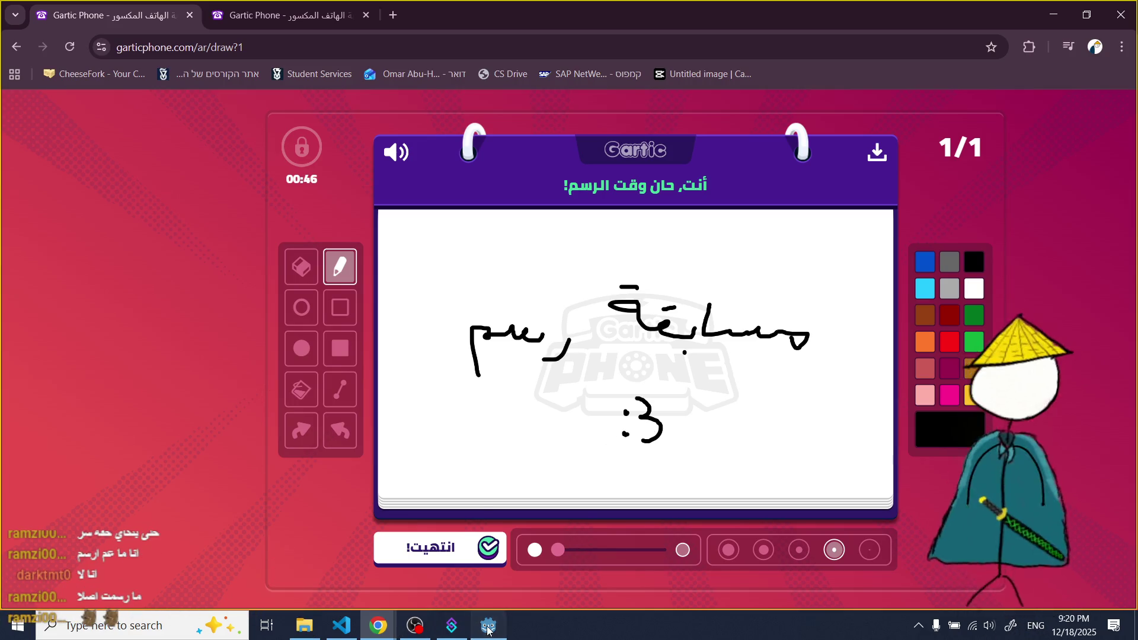
- Bring the Godot editor back in front of Gartic Phone
{"action": "left_click", "coordinate": [488, 627]}
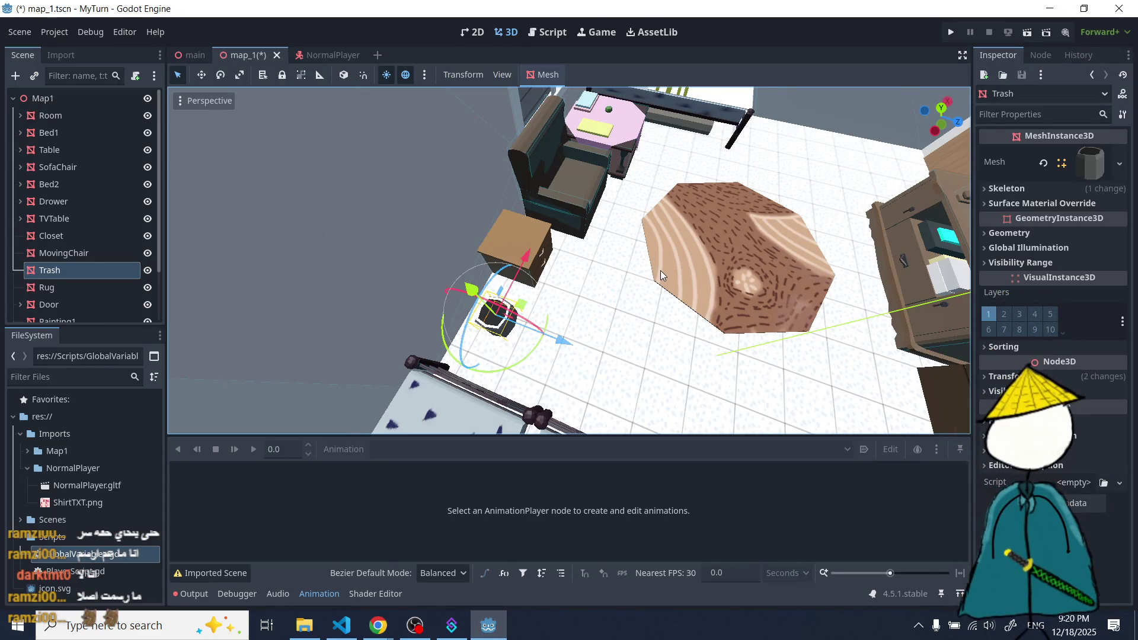
- Zoom in on the trash bin and add a StaticBody3D child to the Trash mesh, then begin adding its child
{"action": "scroll", "scroll_direction": "up", "scroll_amount": 3}
{"action": "scroll", "scroll_direction": "up", "scroll_amount": 3}
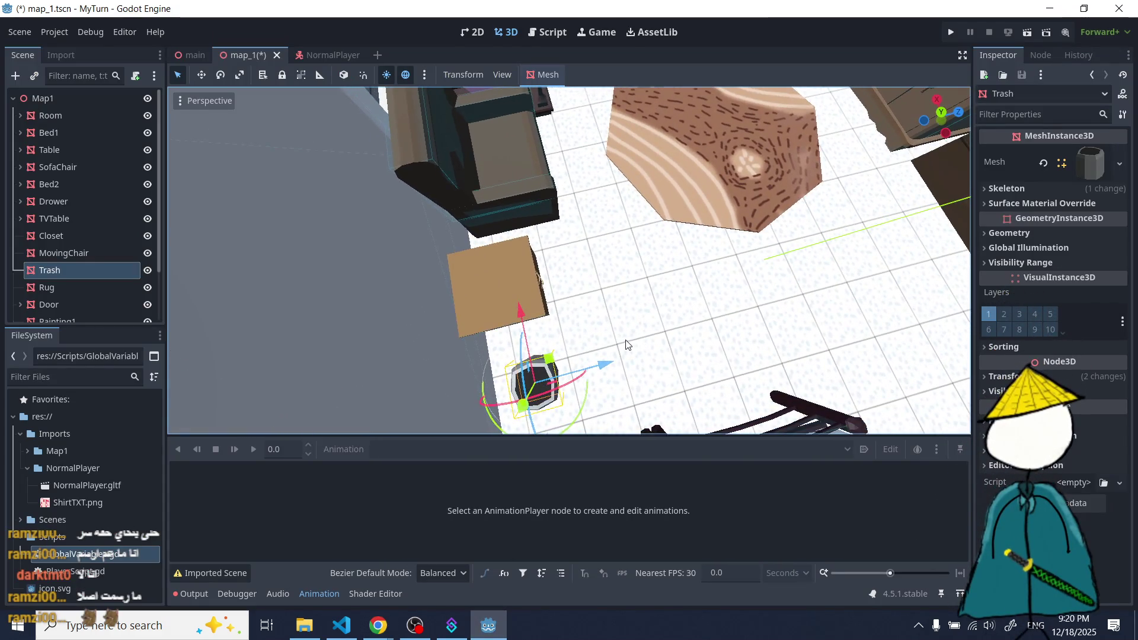
{"action": "scroll", "scroll_direction": "up", "scroll_amount": 3}
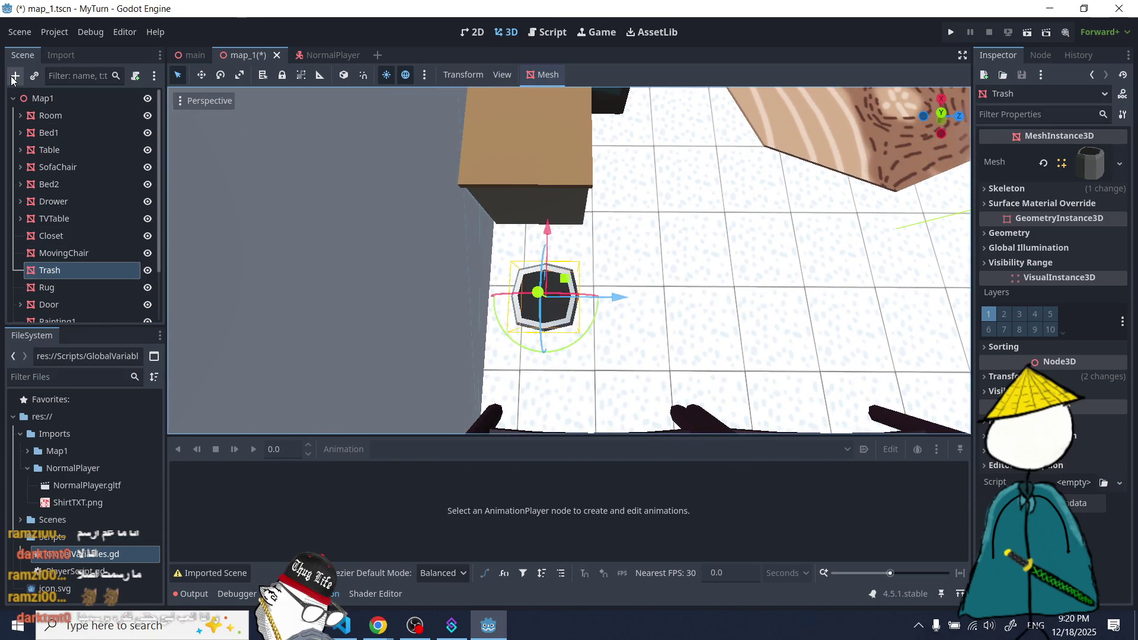
{"action": "left_click", "coordinate": [13, 77]}
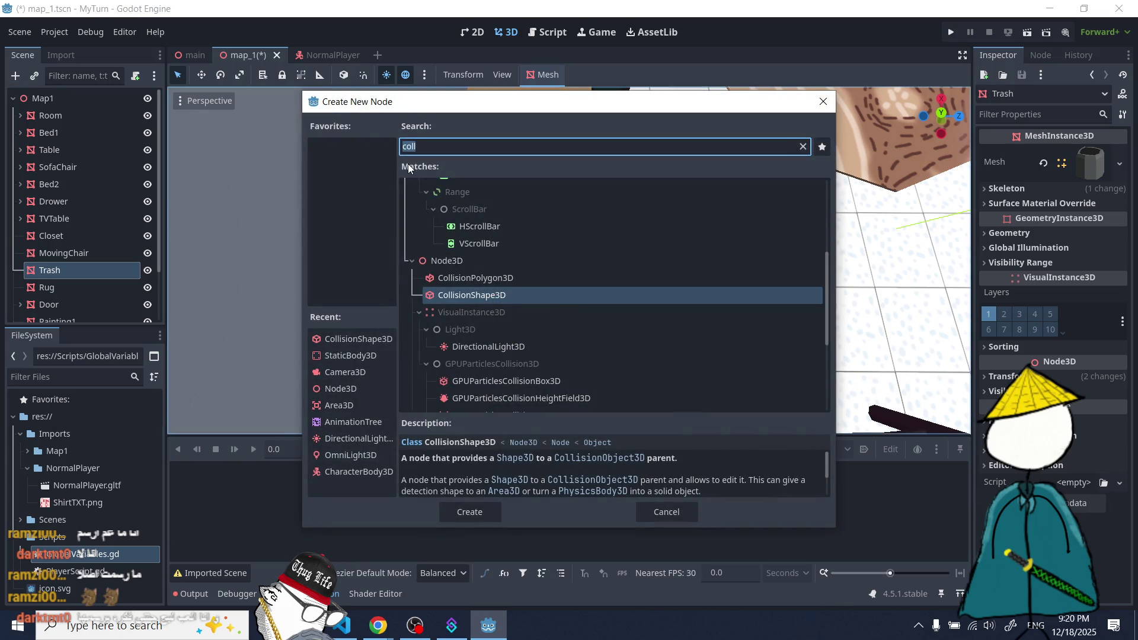
{"action": "type", "text": "stat"}
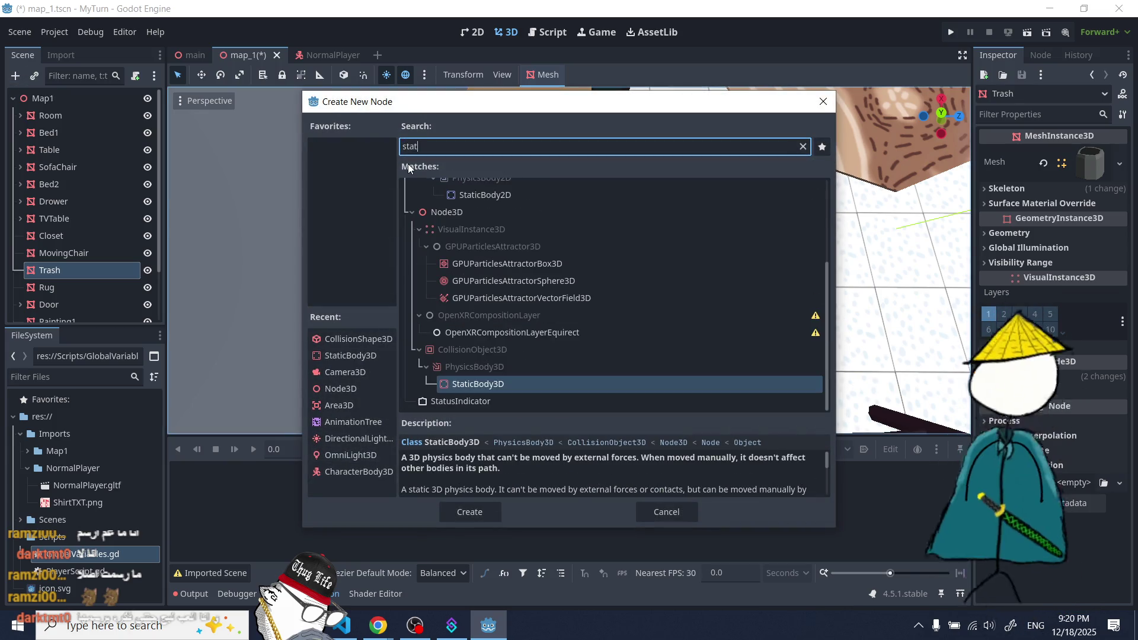
{"action": "double_click", "coordinate": [478, 386]}
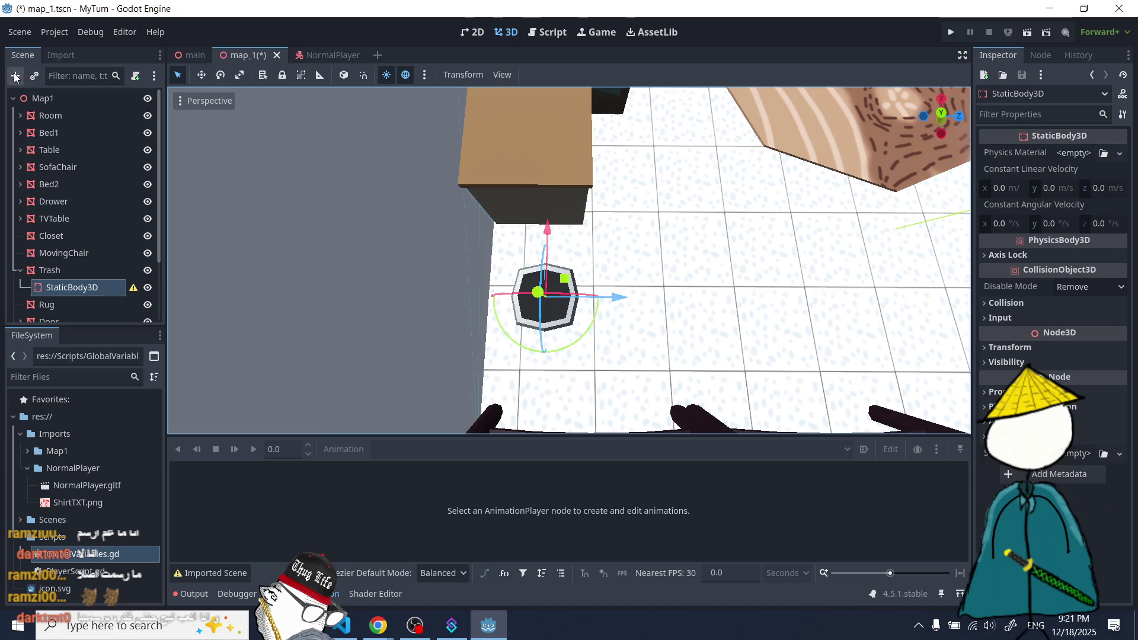
{"action": "left_click", "coordinate": [16, 77]}
- Add a CollisionShape3D under the trash's StaticBody3D and give it a new BoxShape3D
{"action": "type", "text": "coll"}
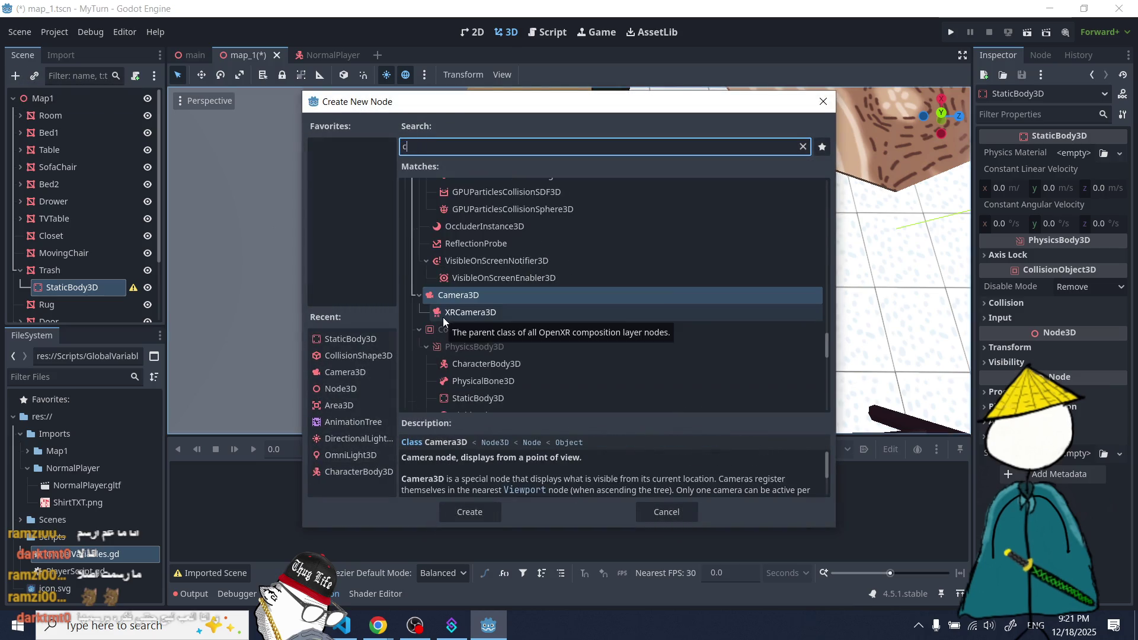
{"action": "key", "text": "Return"}
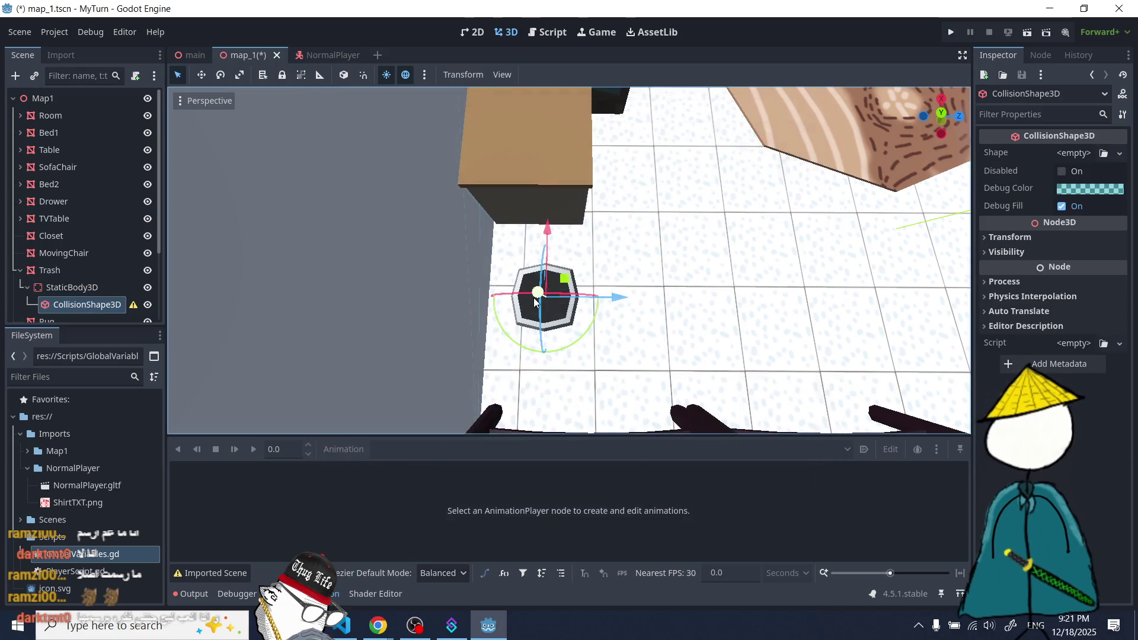
{"action": "left_click", "coordinate": [1061, 154]}
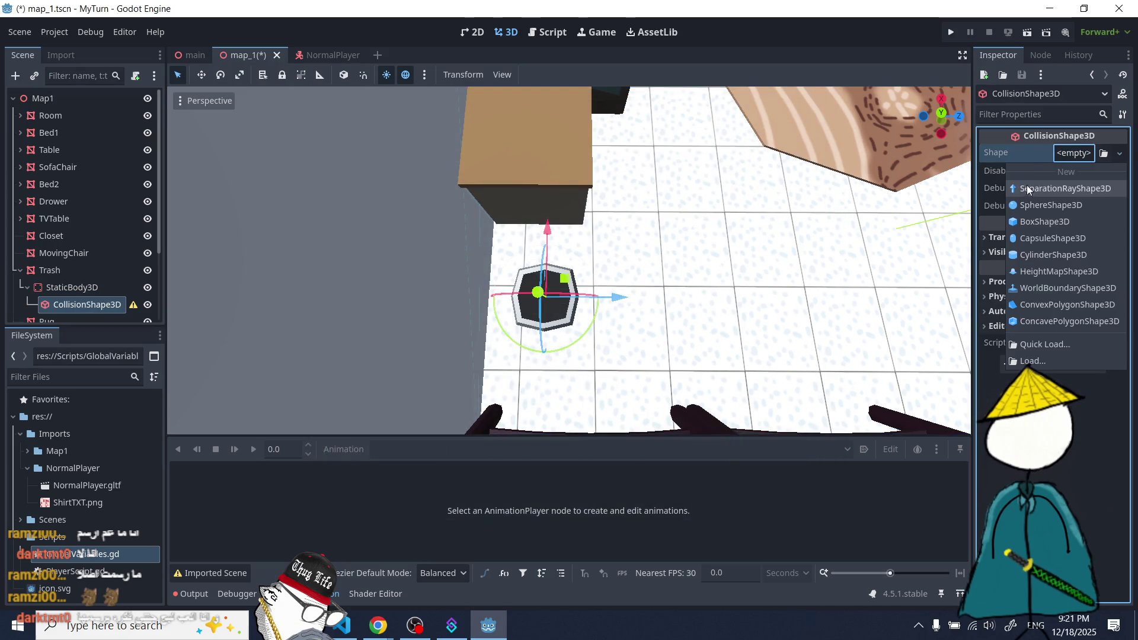
{"action": "left_click", "coordinate": [1036, 221]}
- Stretch the box shape to about 2.29 × 2.16 × 2.41 around the trash bin
{"action": "scroll", "scroll_direction": "up", "scroll_amount": 3}
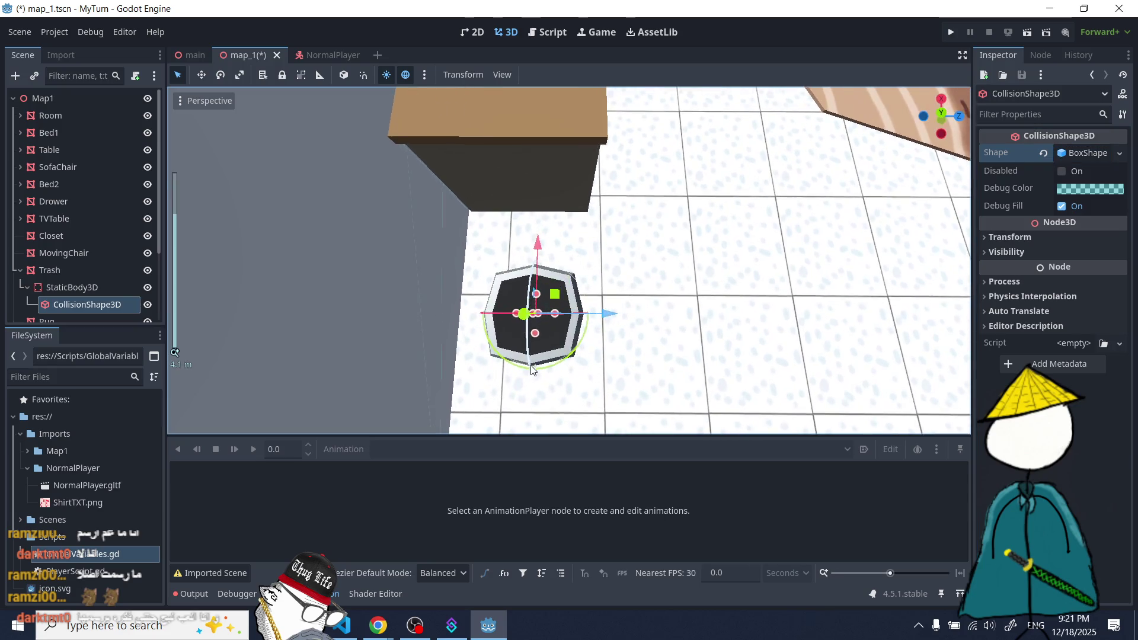
{"action": "left_click_drag", "start_coordinate": [570, 315], "coordinate": [596, 317]}
{"action": "left_click_drag", "start_coordinate": [524, 321], "coordinate": [568, 305]}
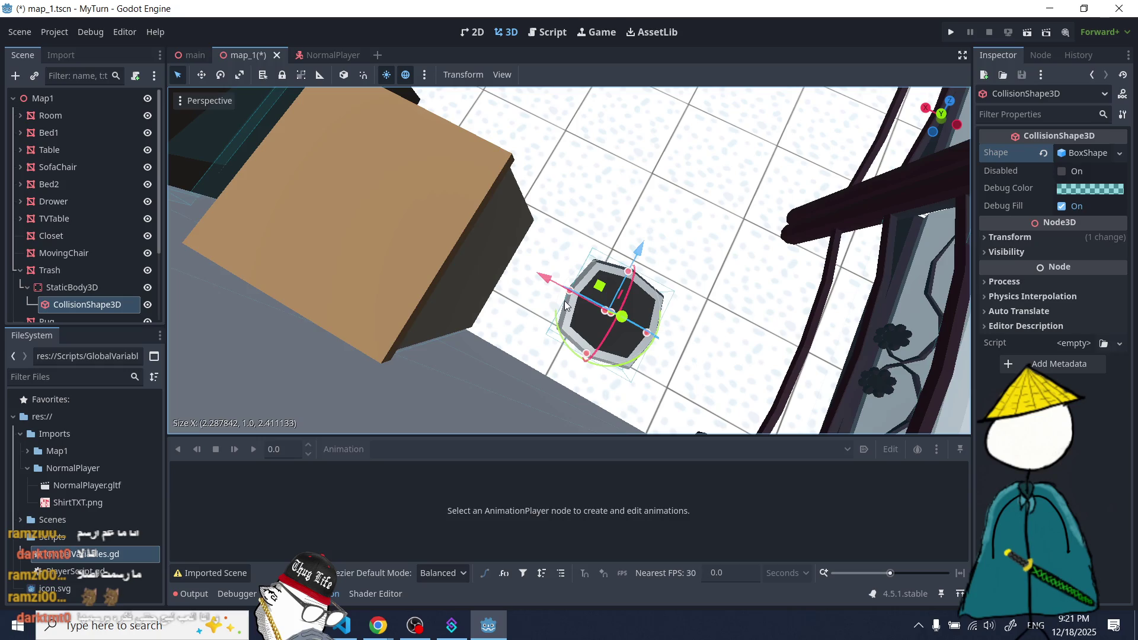
{"action": "scroll", "scroll_direction": "up", "scroll_amount": 3}
{"action": "left_click_drag", "start_coordinate": [522, 269], "coordinate": [519, 268]}
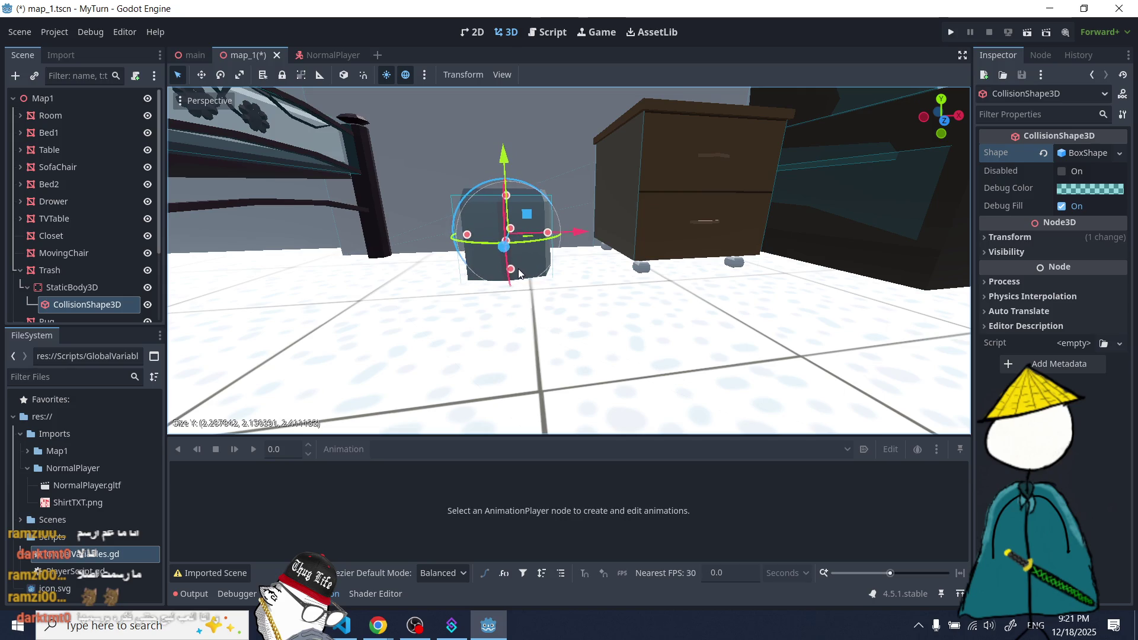
- Raise the trash collision box's height to cover the bin, checking it from several angles
{"action": "left_click_drag", "start_coordinate": [508, 198], "coordinate": [472, 348]}
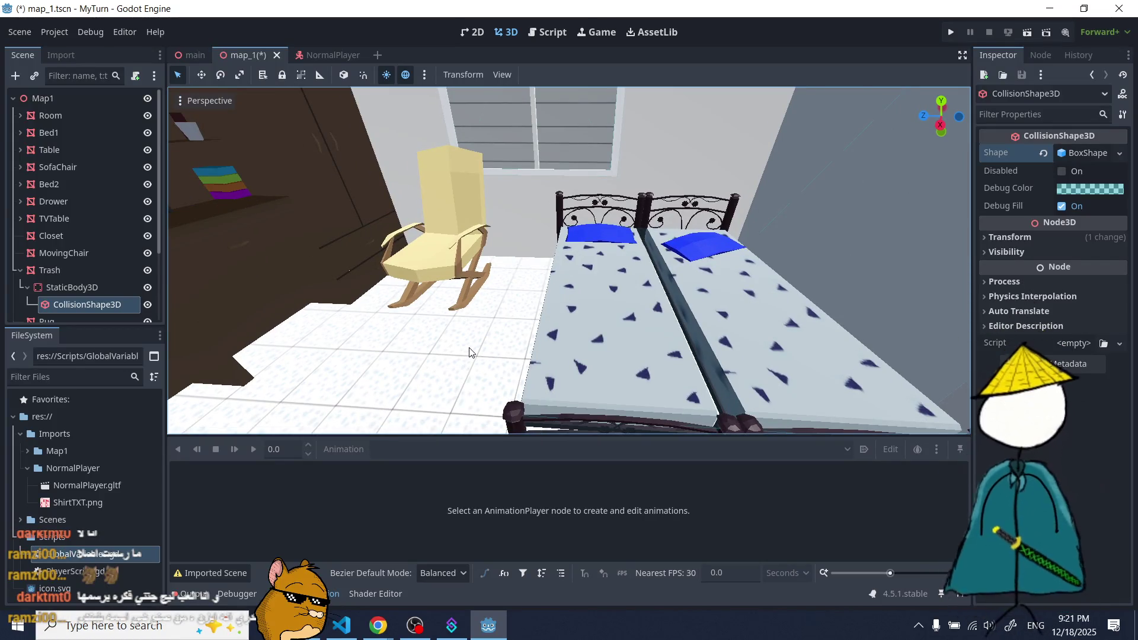
{"action": "scroll", "scroll_direction": "down", "scroll_amount": 3}
{"action": "scroll", "scroll_direction": "down", "scroll_amount": 3}
{"action": "left_click_drag", "start_coordinate": [465, 353], "coordinate": [610, 356]}
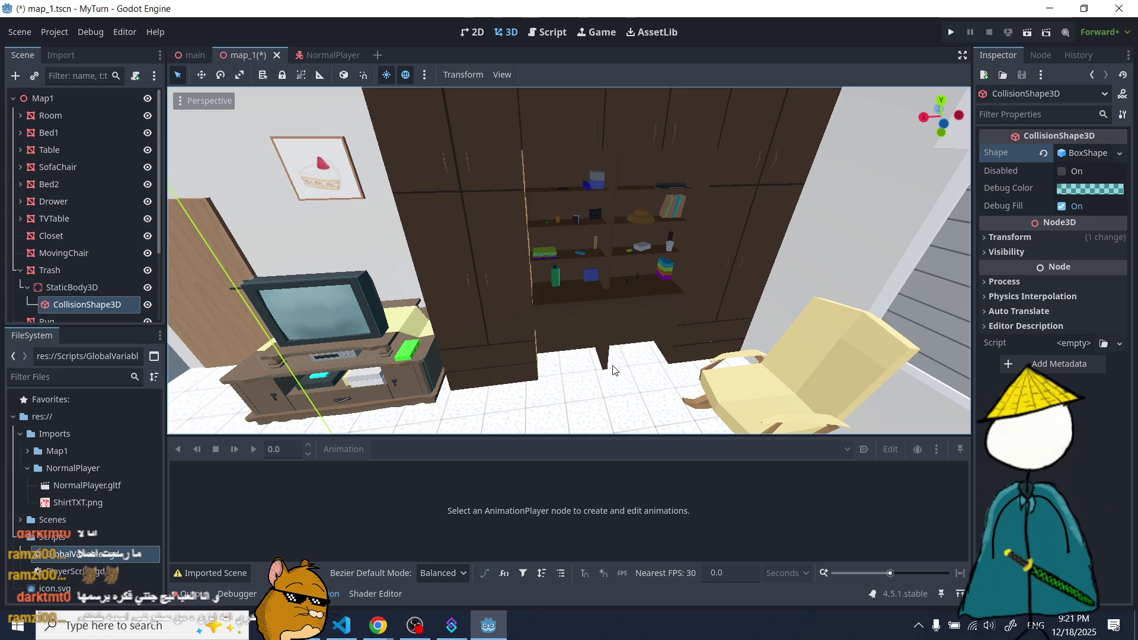
{"action": "scroll", "scroll_direction": "up", "scroll_amount": 3}
{"action": "left_click_drag", "start_coordinate": [593, 343], "coordinate": [678, 377]}
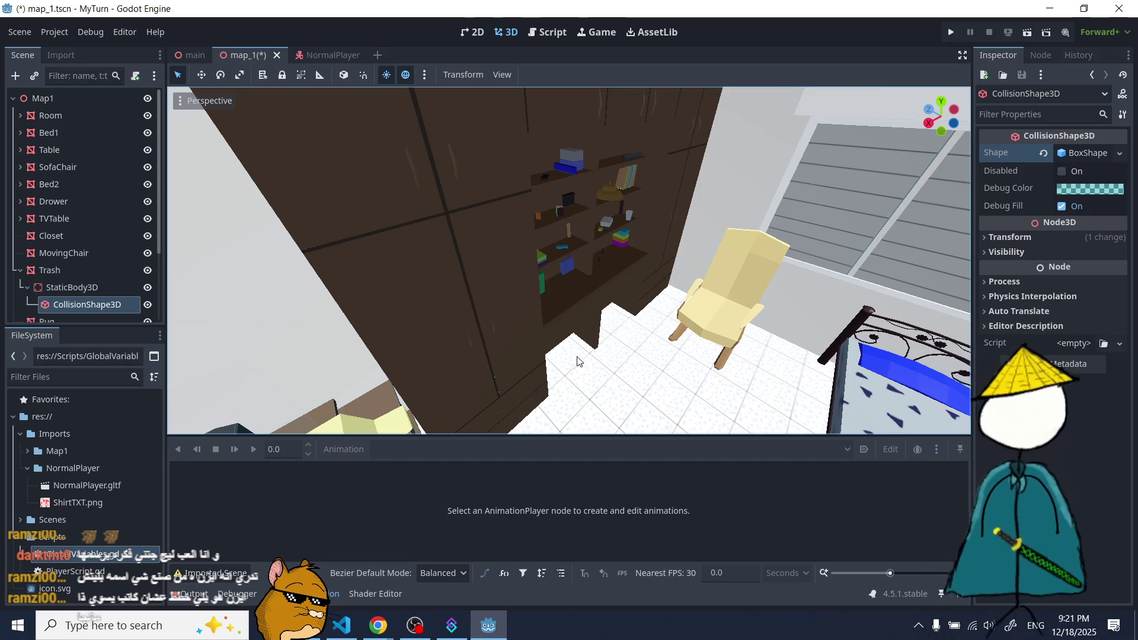
{"action": "left_click_drag", "start_coordinate": [556, 300], "coordinate": [403, 339]}
{"action": "scroll", "scroll_direction": "down", "scroll_amount": 3}
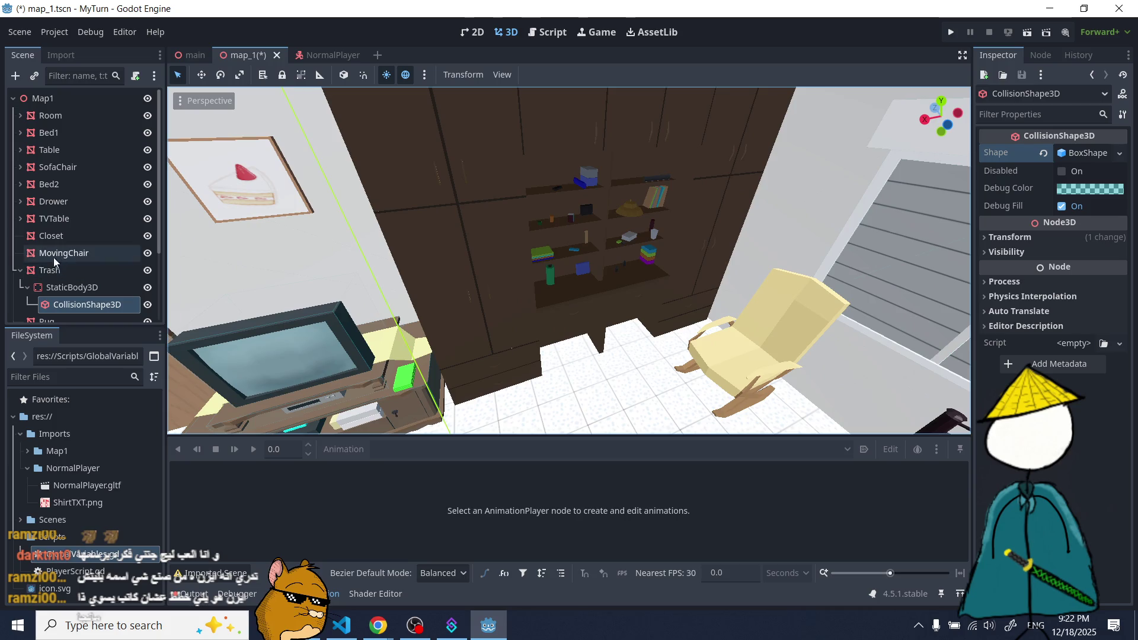
- Collapse Trash in the Scene tree and select Rug, Door, then Lamp, framing the lamp
{"action": "left_click", "coordinate": [20, 271]}
{"action": "scroll", "scroll_direction": "down", "scroll_amount": 3}
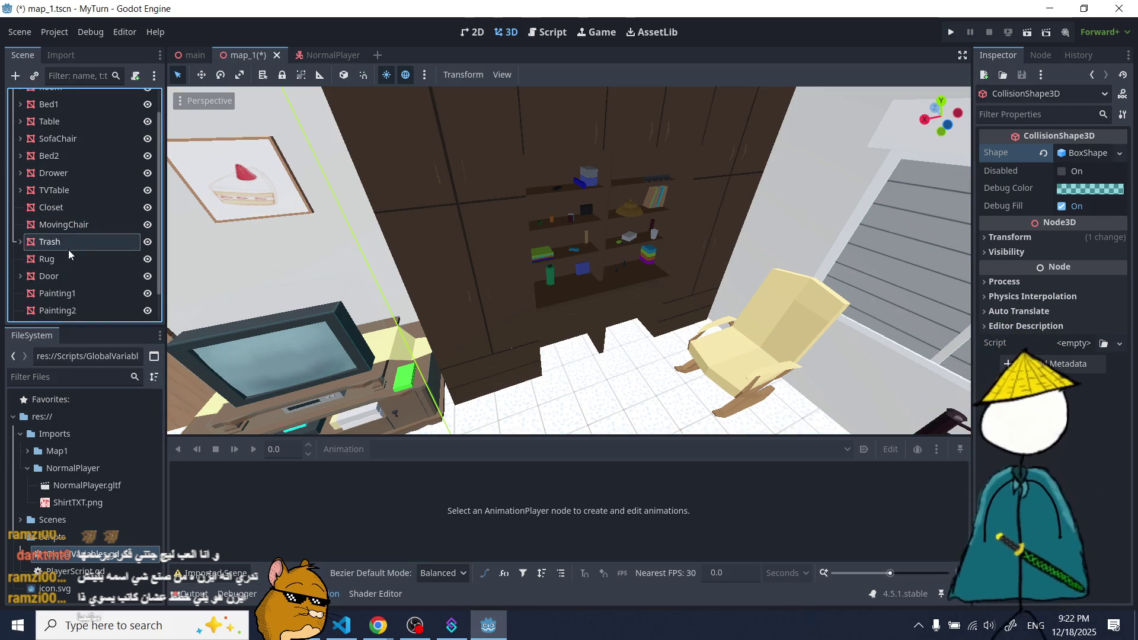
{"action": "left_click", "coordinate": [61, 234]}
{"action": "left_click", "coordinate": [67, 246]}
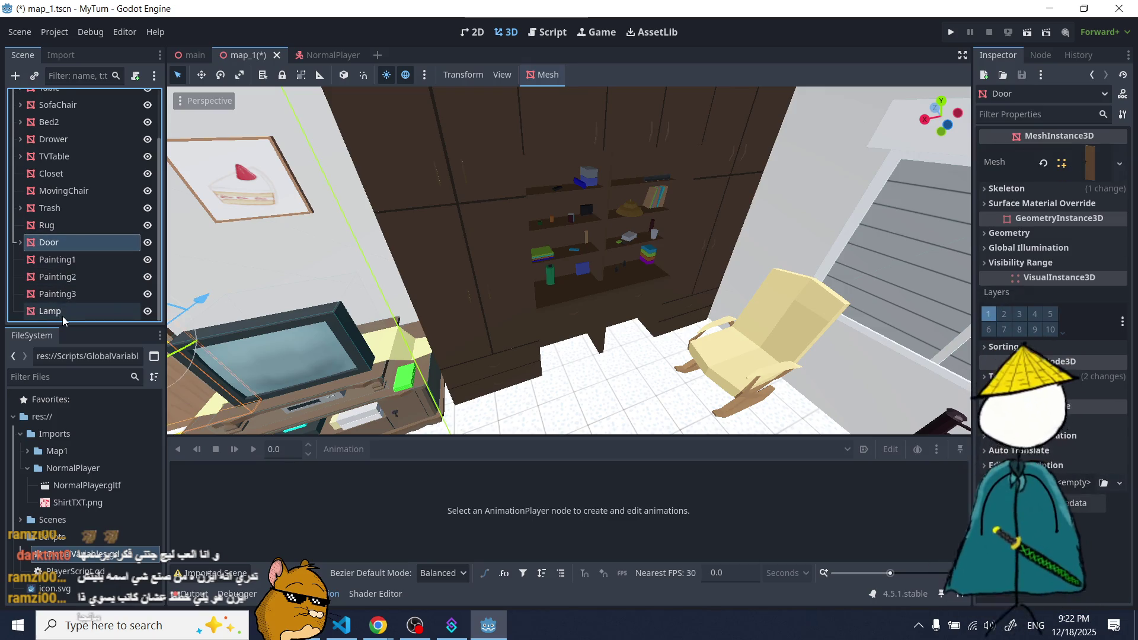
{"action": "left_click", "coordinate": [62, 317]}
{"action": "key", "text": "f"}
- Orbit and zoom the viewport to bring the closet into close view
{"action": "scroll", "scroll_direction": "down", "scroll_amount": 3}
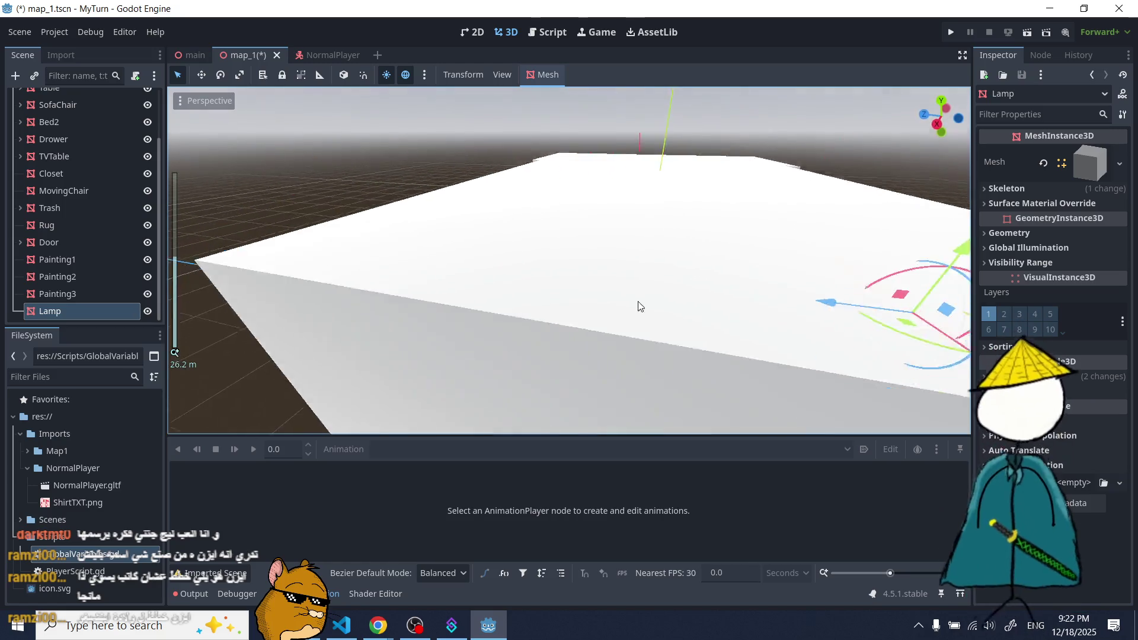
{"action": "left_click_drag", "start_coordinate": [641, 298], "coordinate": [479, 310]}
{"action": "scroll", "scroll_direction": "up", "scroll_amount": 3}
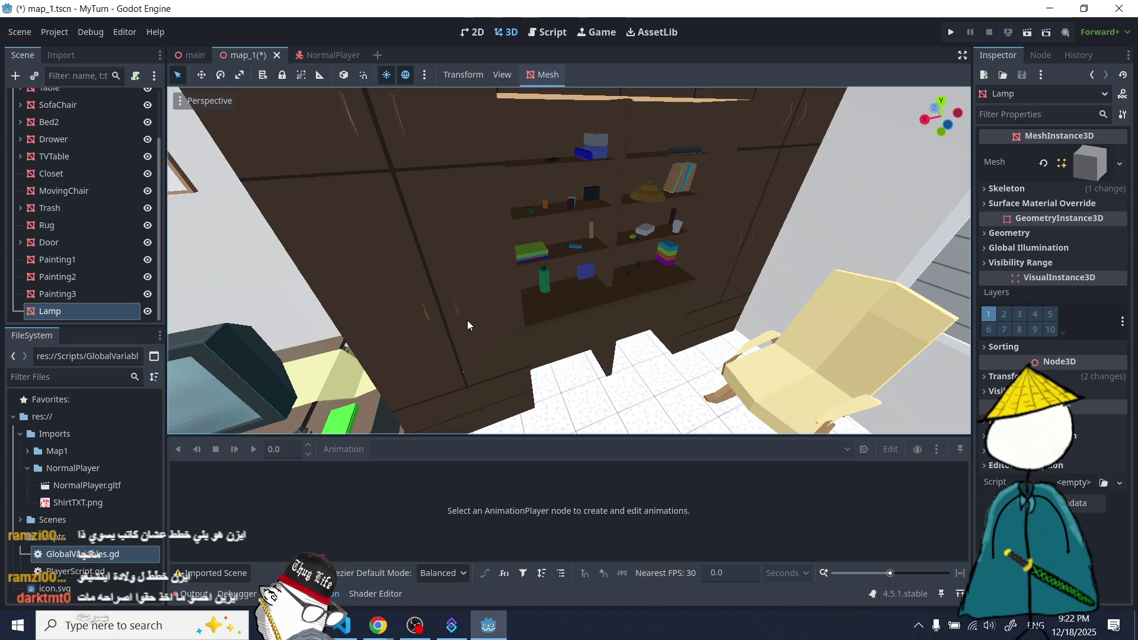
{"action": "scroll", "scroll_direction": "down", "scroll_amount": 3}
{"action": "scroll", "scroll_direction": "up", "scroll_amount": 3}
{"action": "scroll", "scroll_direction": "down", "scroll_amount": 3}
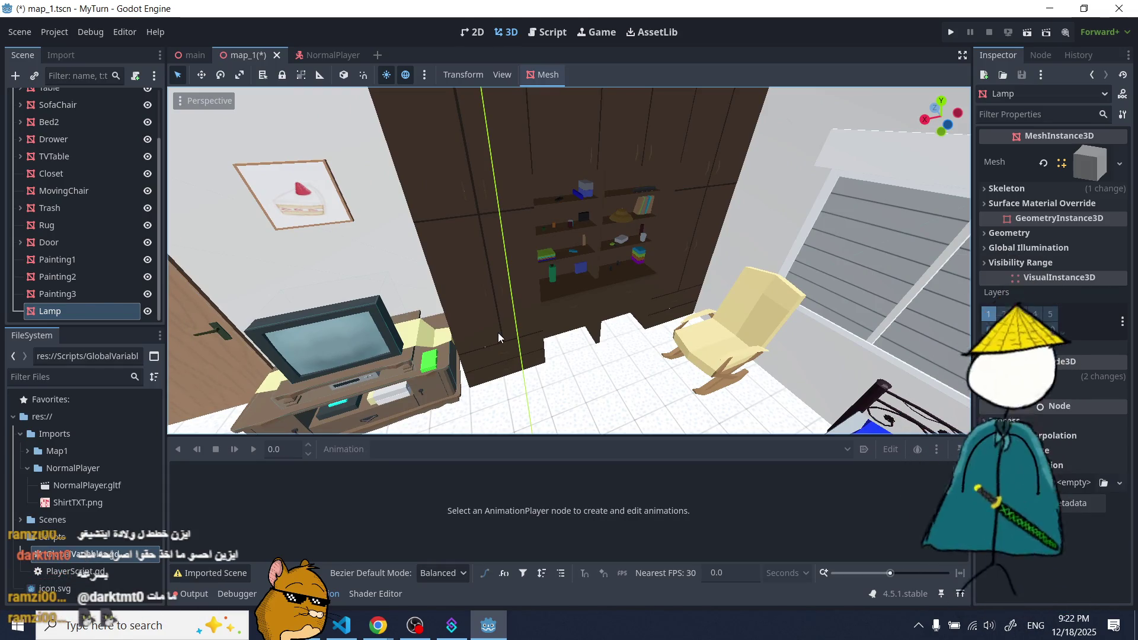
{"action": "scroll", "scroll_direction": "up", "scroll_amount": 3}
{"action": "left_click_drag", "start_coordinate": [450, 269], "coordinate": [447, 237]}
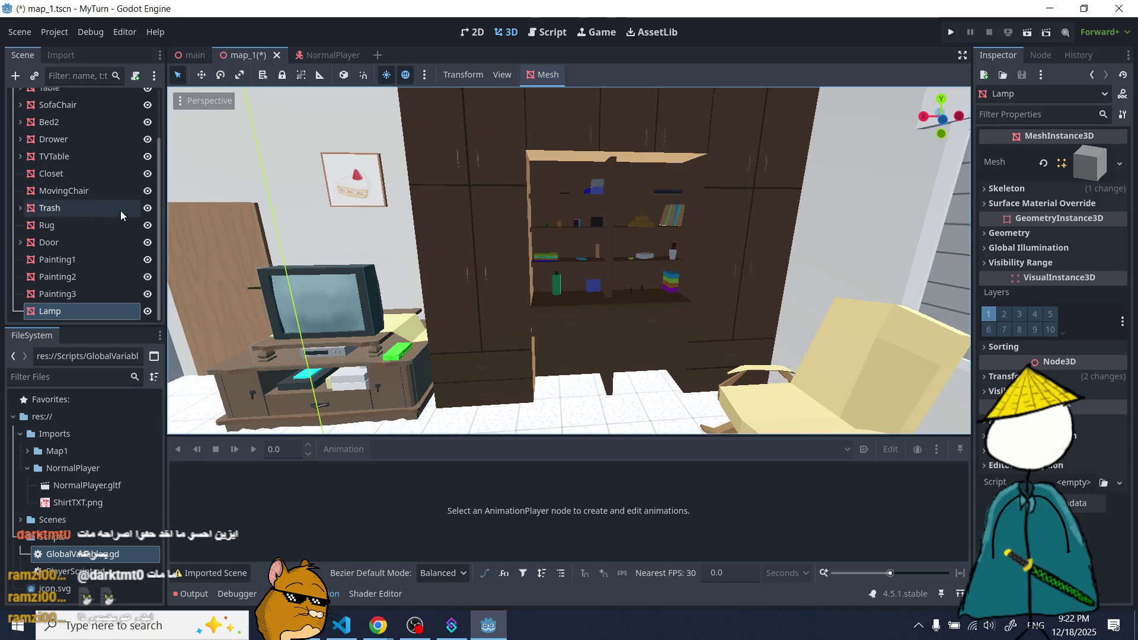
{"action": "scroll", "scroll_direction": "up", "scroll_amount": 3}
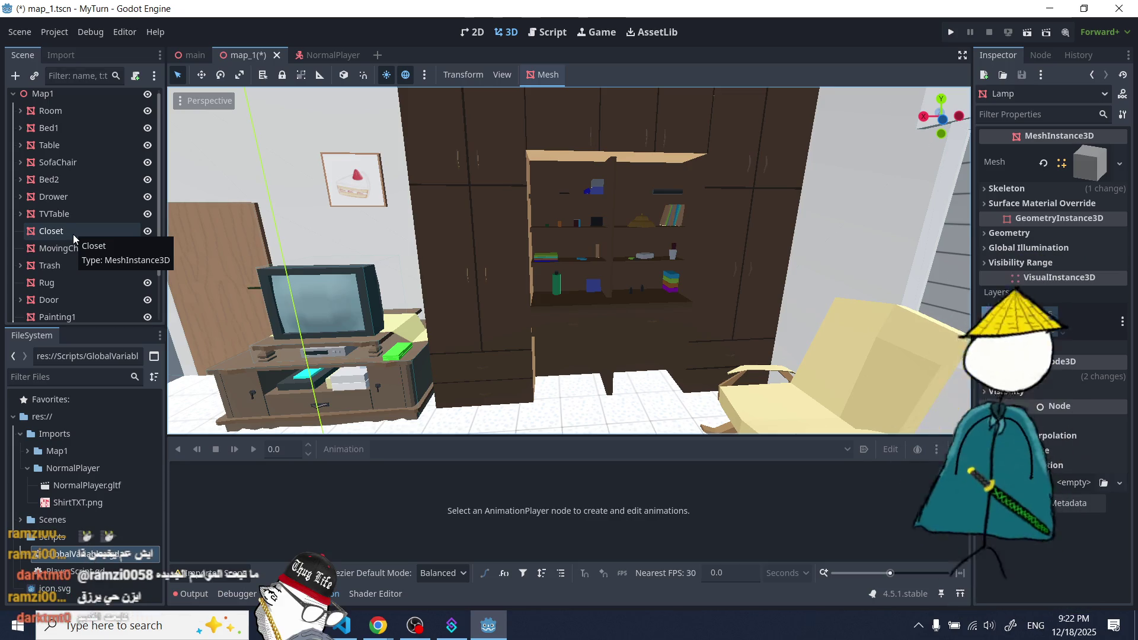
- Select the Closet and undo a CollisionShape3D mistakenly added directly under it
{"action": "left_click", "coordinate": [73, 233]}
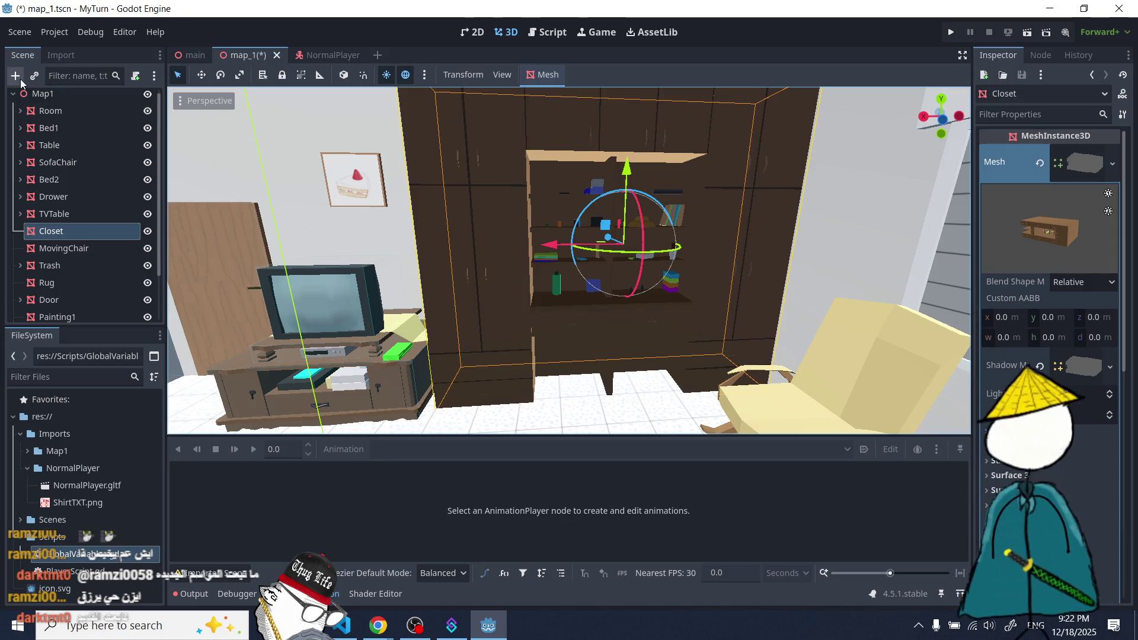
{"action": "left_click", "coordinate": [16, 77]}
{"action": "double_click", "coordinate": [462, 295]}
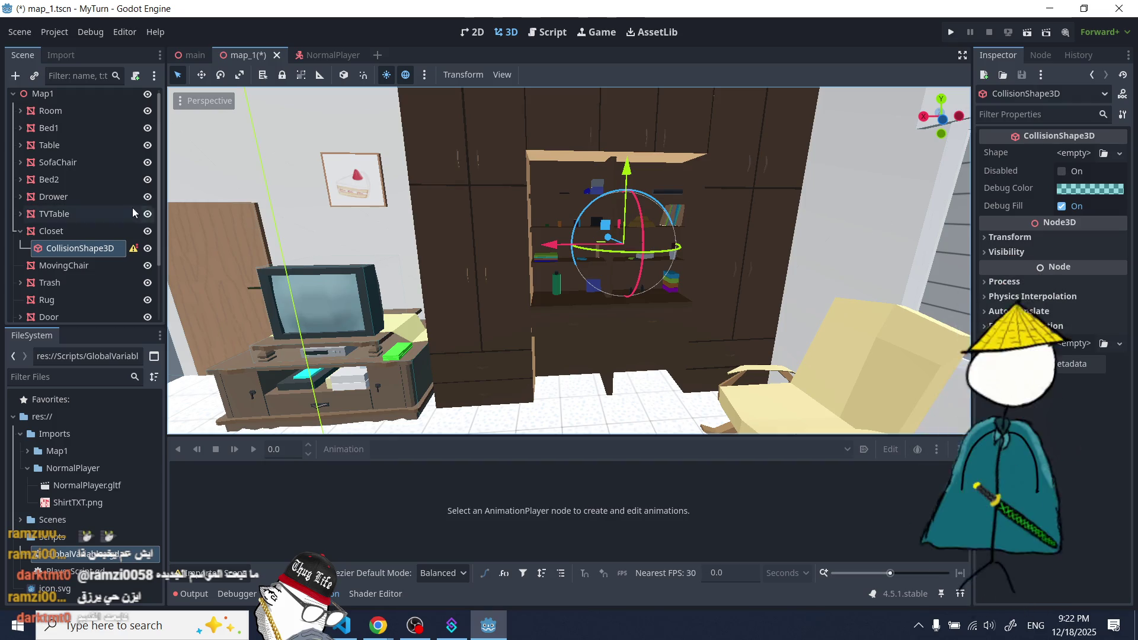
{"action": "key", "text": "ctrl+z"}
{"action": "left_click", "coordinate": [56, 237]}
- Add a StaticBody3D as a child of the Closet
{"action": "left_click", "coordinate": [17, 75]}
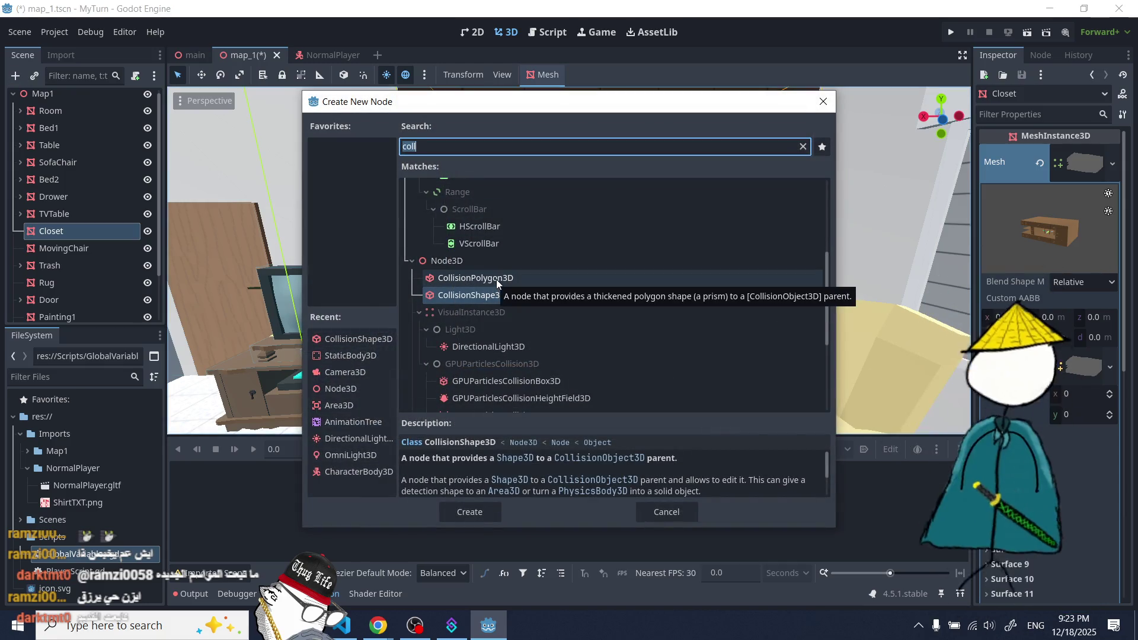
{"action": "type", "text": "sat"}
{"action": "key", "text": "BackSpace"}
{"action": "key", "text": "BackSpace"}
{"action": "type", "text": "tat"}
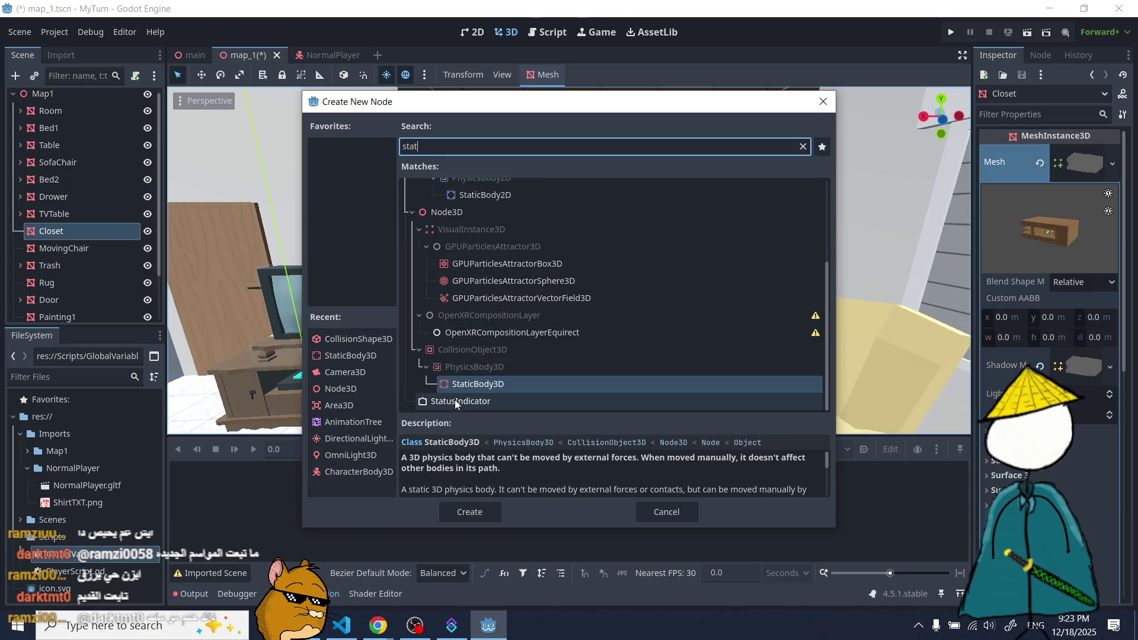
{"action": "double_click", "coordinate": [474, 384]}
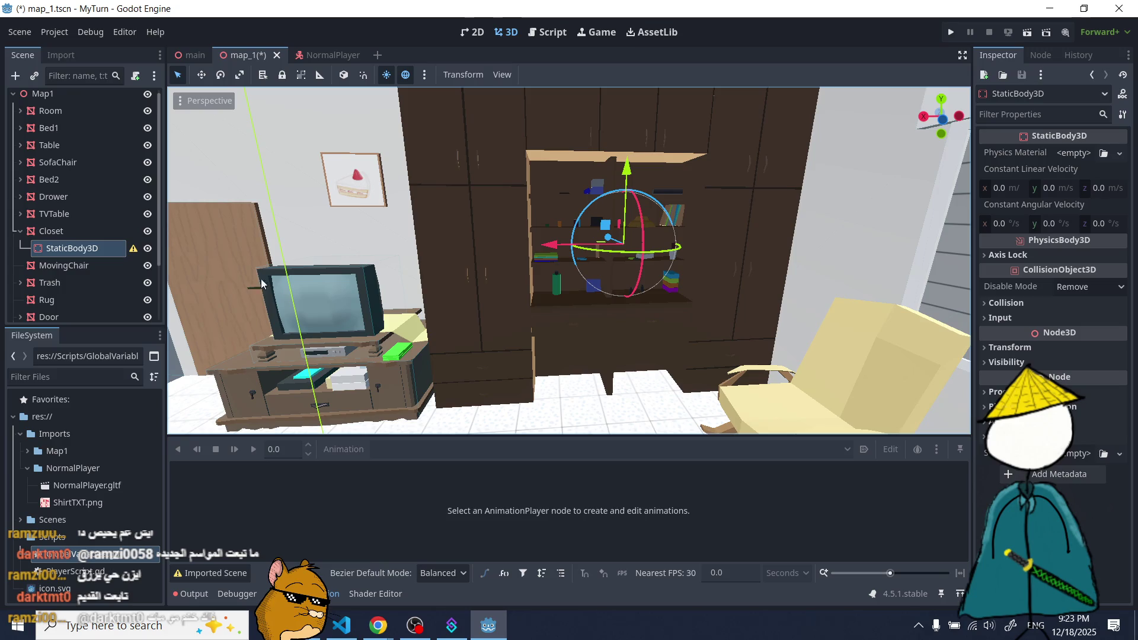
- Give the closet's StaticBody3D a CollisionShape3D child with a new BoxShape3D
{"action": "left_click", "coordinate": [15, 75]}
{"action": "type", "text": "coll"}
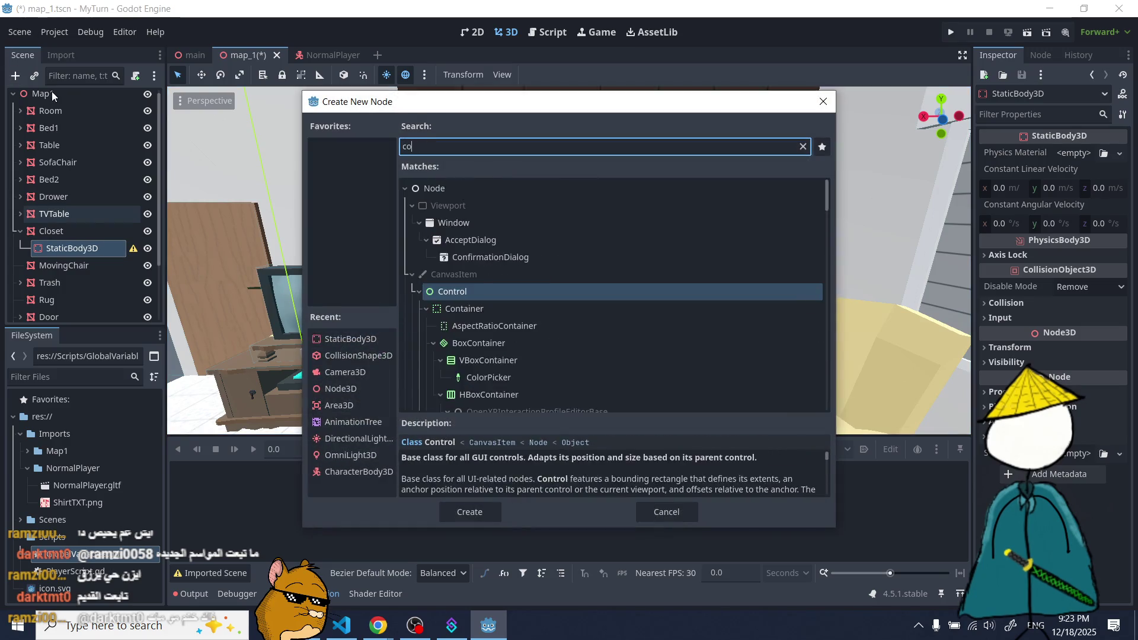
{"action": "double_click", "coordinate": [481, 295]}
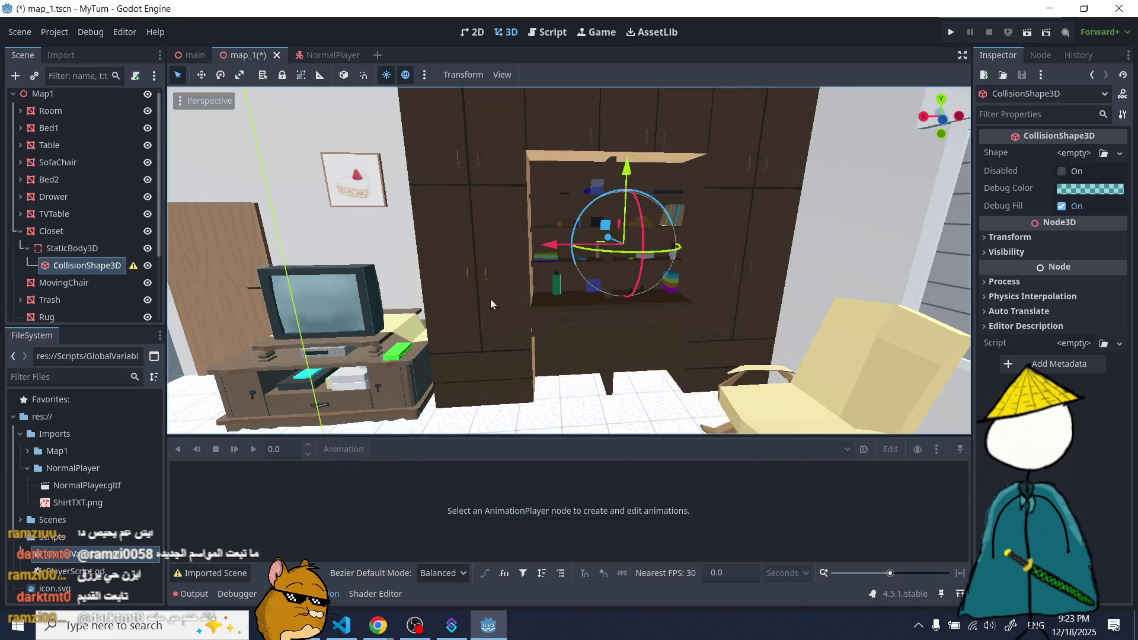
{"action": "scroll", "scroll_direction": "up", "scroll_amount": 3}
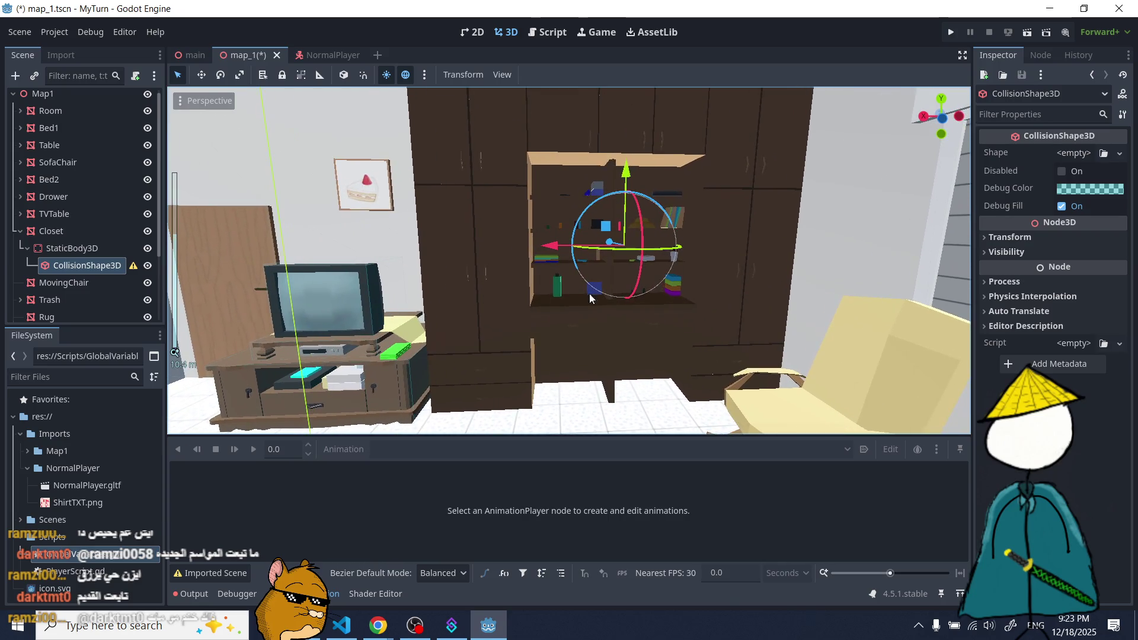
{"action": "left_click", "coordinate": [1064, 155]}
{"action": "left_click", "coordinate": [1049, 173]}
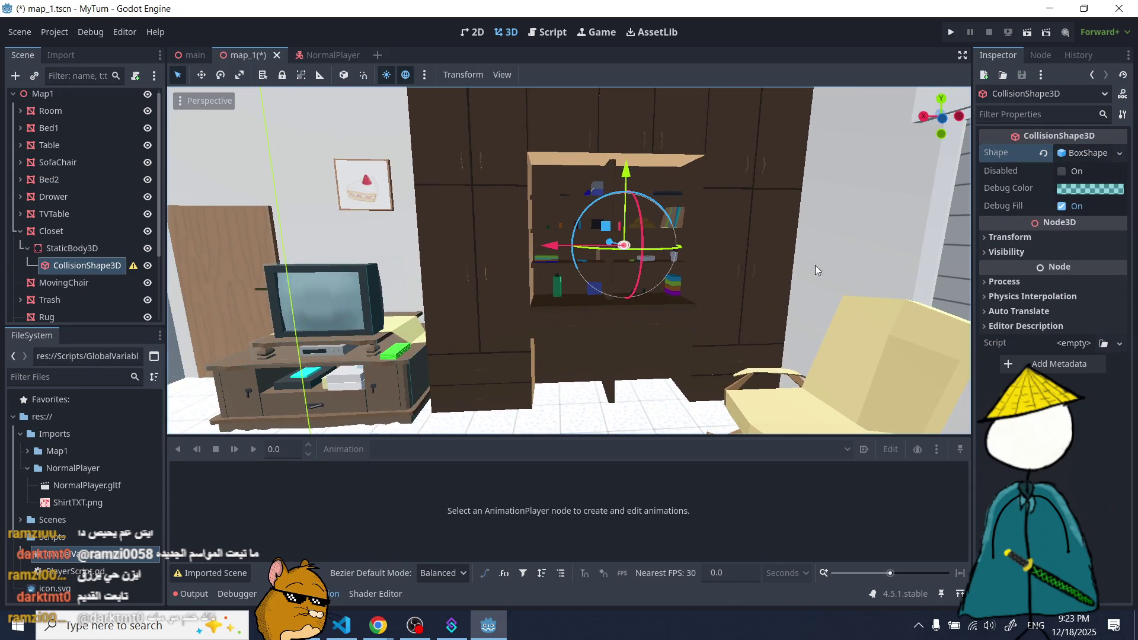
- Stretch the closet's collision box taller and orbit around it to inspect
{"action": "left_click_drag", "start_coordinate": [624, 211], "coordinate": [598, 234]}
{"action": "scroll", "scroll_direction": "up", "scroll_amount": 3}
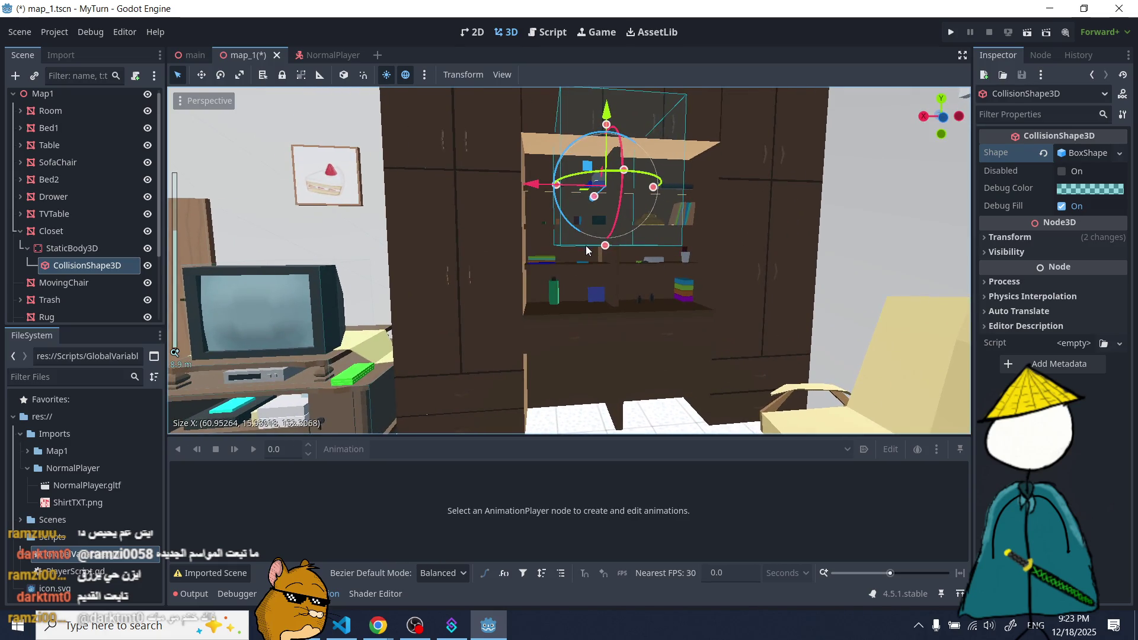
{"action": "left_click_drag", "start_coordinate": [538, 265], "coordinate": [429, 273]}
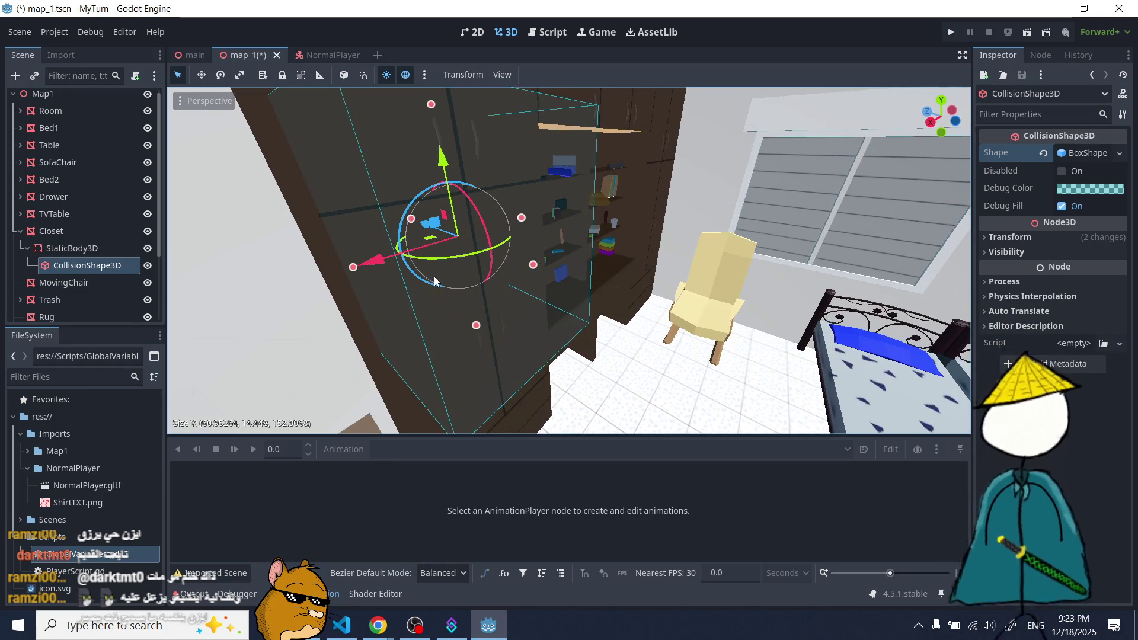
{"action": "left_click_drag", "start_coordinate": [444, 286], "coordinate": [464, 257]}
{"action": "scroll", "scroll_direction": "down", "scroll_amount": 3}
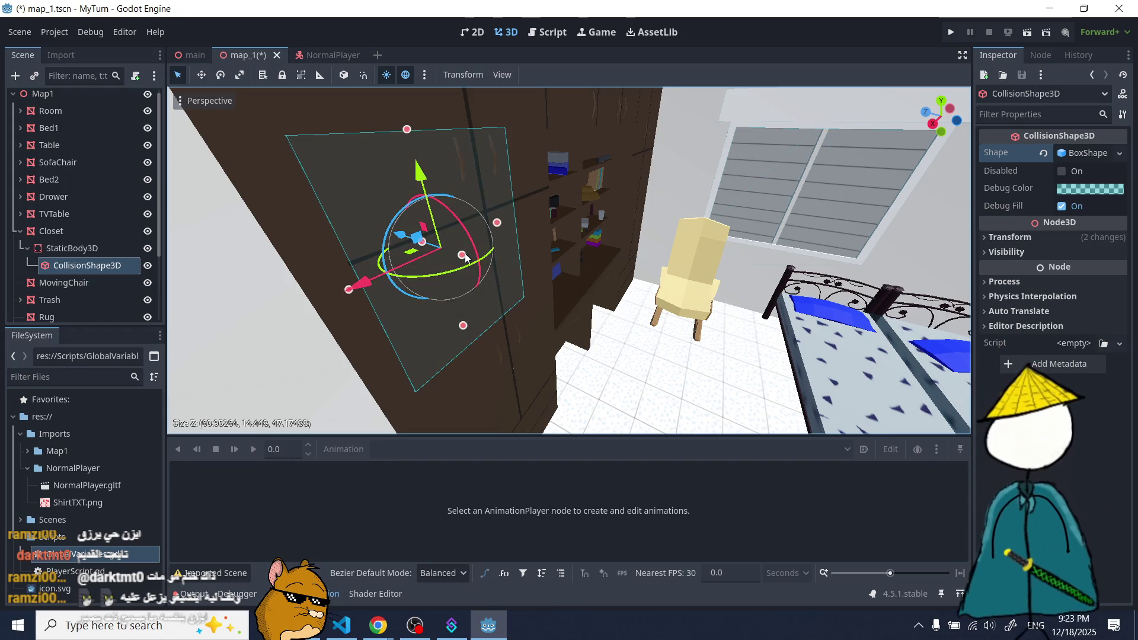
{"action": "scroll", "scroll_direction": "down", "scroll_amount": 3}
- Lengthen and trim the box depth against the closet, reaching about 60.95 × 14.3 × 139.0
{"action": "left_click_drag", "start_coordinate": [461, 299], "coordinate": [439, 272]}
{"action": "key", "text": "f"}
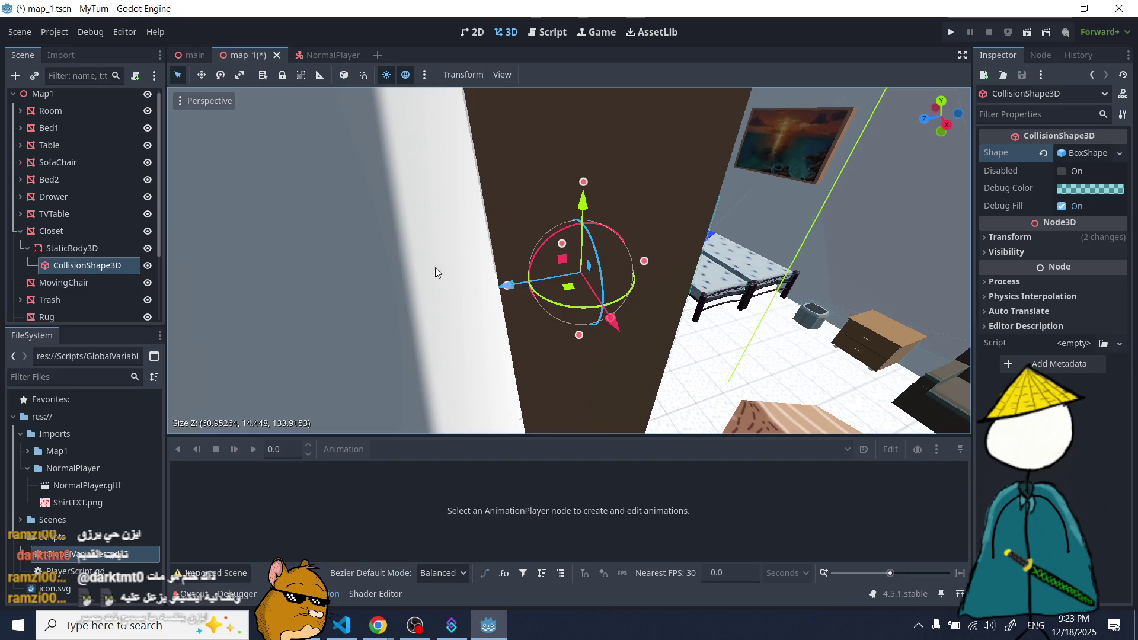
{"action": "scroll", "scroll_direction": "up", "scroll_amount": 3}
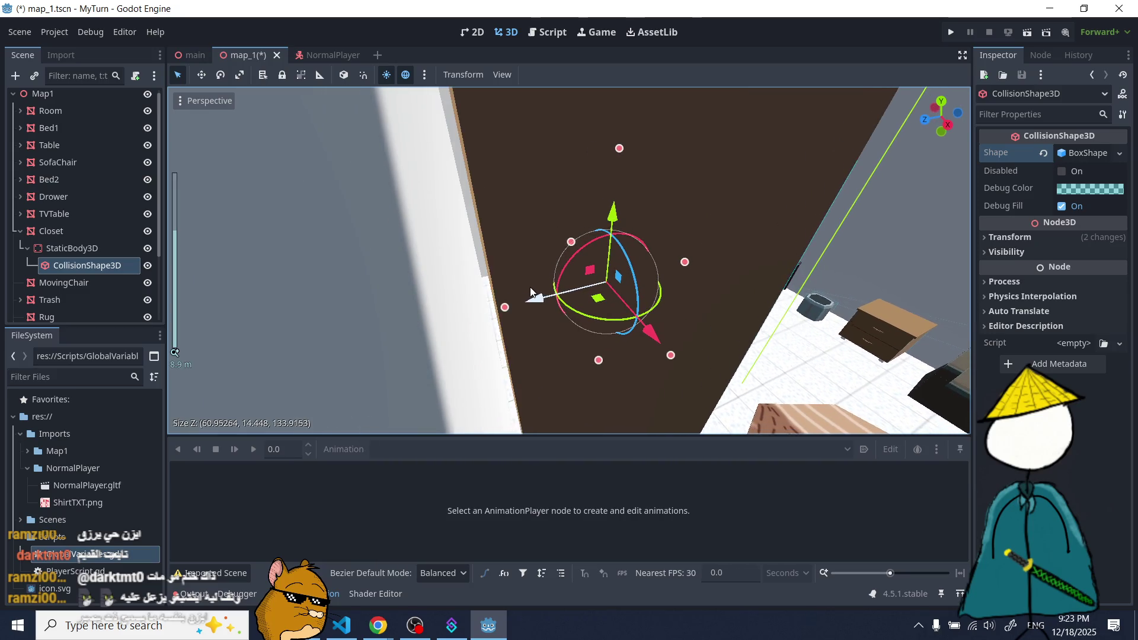
{"action": "left_click_drag", "start_coordinate": [508, 312], "coordinate": [425, 289]}
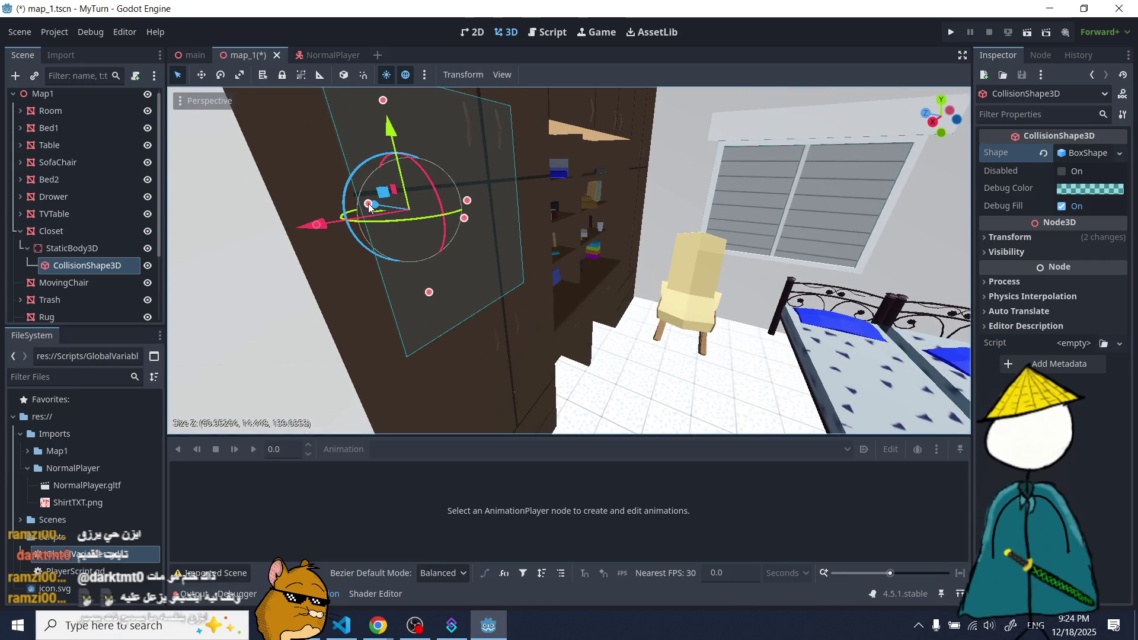
{"action": "left_click_drag", "start_coordinate": [356, 214], "coordinate": [315, 251]}
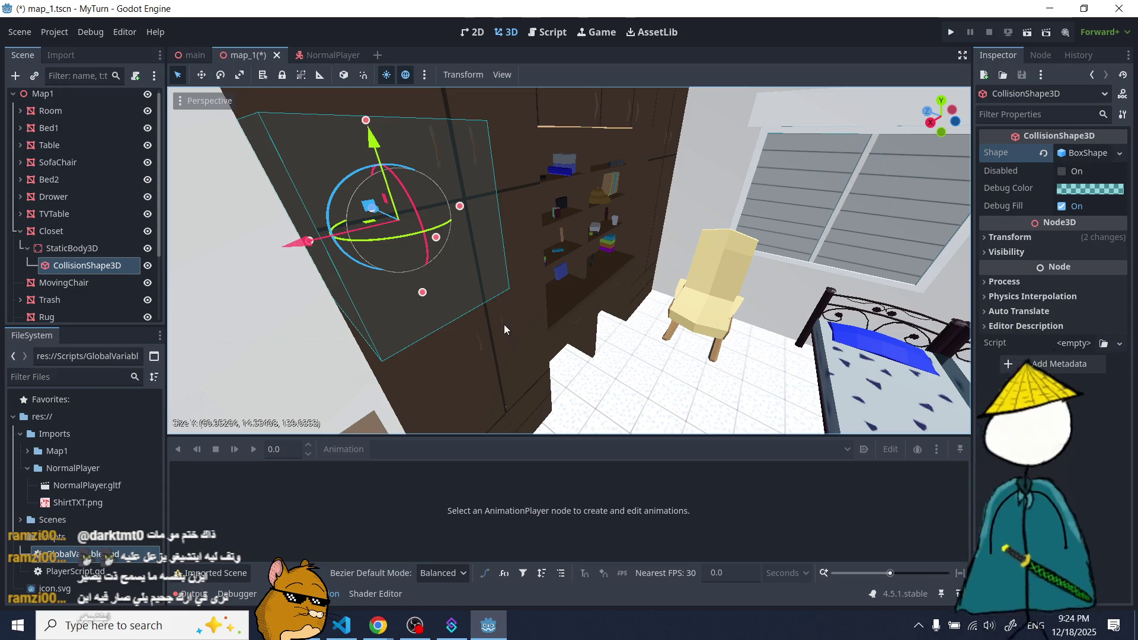
{"action": "left_click_drag", "start_coordinate": [503, 325], "coordinate": [437, 298]}
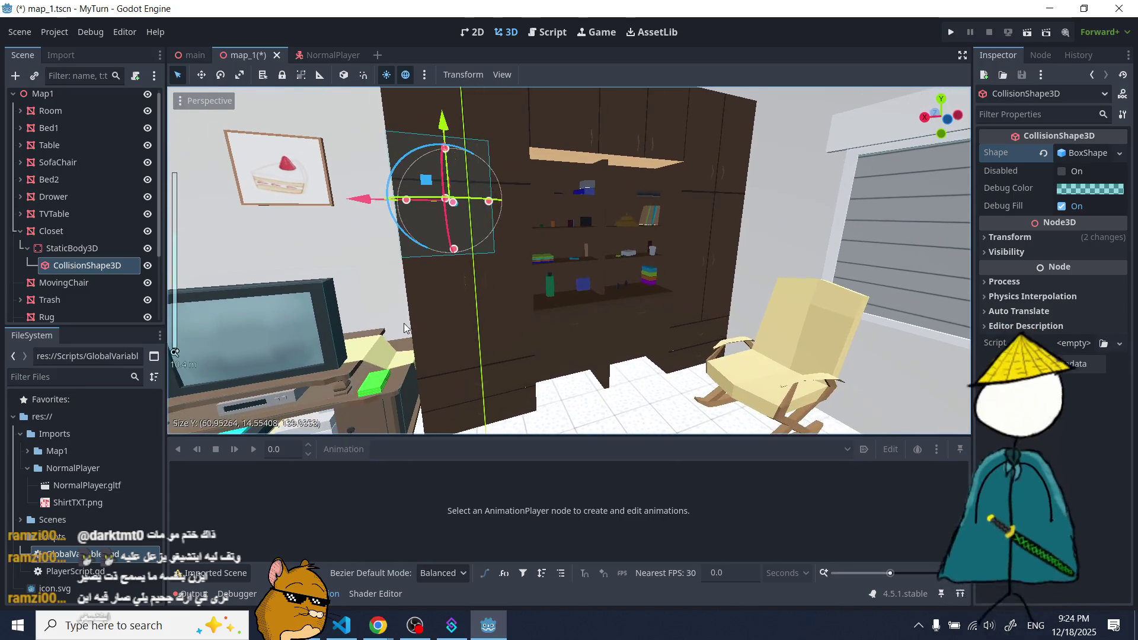
- Widen the closet's collision box along X and check the fit at the top of the closet
{"action": "scroll", "scroll_direction": "up", "scroll_amount": 3}
{"action": "left_click_drag", "start_coordinate": [444, 202], "coordinate": [507, 177]}
{"action": "scroll", "scroll_direction": "down", "scroll_amount": 3}
{"action": "scroll", "scroll_direction": "down", "scroll_amount": 3}
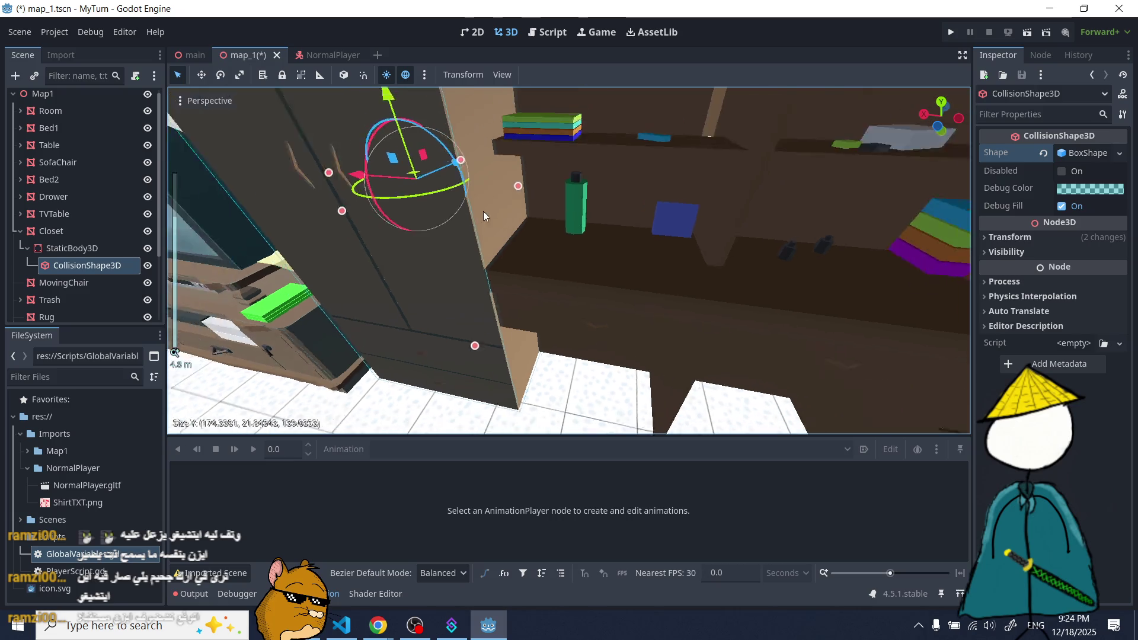
{"action": "left_click_drag", "start_coordinate": [508, 305], "coordinate": [510, 272]}
{"action": "scroll", "scroll_direction": "down", "scroll_amount": 3}
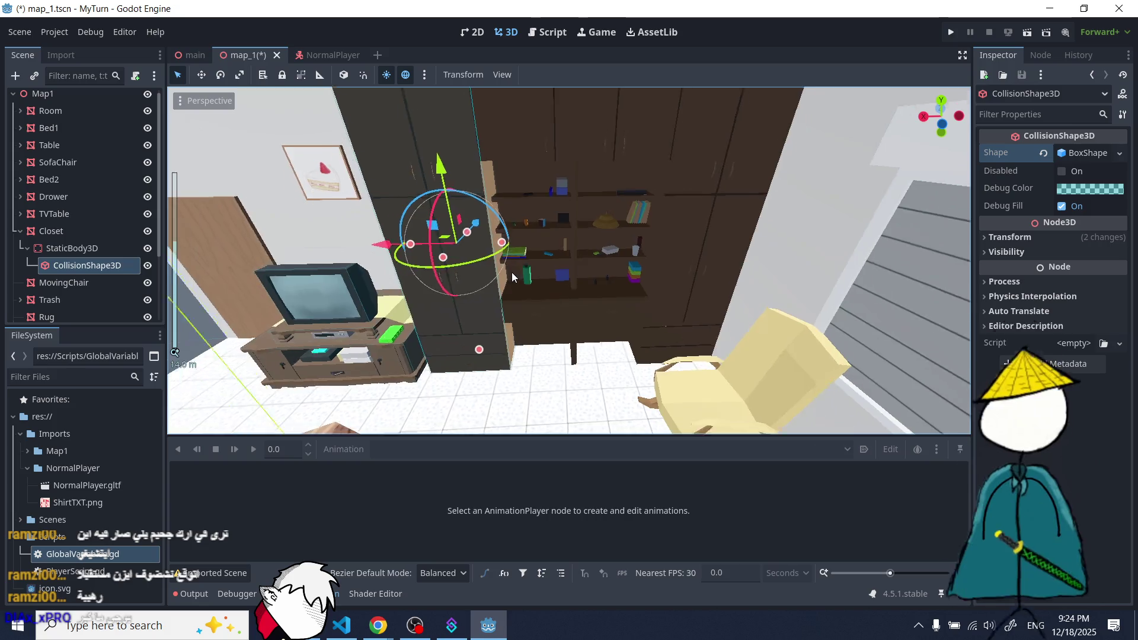
{"action": "scroll", "scroll_direction": "down", "scroll_amount": 3}
{"action": "scroll", "scroll_direction": "up", "scroll_amount": 3}
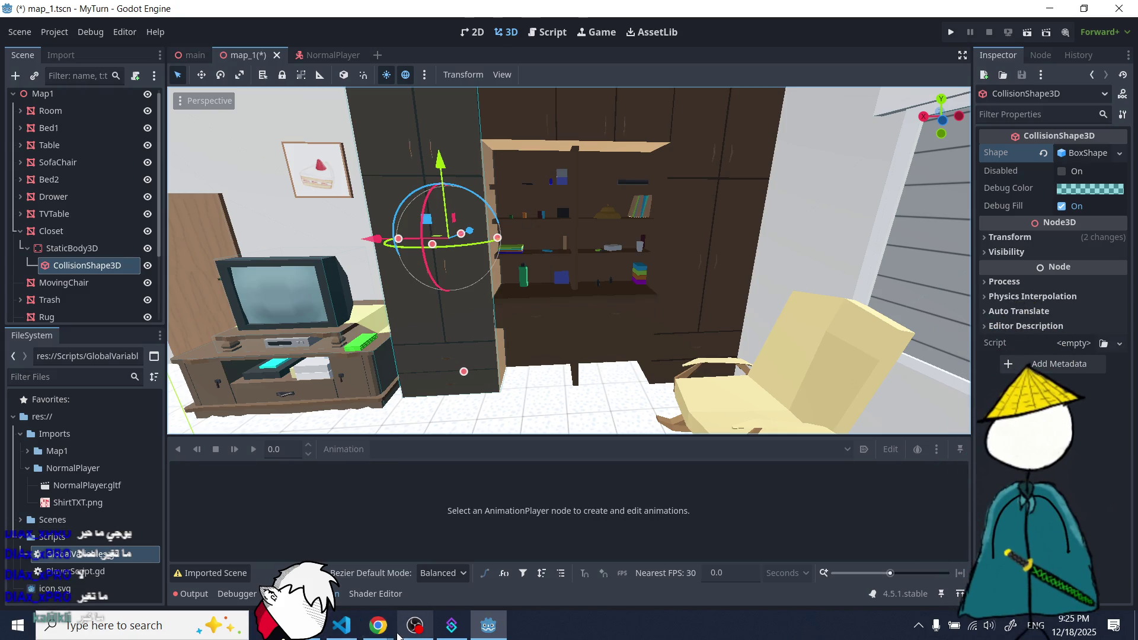
- In Chrome, run a Google Images search for 'yuji new maNGAA'
{"action": "mouse_move", "coordinate": [391, 628]}
{"action": "left_click", "coordinate": [290, 557]}
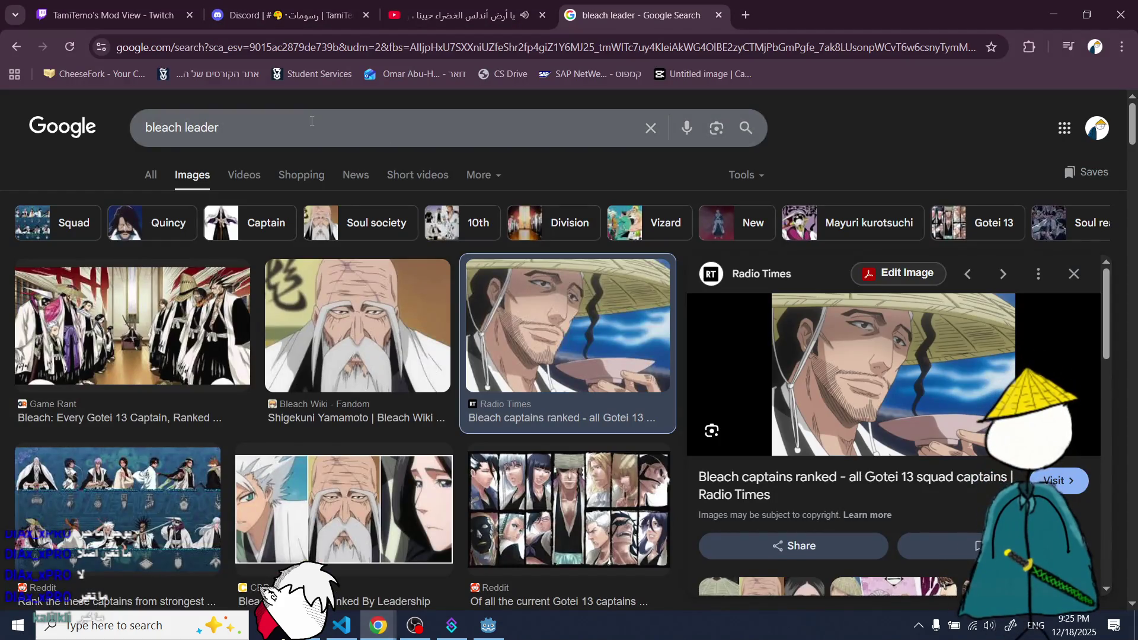
{"action": "left_click", "coordinate": [310, 122]}
{"action": "type", "text": "u"}
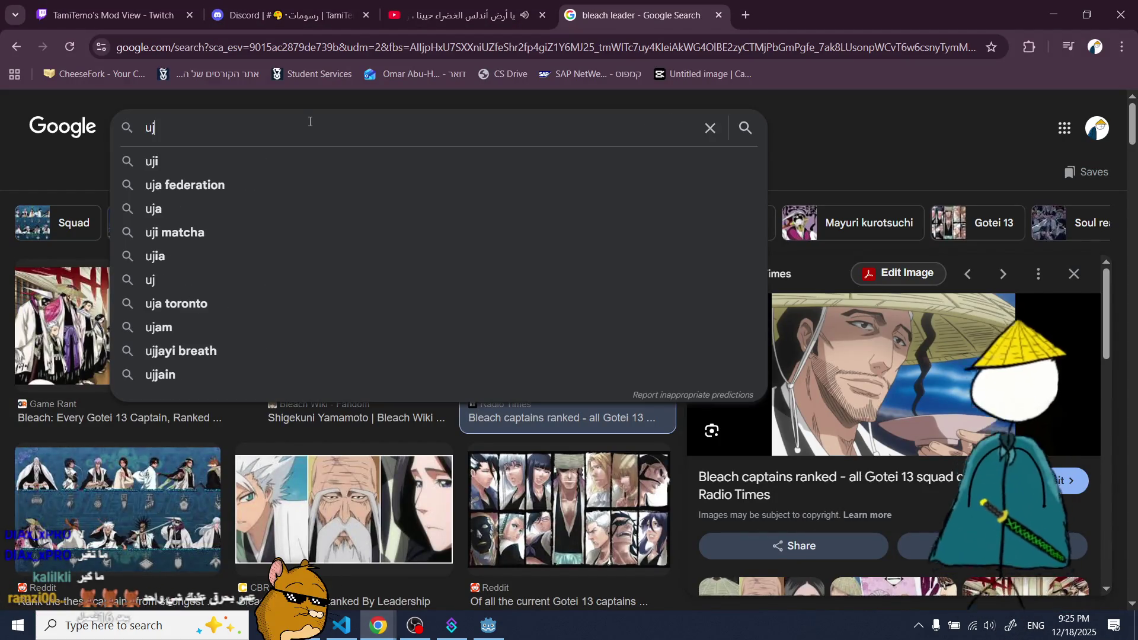
{"action": "key", "text": "BackSpace"}
{"action": "type", "text": "yuji after"}
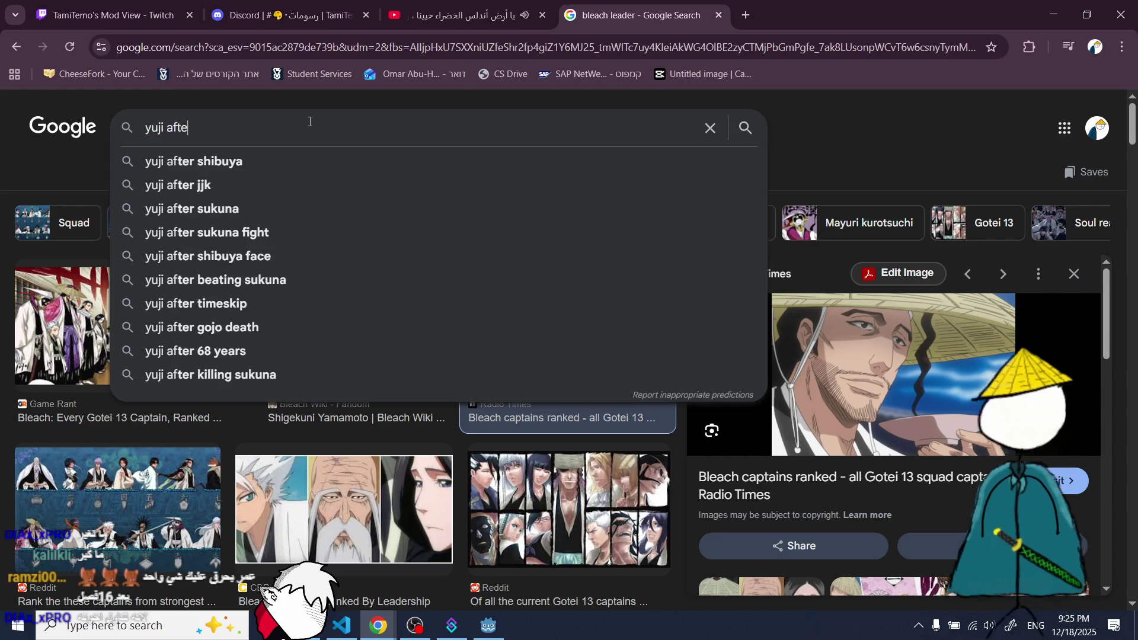
{"action": "key", "text": "ctrl+a"}
{"action": "key", "text": "BackSpace"}
{"action": "type", "text": "yuji new maNG"}
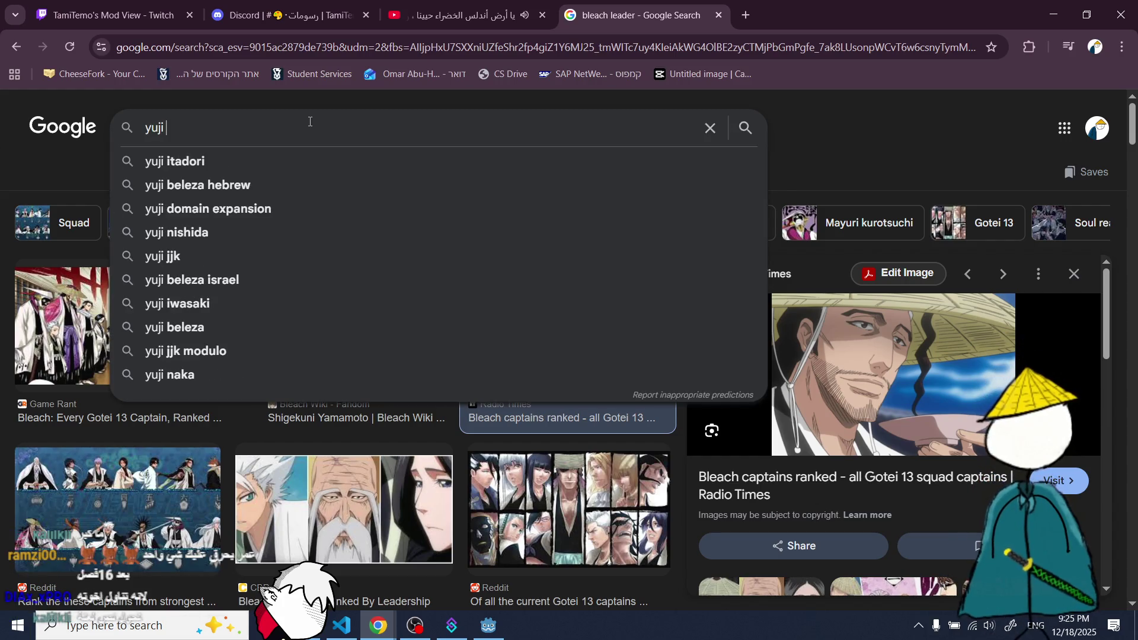
{"action": "type", "text": "AA"}
{"action": "key", "text": "Return"}
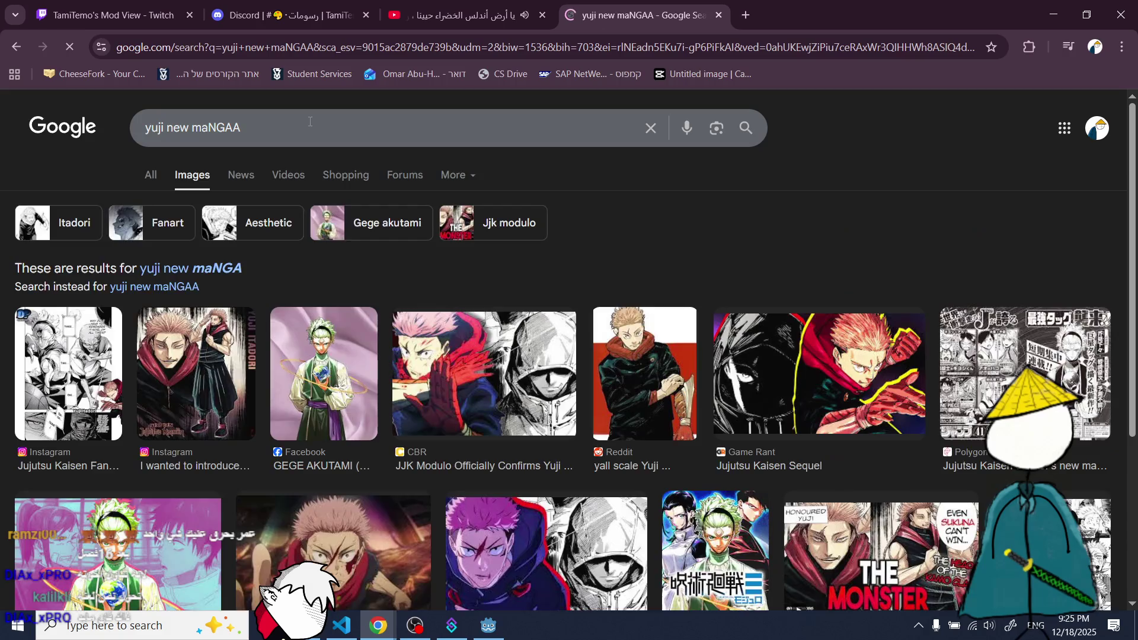
- Preview several image results, ending on the CBR JJK Modulo one
{"action": "left_click", "coordinate": [192, 442]}
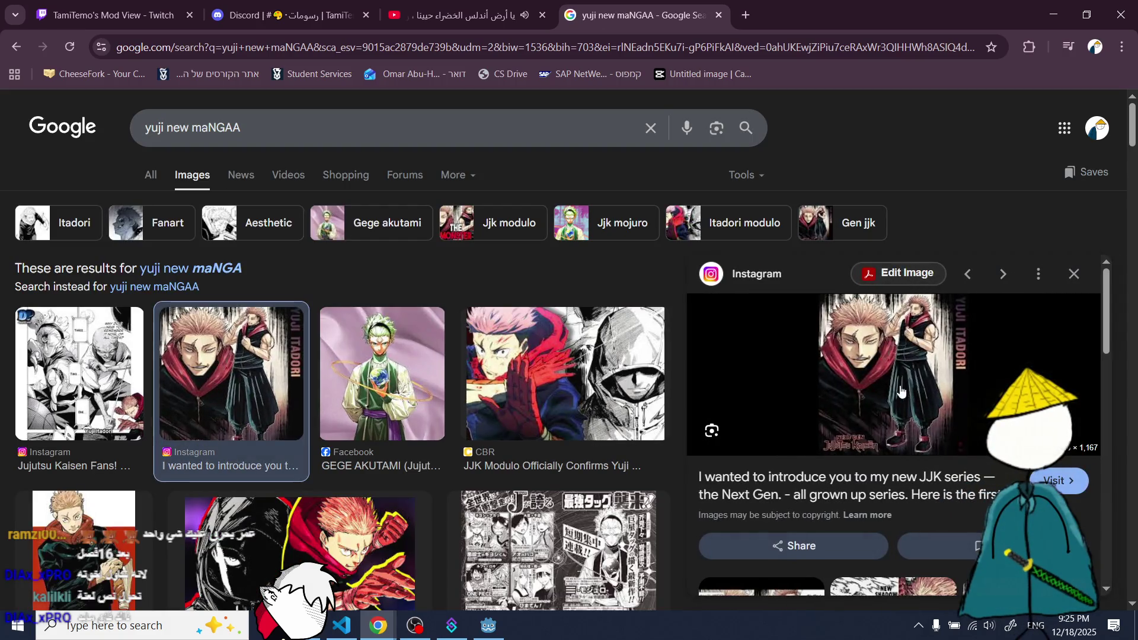
{"action": "left_click", "coordinate": [81, 355]}
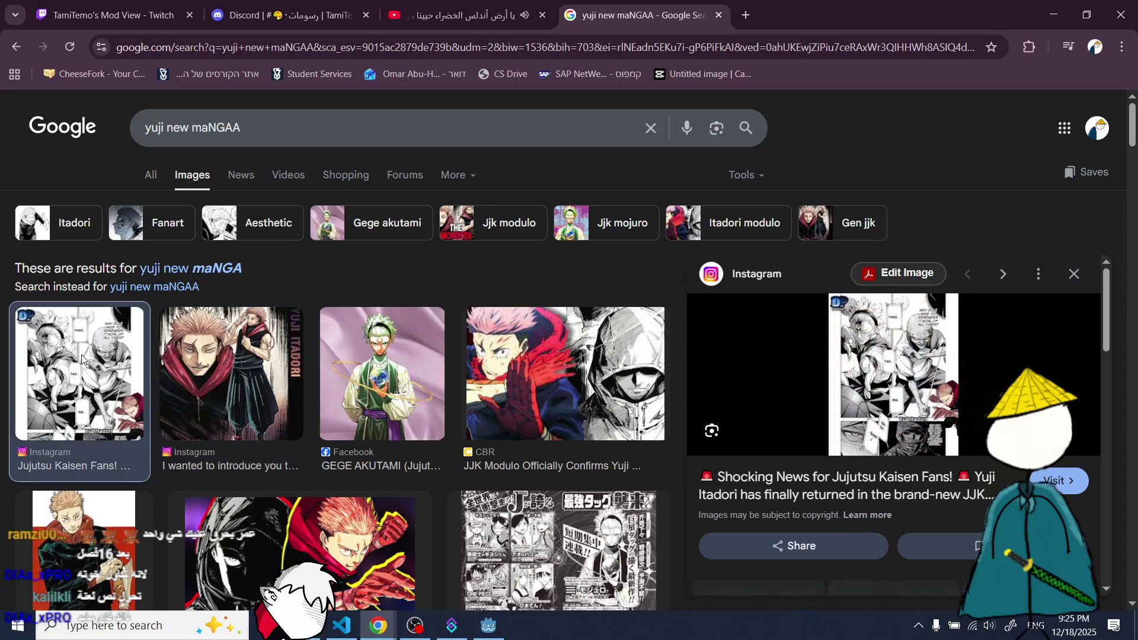
{"action": "left_click", "coordinate": [1073, 275]}
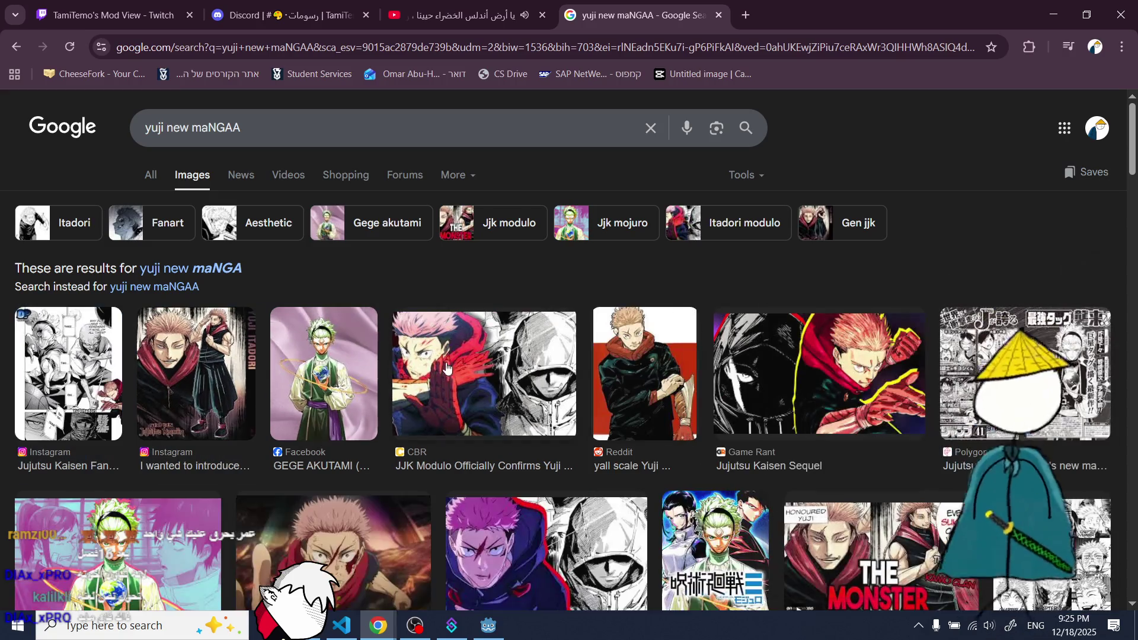
{"action": "left_click", "coordinate": [192, 354]}
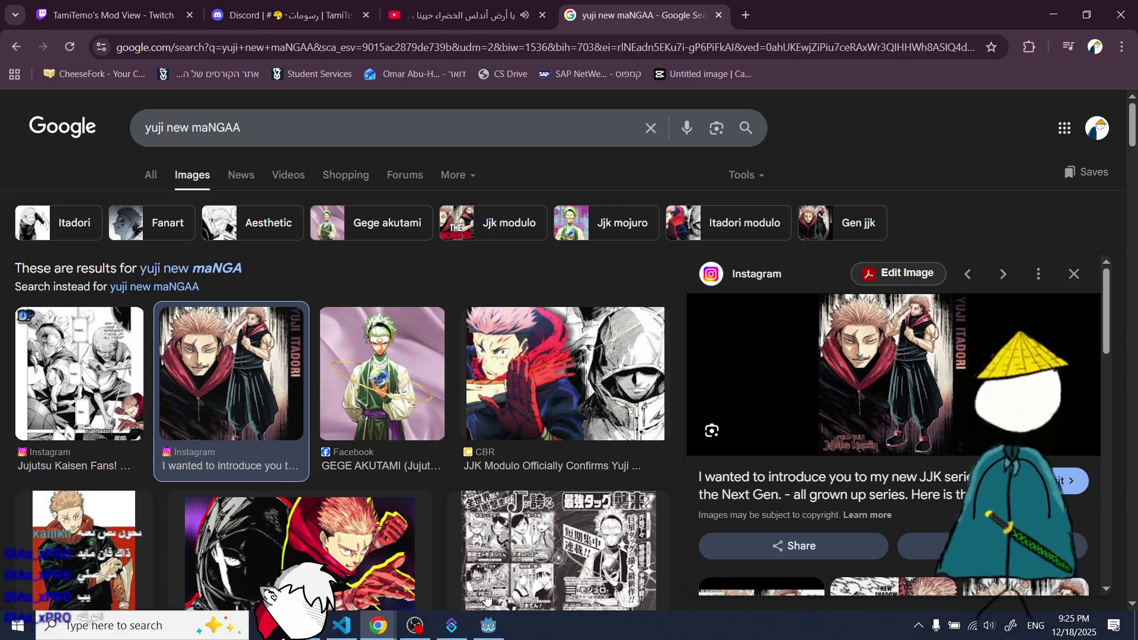
{"action": "mouse_move", "coordinate": [451, 627]}
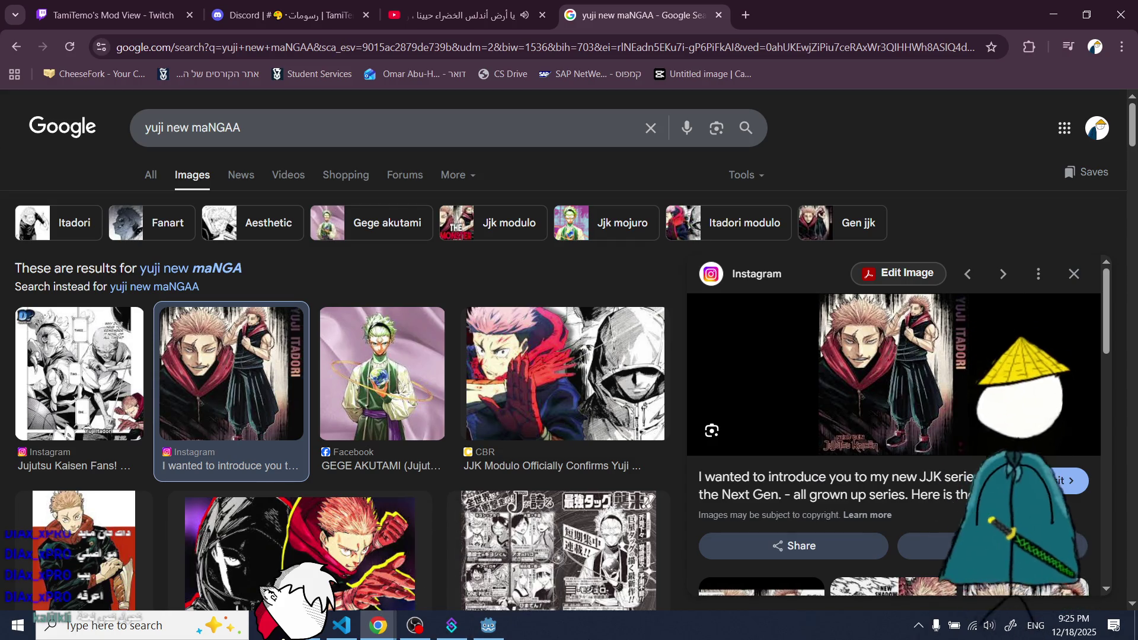
{"action": "scroll", "scroll_direction": "down", "scroll_amount": 3}
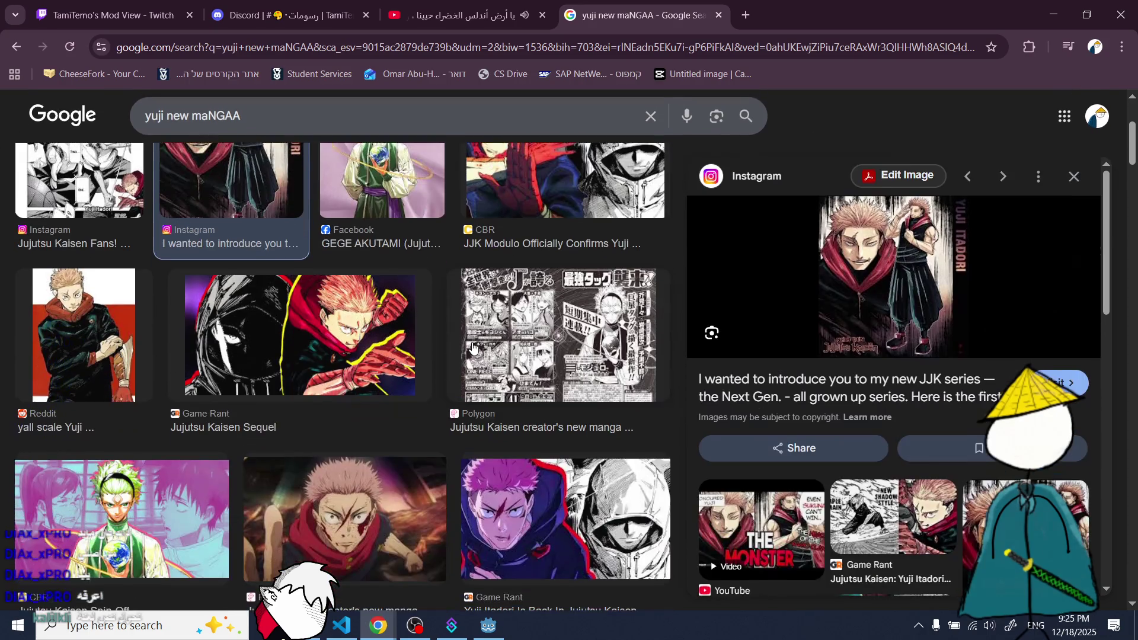
{"action": "scroll", "scroll_direction": "up", "scroll_amount": 3}
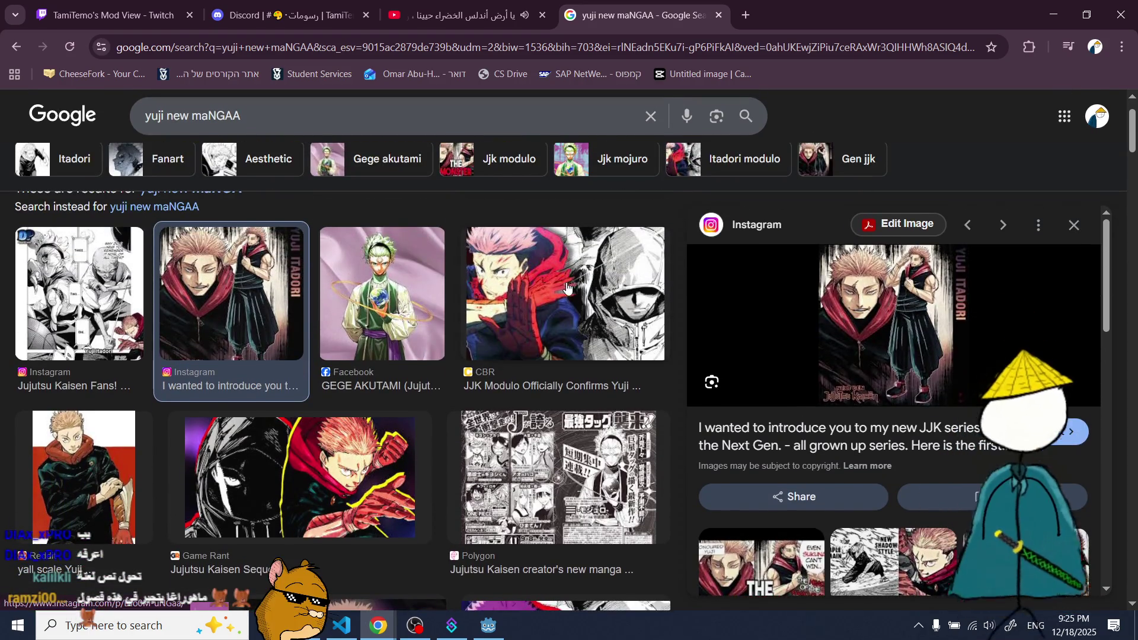
{"action": "left_click", "coordinate": [573, 293]}
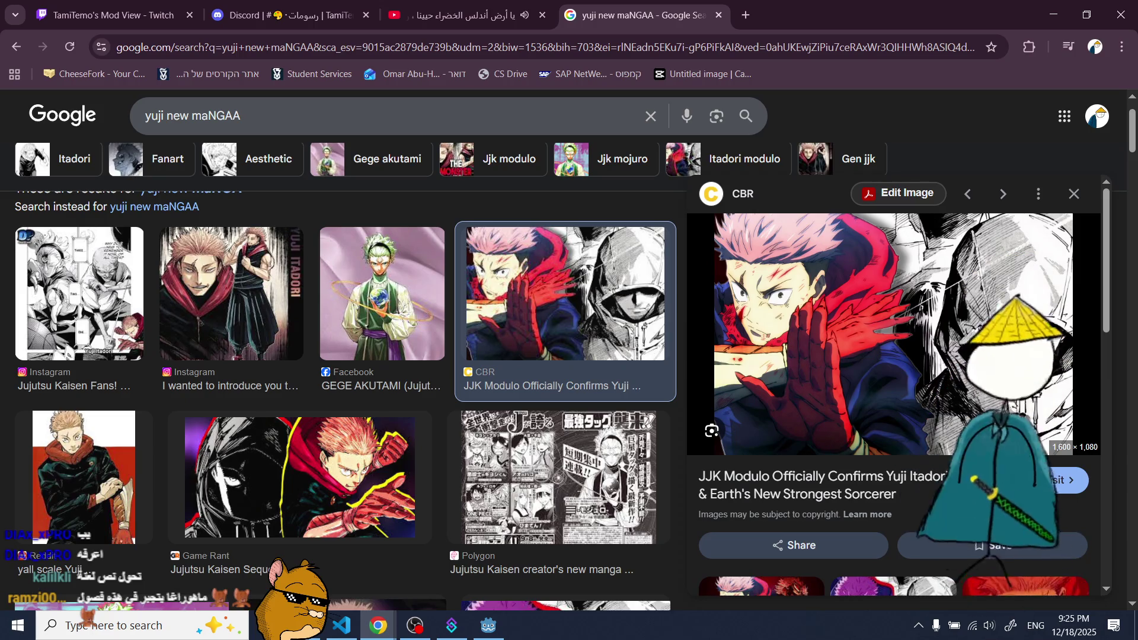
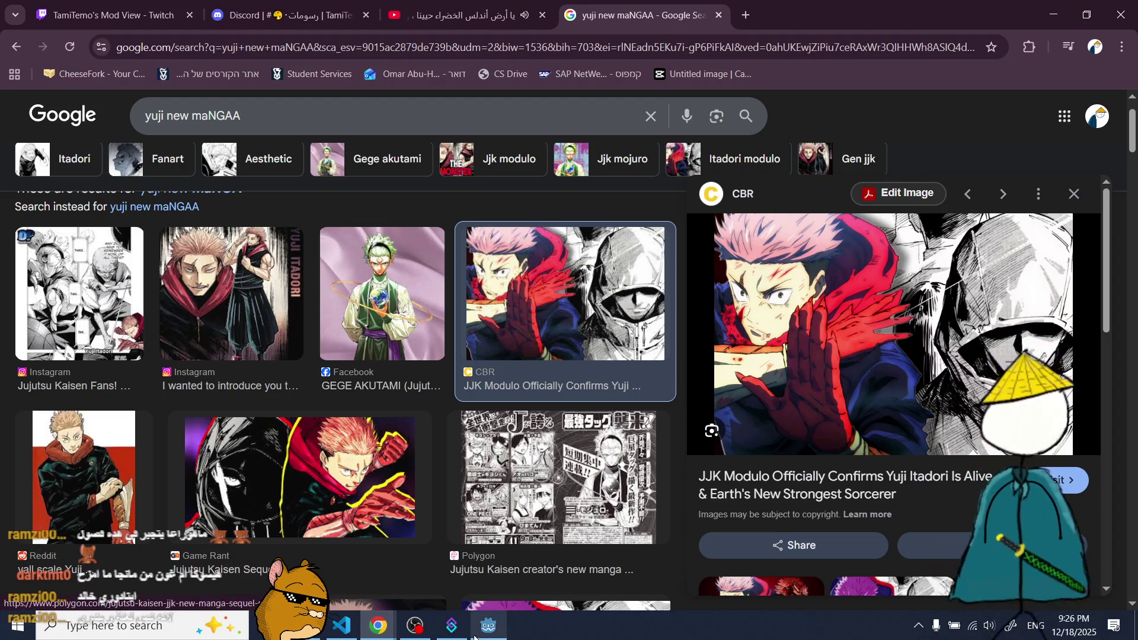
- Switch from Chrome back to the Godot editor showing the map_1 room scene
{"action": "left_click", "coordinate": [488, 625]}
{"action": "scroll", "scroll_direction": "down", "scroll_amount": 3}
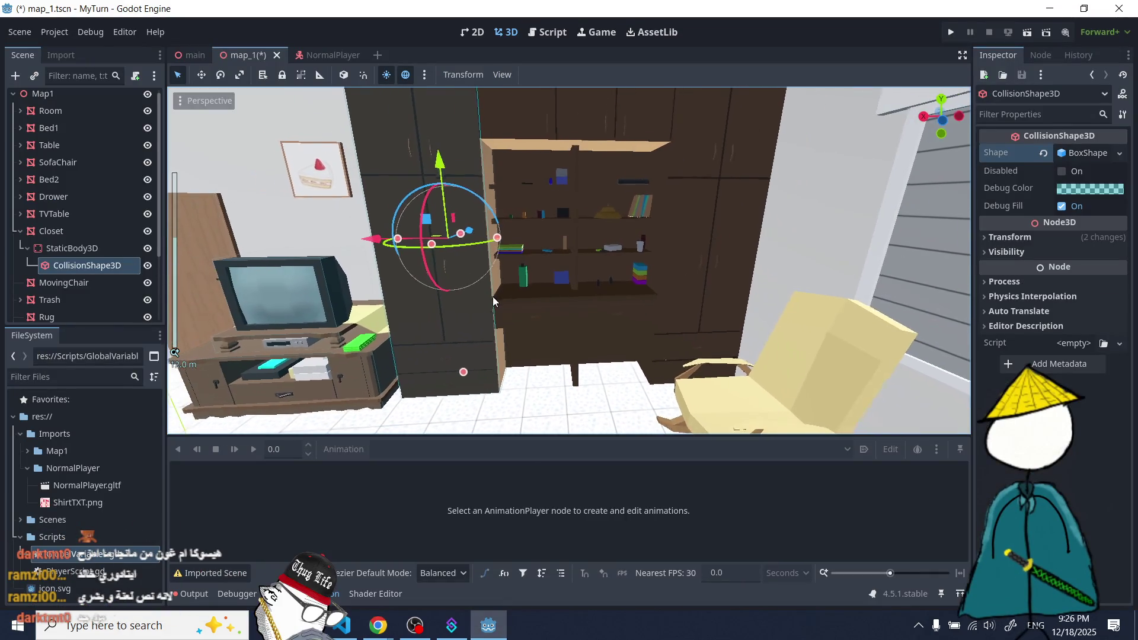
- Duplicate the closet's CollisionShape3D and slide the copy right along X
{"action": "key", "text": "ctrl+d"}
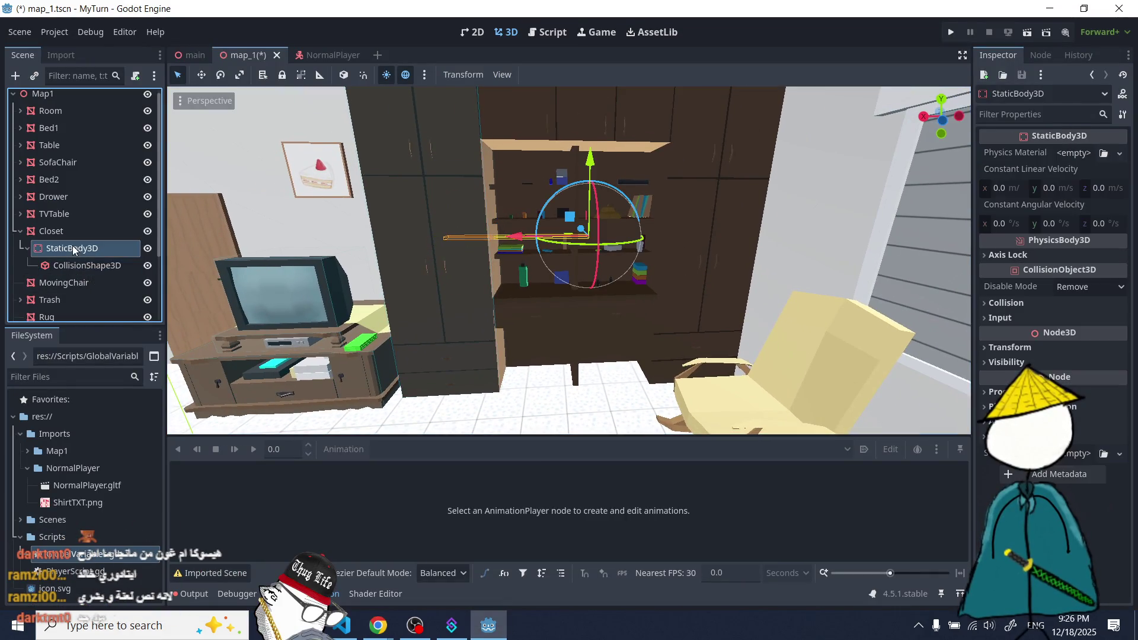
{"action": "left_click_drag", "start_coordinate": [372, 245], "coordinate": [625, 243]}
{"action": "scroll", "scroll_direction": "down", "scroll_amount": 3}
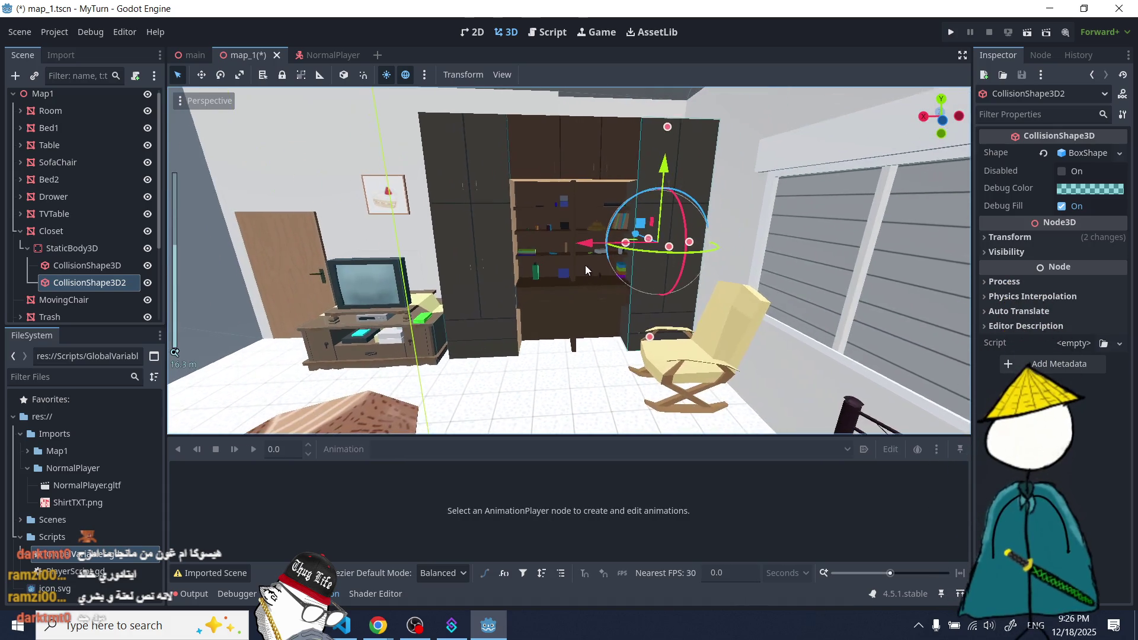
{"action": "scroll", "scroll_direction": "up", "scroll_amount": 3}
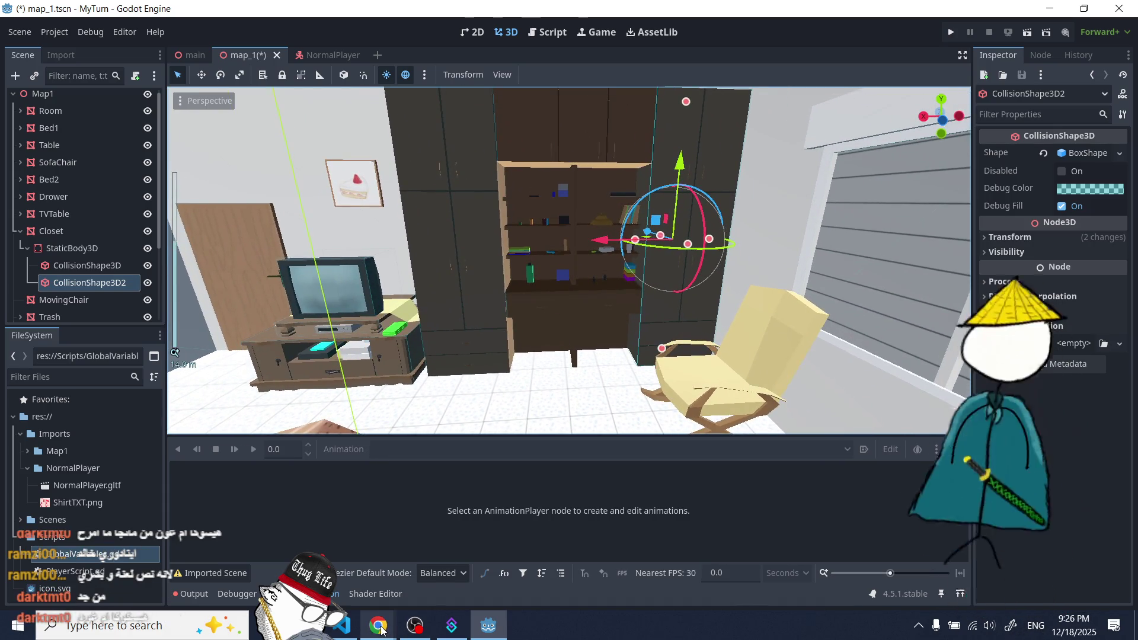
{"action": "mouse_move", "coordinate": [380, 630]}
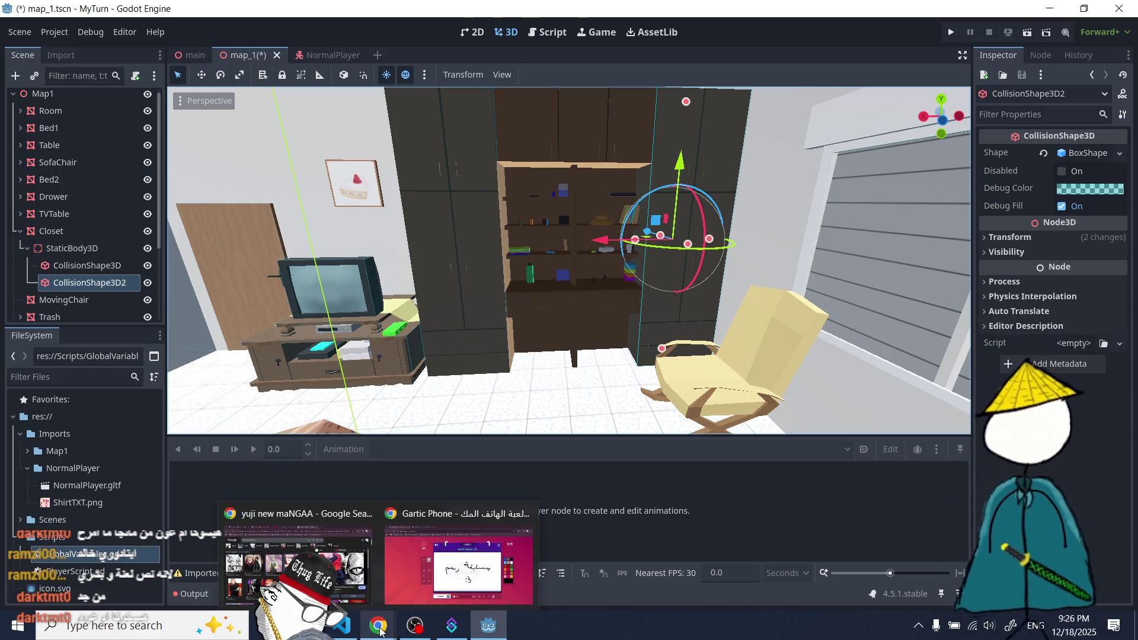
{"action": "mouse_move", "coordinate": [513, 611]}
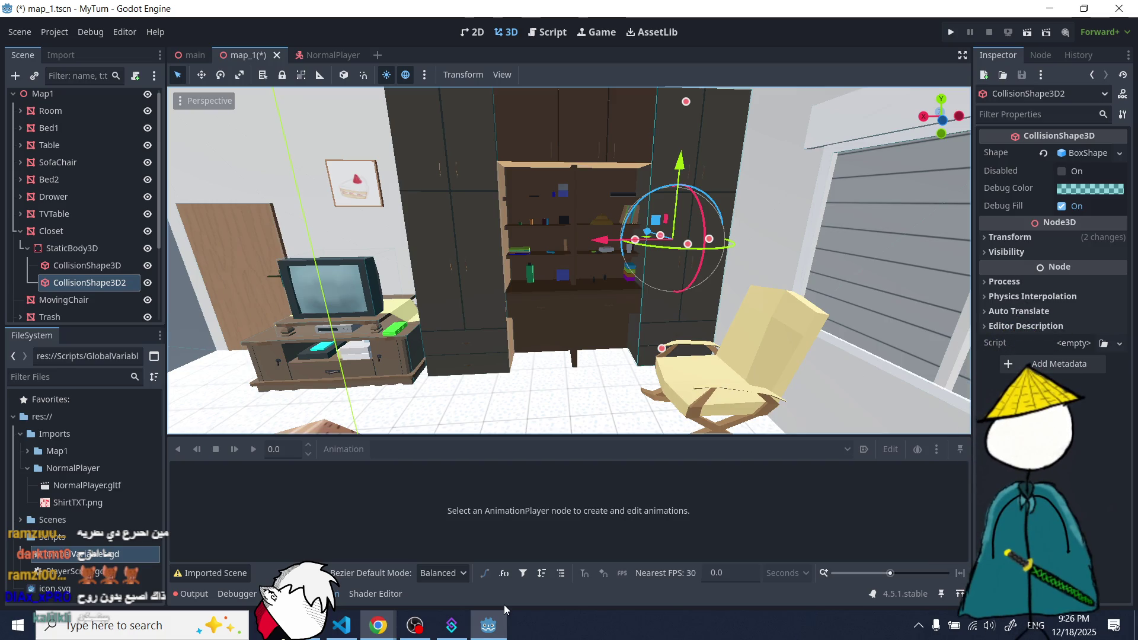
- Select the closet's StaticBody3D and start adding a new child node to it
{"action": "scroll", "scroll_direction": "down", "scroll_amount": 3}
{"action": "scroll", "scroll_direction": "up", "scroll_amount": 3}
{"action": "scroll", "scroll_direction": "up", "scroll_amount": 3}
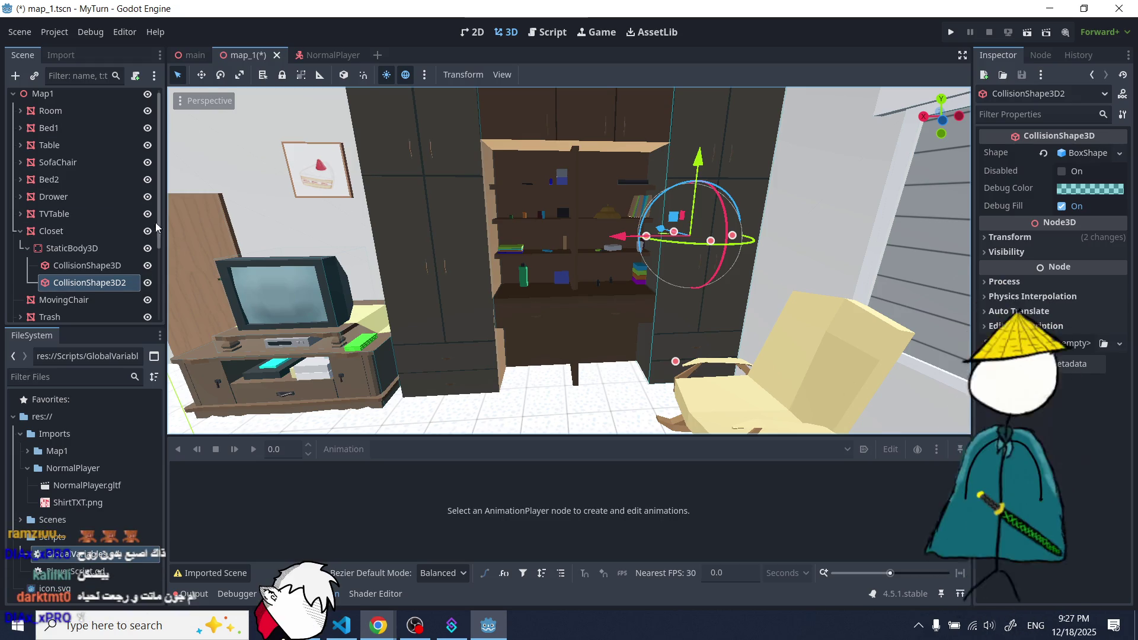
{"action": "left_click", "coordinate": [65, 250]}
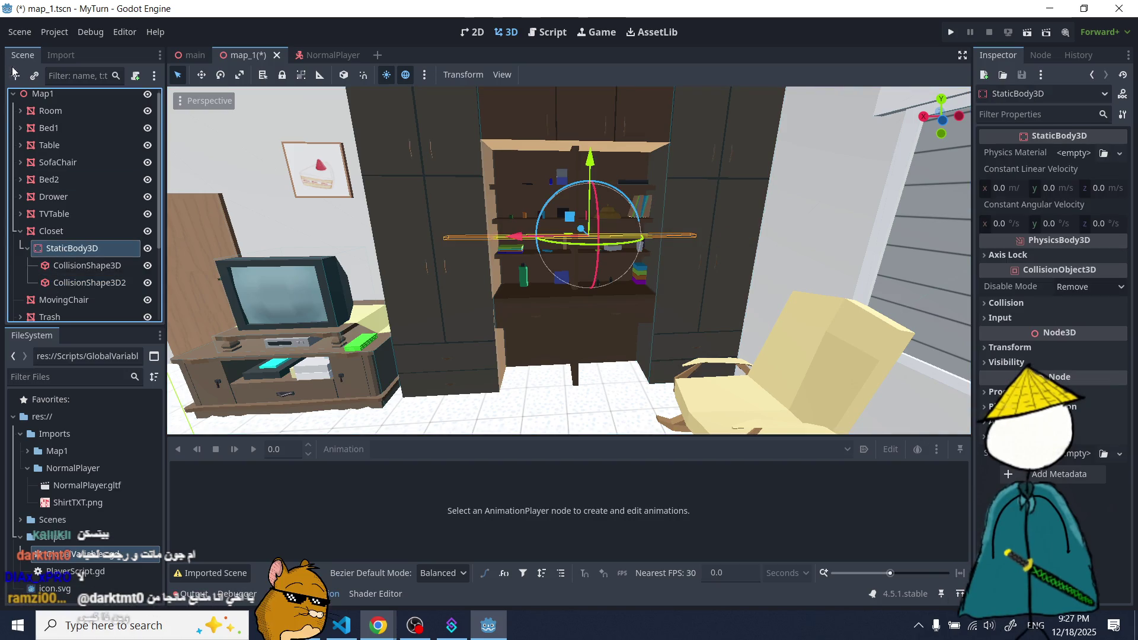
{"action": "left_click", "coordinate": [15, 74]}
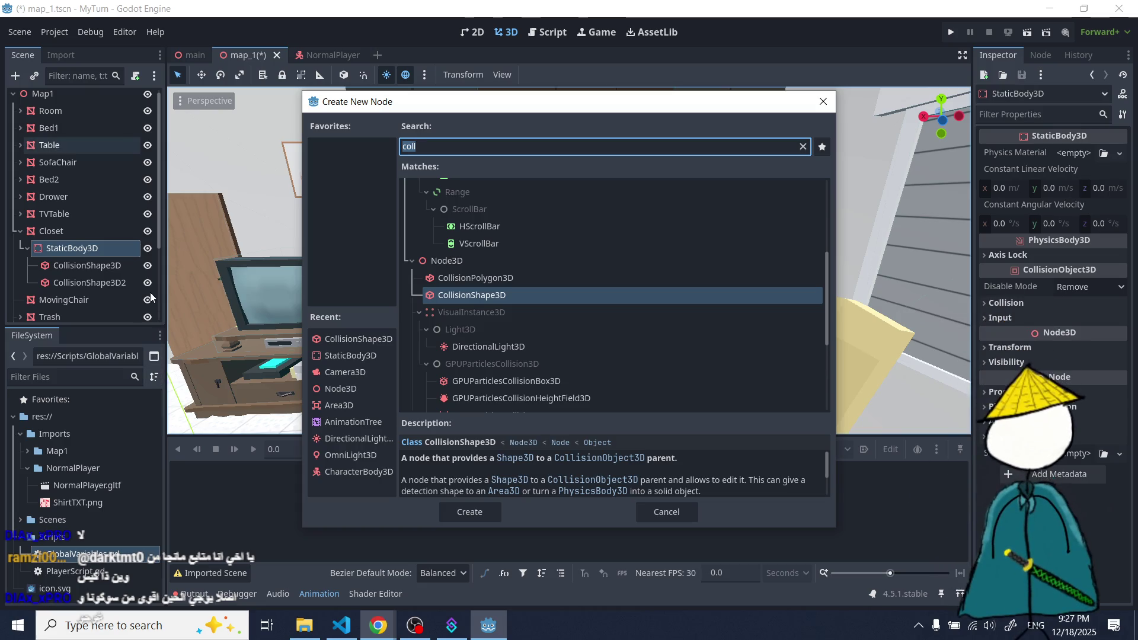
- Add a third CollisionShape3D under the closet's StaticBody3D with a new BoxShape3D
{"action": "double_click", "coordinate": [473, 296]}
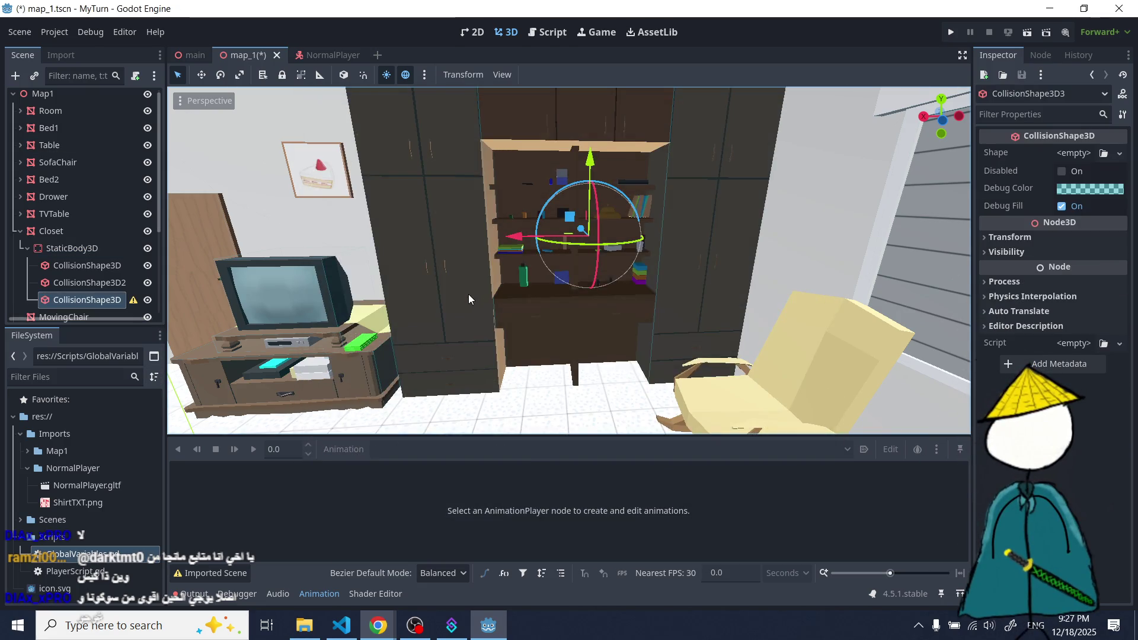
{"action": "scroll", "scroll_direction": "down", "scroll_amount": 3}
{"action": "left_click", "coordinate": [1080, 152]}
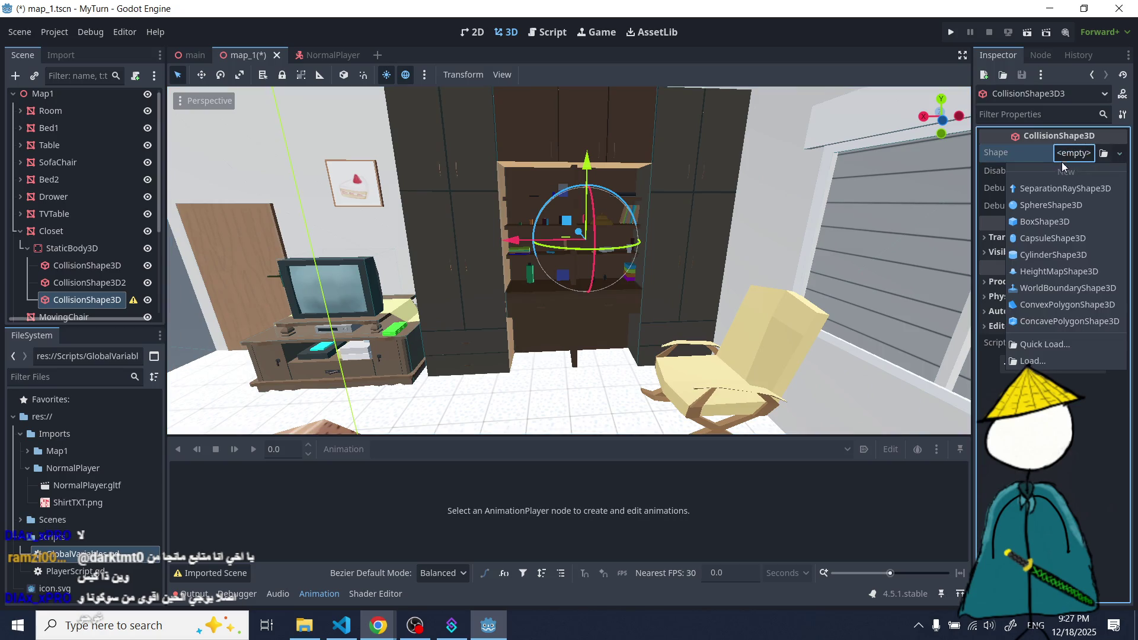
{"action": "left_click", "coordinate": [1037, 229]}
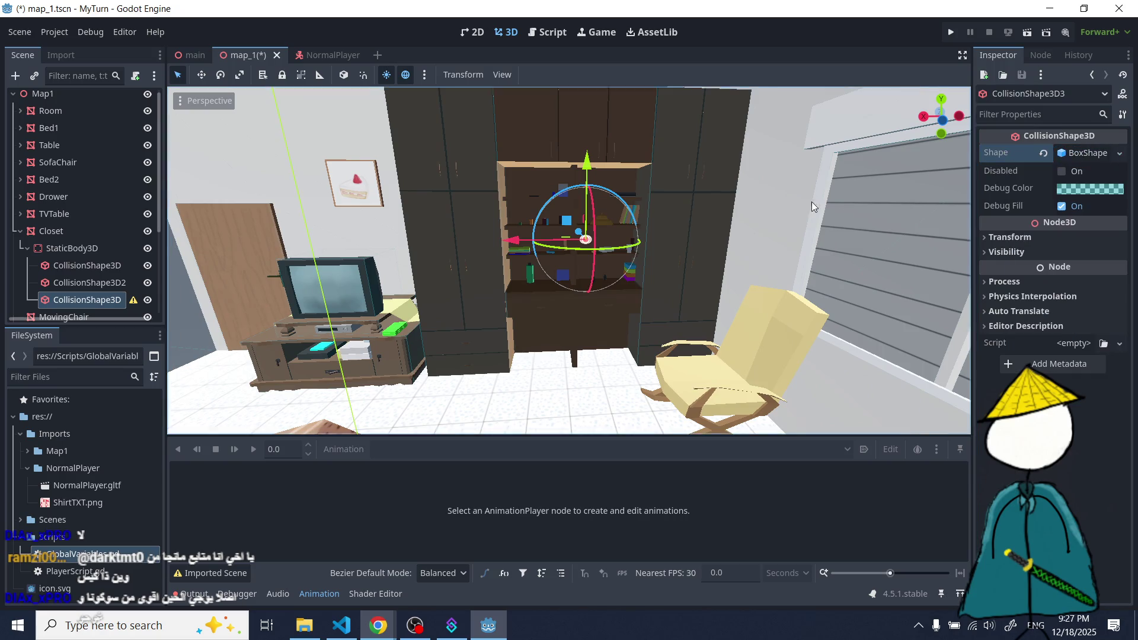
{"action": "scroll", "scroll_direction": "up", "scroll_amount": 3}
- Resize the new box collider, raise it up the closet, then switch to Chrome
{"action": "left_click_drag", "start_coordinate": [593, 231], "coordinate": [596, 213]}
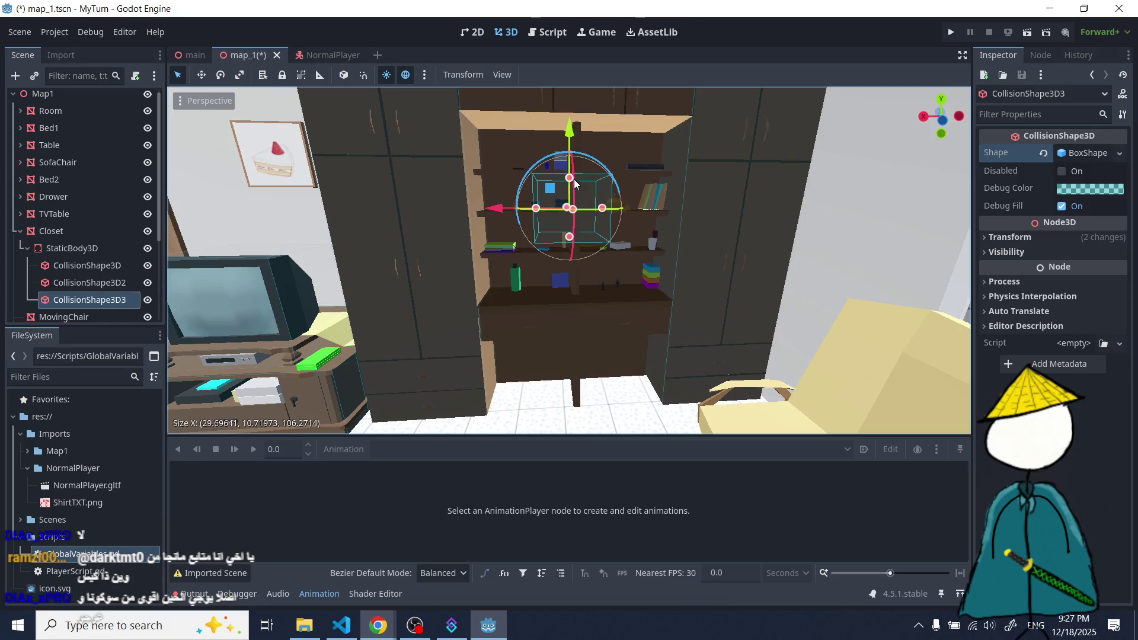
{"action": "scroll", "scroll_direction": "down", "scroll_amount": 3}
{"action": "scroll", "scroll_direction": "up", "scroll_amount": 3}
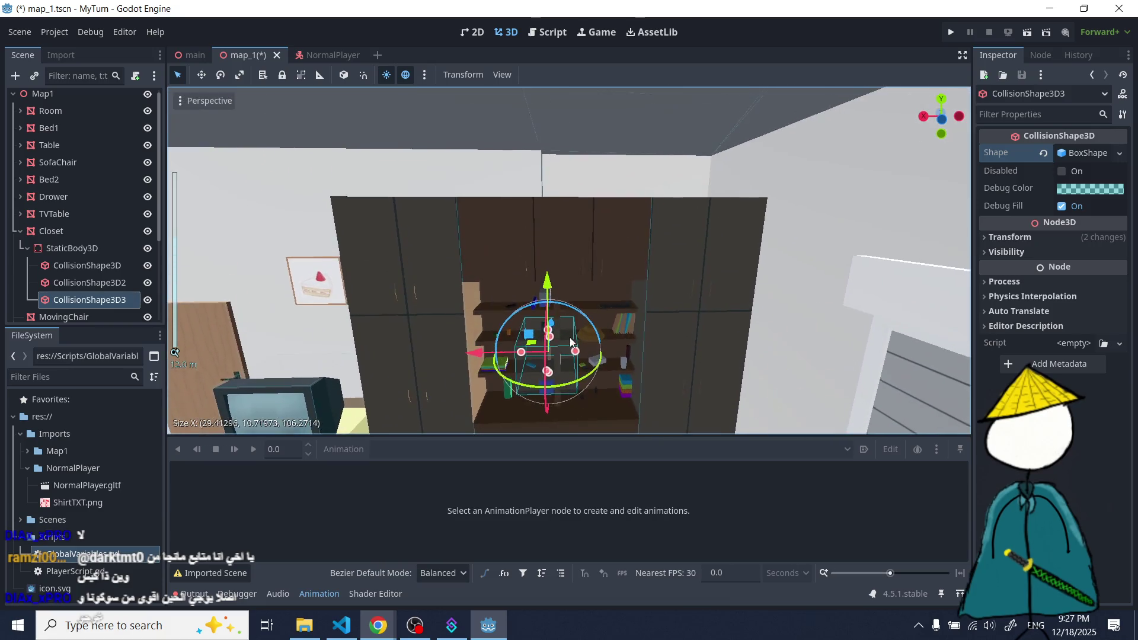
{"action": "left_click_drag", "start_coordinate": [617, 284], "coordinate": [650, 310]}
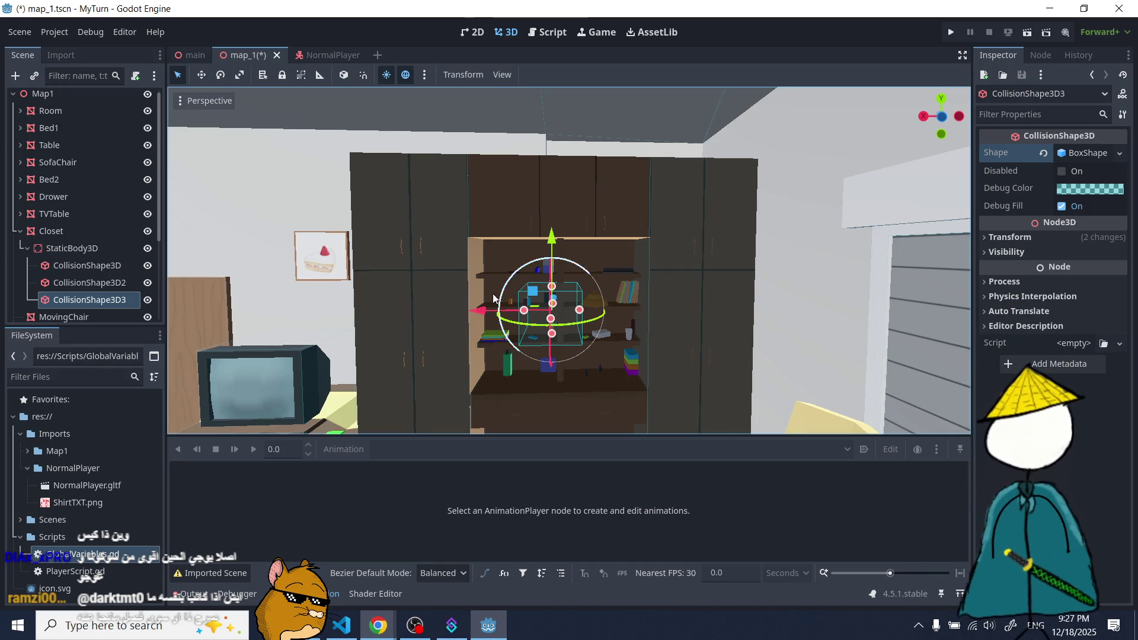
{"action": "left_click_drag", "start_coordinate": [551, 237], "coordinate": [551, 130]}
{"action": "mouse_move", "coordinate": [373, 625]}
{"action": "left_click", "coordinate": [296, 563]}
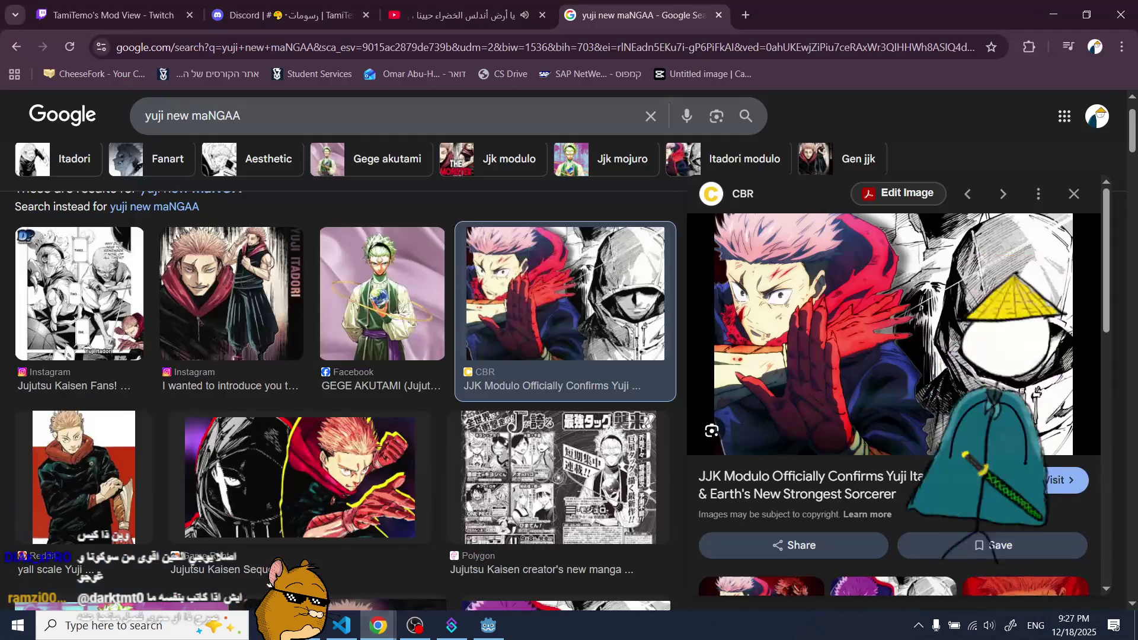
- Replace the Google search with an image search for 'kenjaku'
{"action": "triple_click", "coordinate": [356, 123]}
{"action": "type", "text": "kenja"}
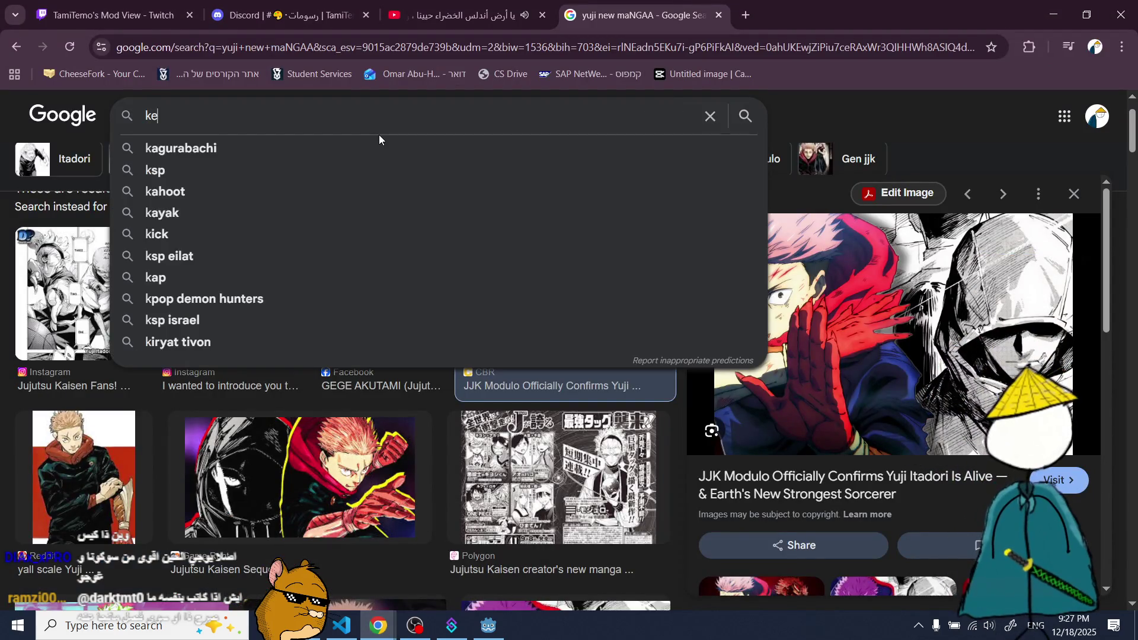
{"action": "key", "text": "Down"}
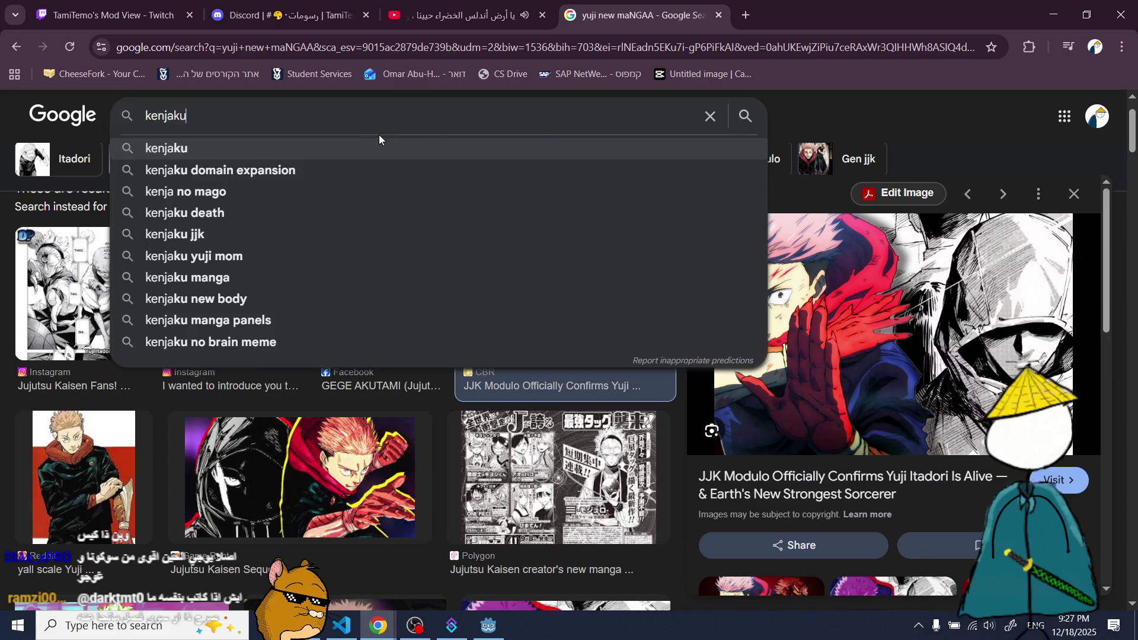
{"action": "key", "text": "Return"}
- Browse the Kenjaku image results and open the CBR Kenjaku picture in the preview
{"action": "left_click", "coordinate": [296, 317]}
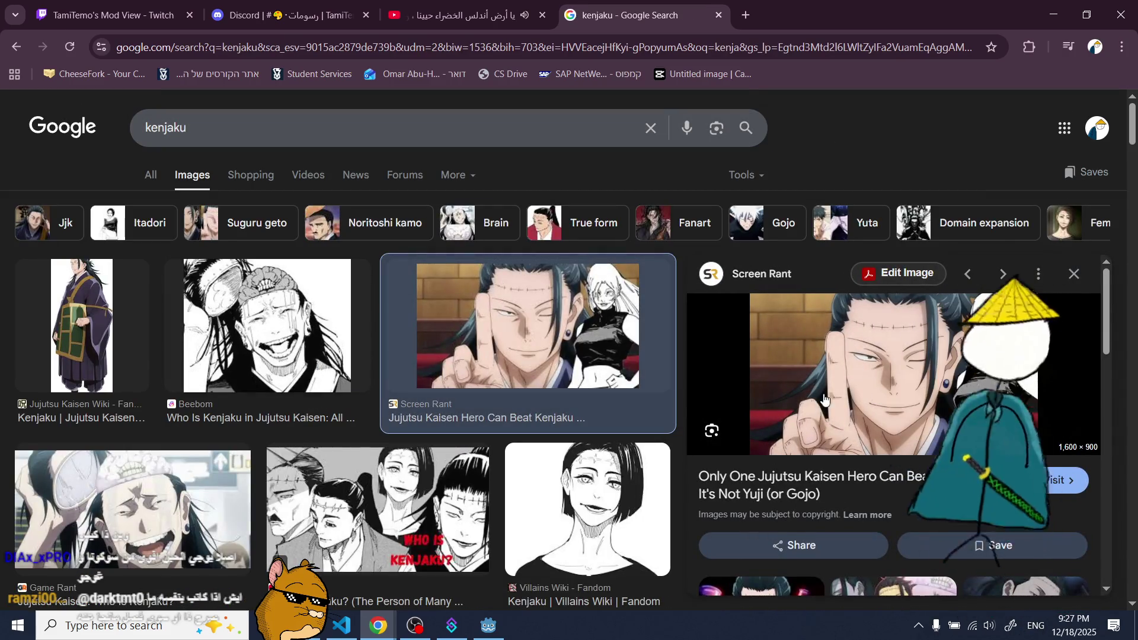
{"action": "left_click", "coordinate": [56, 320]}
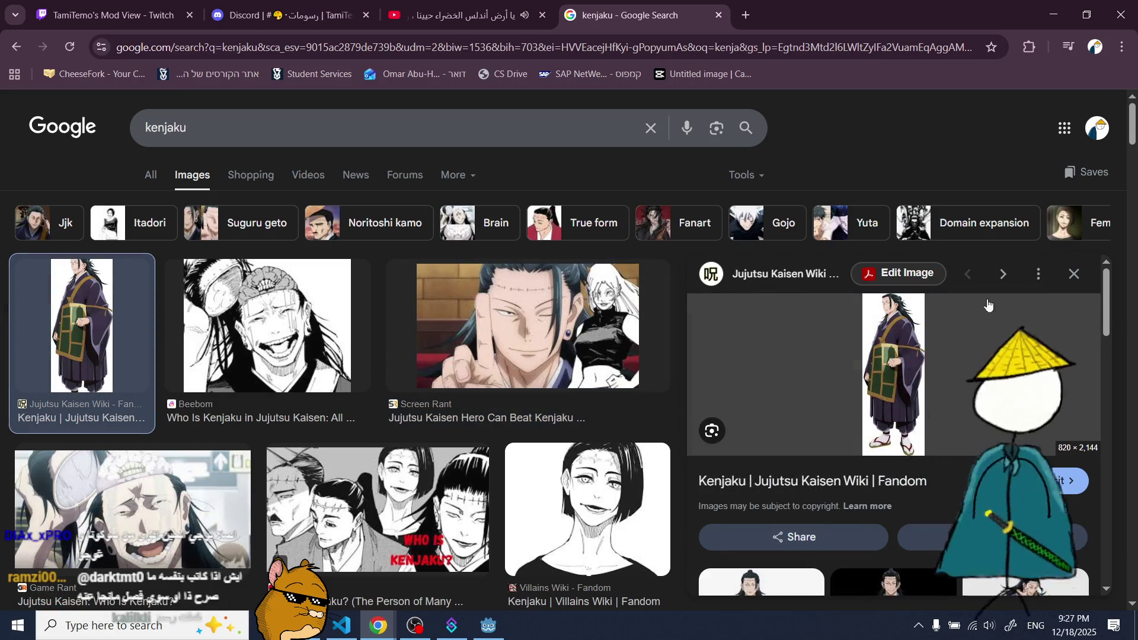
{"action": "left_click", "coordinate": [1075, 274]}
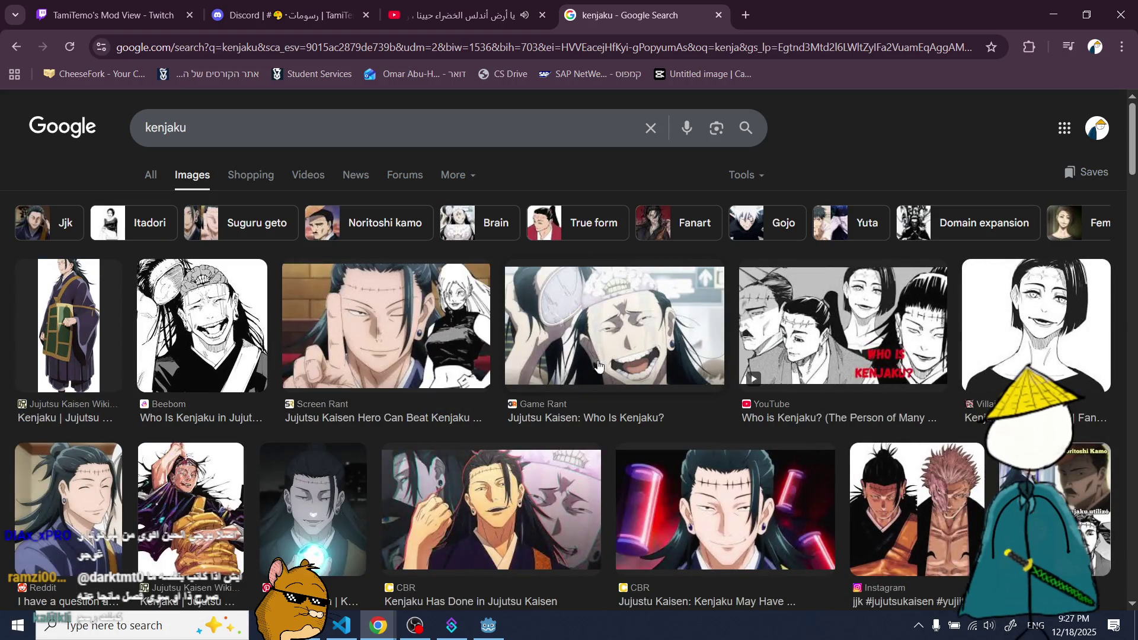
{"action": "scroll", "scroll_direction": "down", "scroll_amount": 3}
{"action": "left_click", "coordinate": [706, 410]}
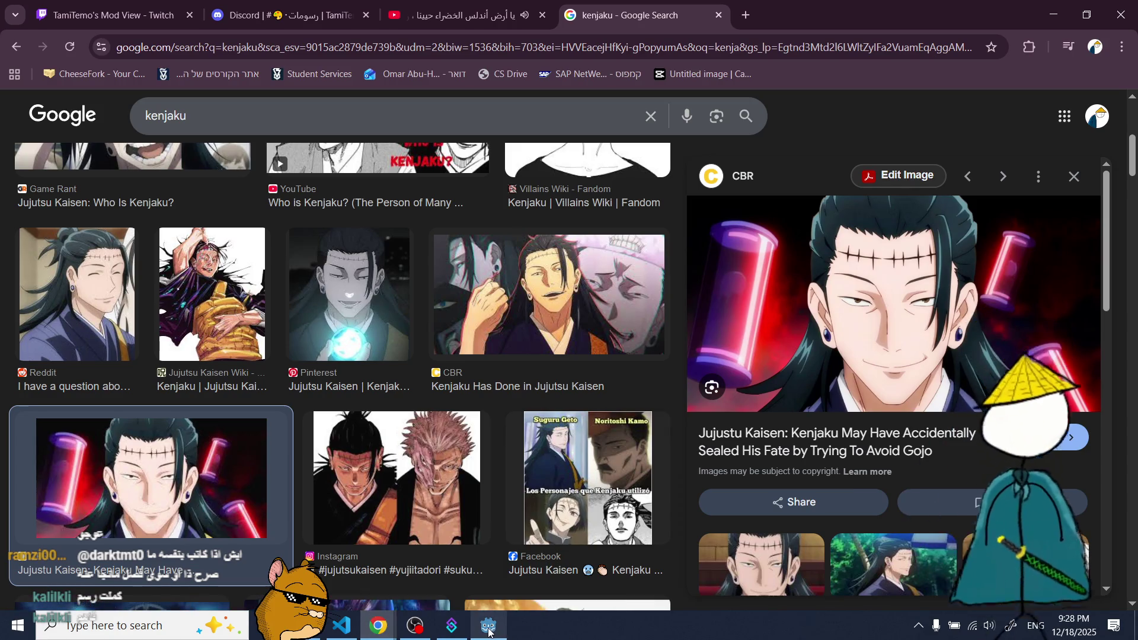
- Back in Godot, extend the third box collider down, left, right and forward over the upper cabinet
{"action": "left_click", "coordinate": [490, 632]}
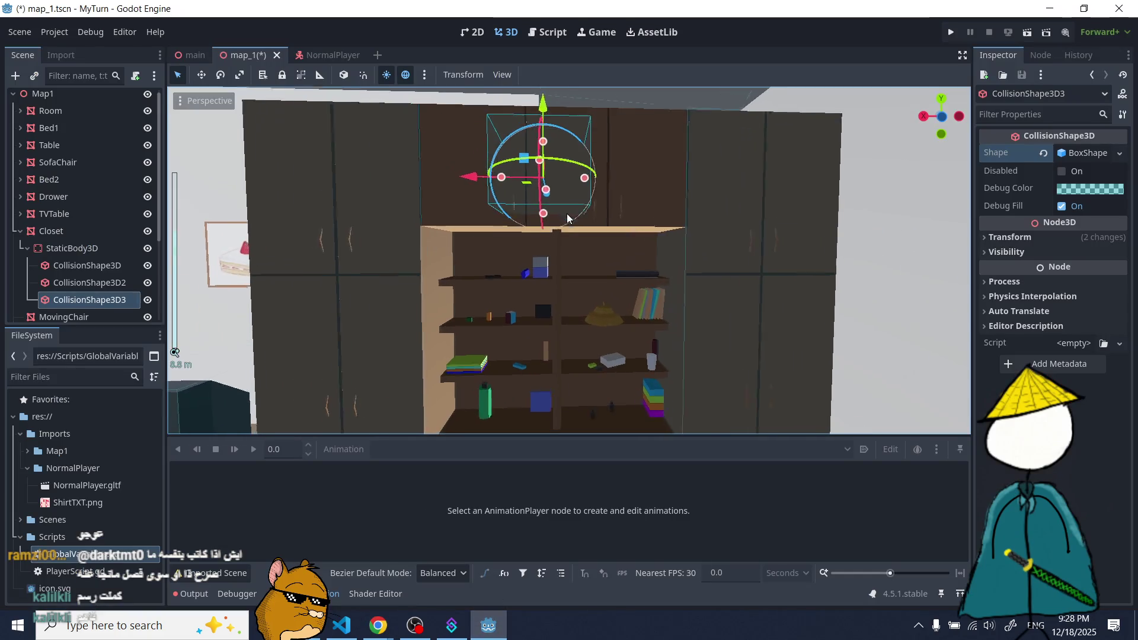
{"action": "left_click_drag", "start_coordinate": [543, 214], "coordinate": [535, 188]}
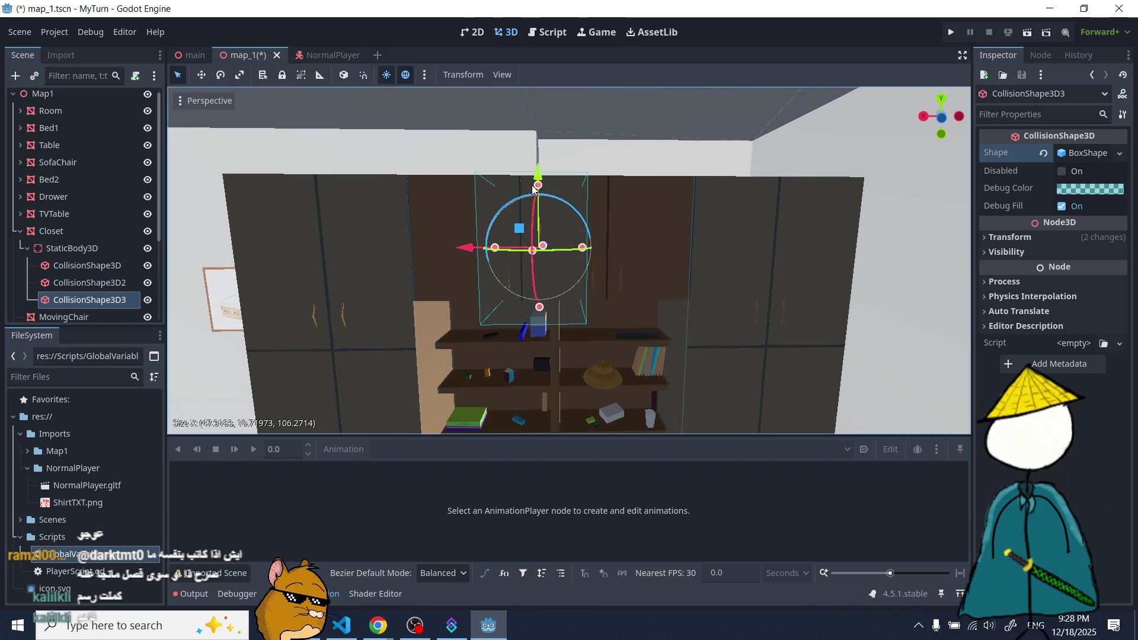
{"action": "left_click_drag", "start_coordinate": [581, 251], "coordinate": [698, 251]}
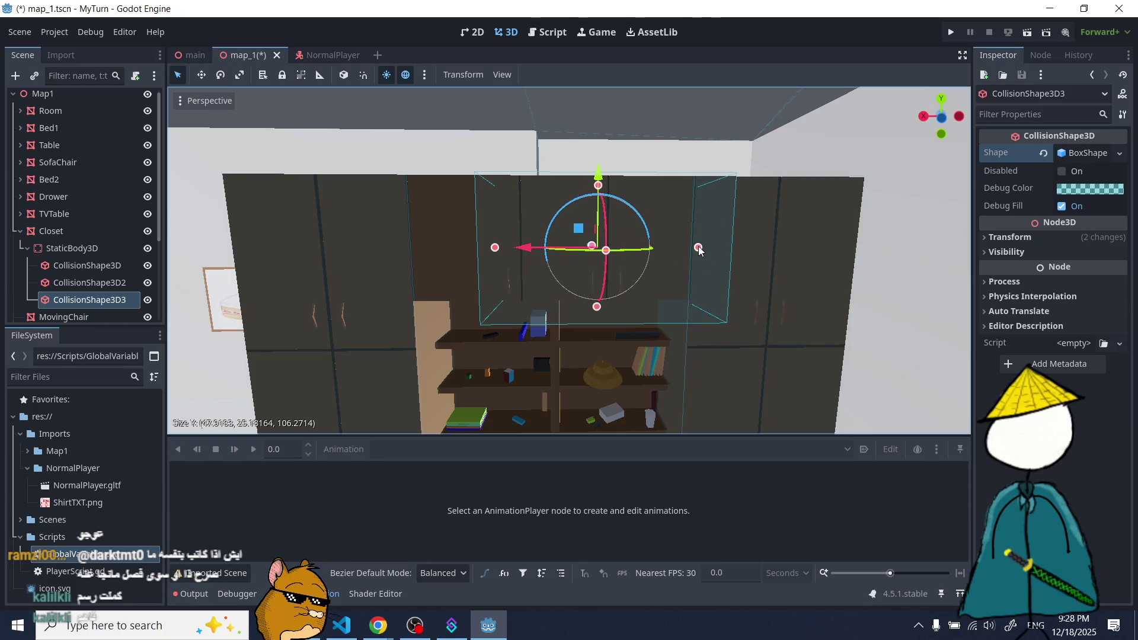
{"action": "left_click_drag", "start_coordinate": [494, 247], "coordinate": [403, 249]}
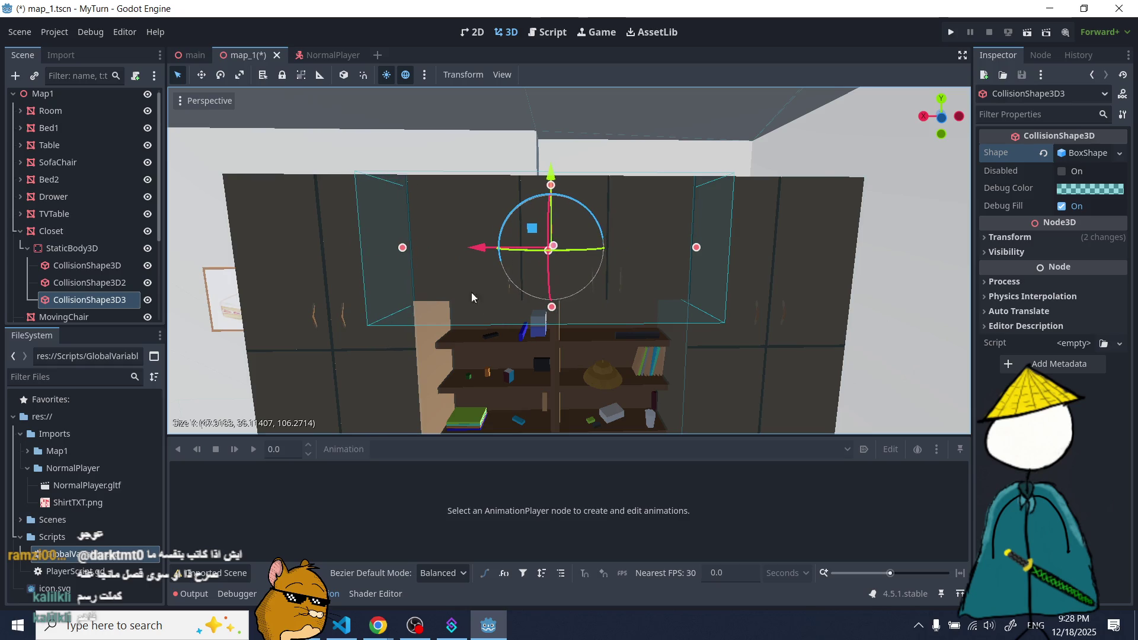
{"action": "left_click_drag", "start_coordinate": [557, 305], "coordinate": [557, 293]}
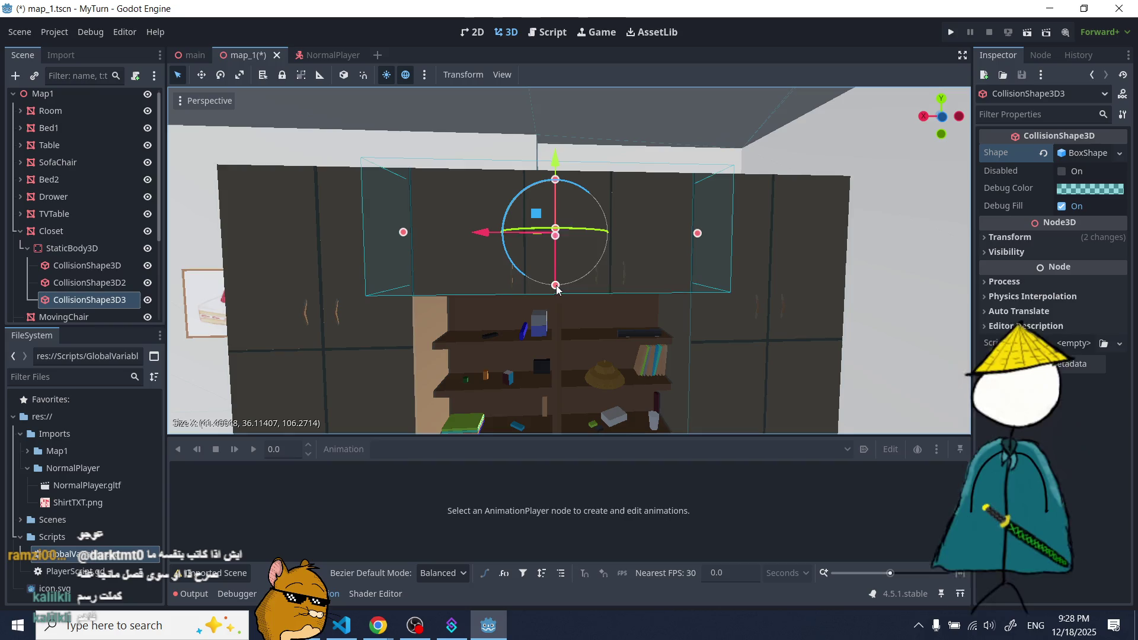
{"action": "scroll", "scroll_direction": "up", "scroll_amount": 3}
{"action": "left_click_drag", "start_coordinate": [559, 242], "coordinate": [561, 267]}
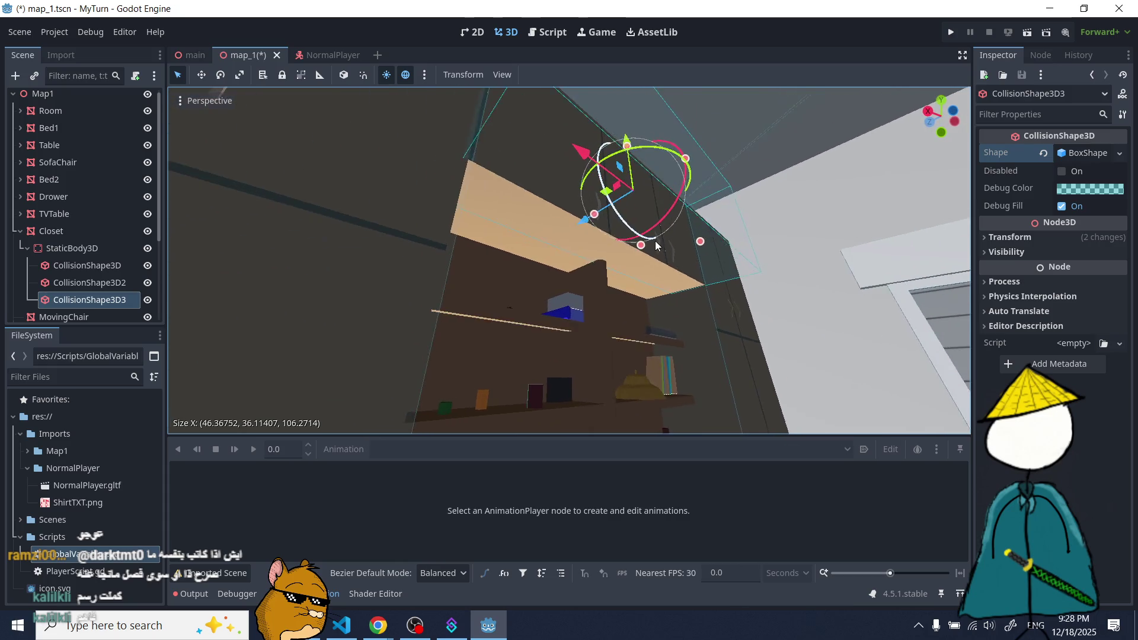
- Make the box collider shallower in depth, ending near 50.6 × 36.1 × 137.2
{"action": "scroll", "scroll_direction": "up", "scroll_amount": 3}
{"action": "scroll", "scroll_direction": "down", "scroll_amount": 3}
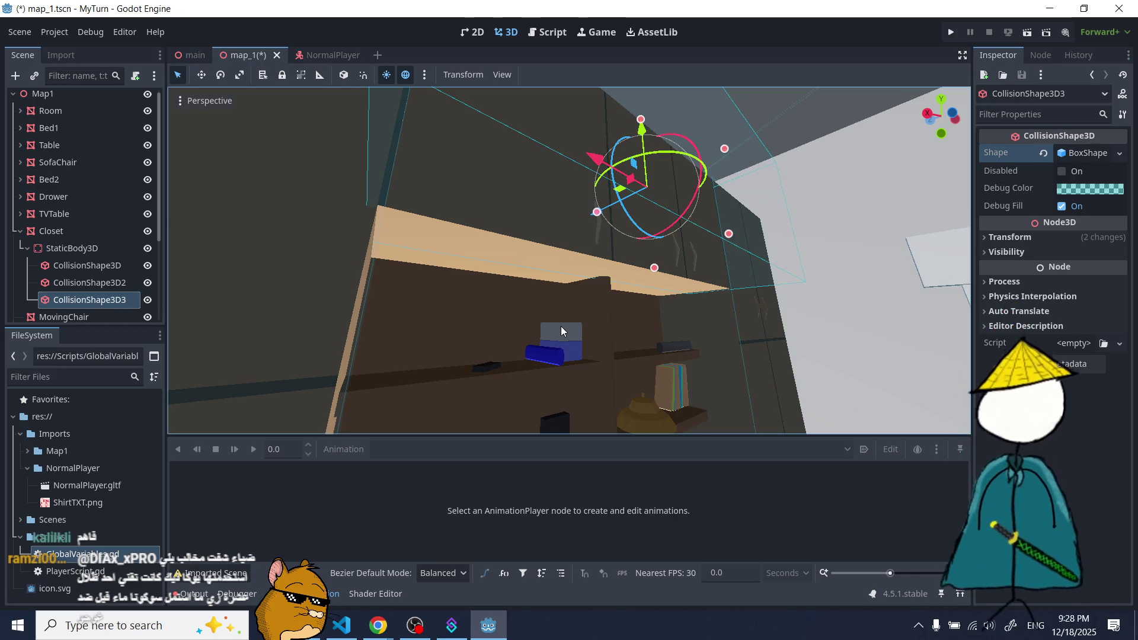
{"action": "left_click_drag", "start_coordinate": [561, 326], "coordinate": [489, 336]}
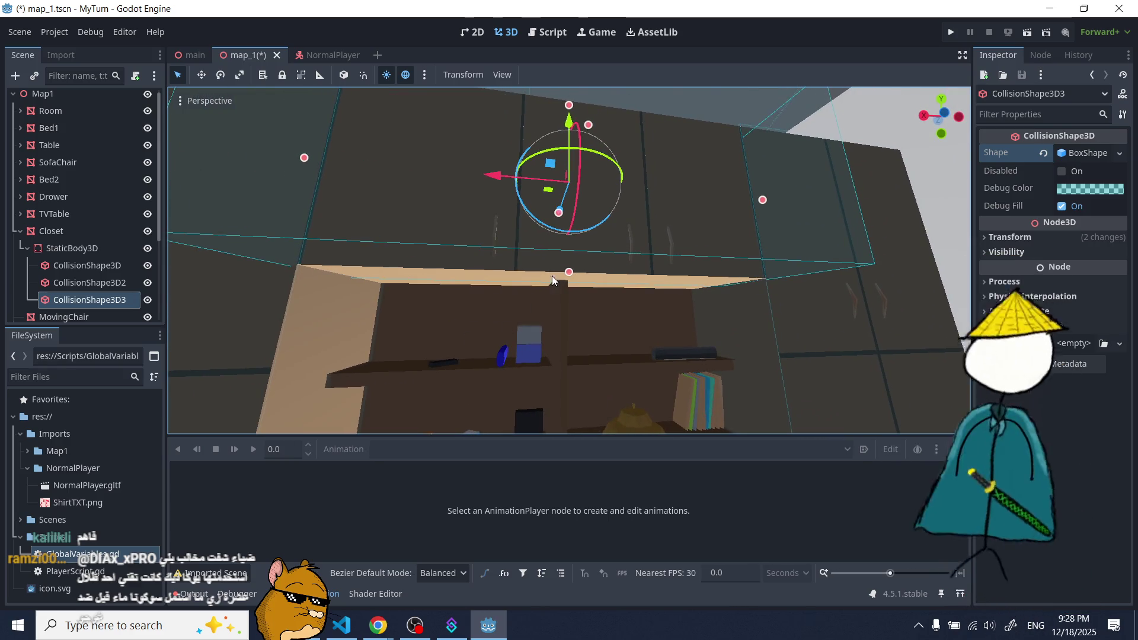
{"action": "left_click_drag", "start_coordinate": [580, 280], "coordinate": [577, 292]}
{"action": "left_click_drag", "start_coordinate": [592, 307], "coordinate": [731, 260]}
{"action": "left_click_drag", "start_coordinate": [638, 240], "coordinate": [606, 261]}
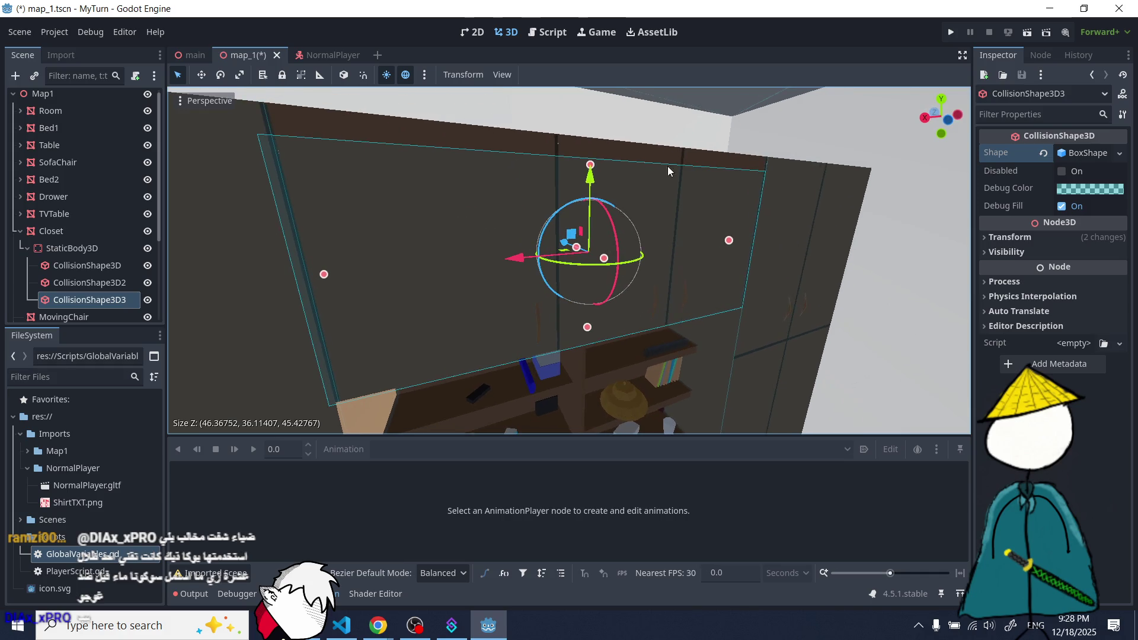
{"action": "left_click_drag", "start_coordinate": [684, 161], "coordinate": [538, 326]}
{"action": "scroll", "scroll_direction": "up", "scroll_amount": 3}
{"action": "scroll", "scroll_direction": "up", "scroll_amount": 3}
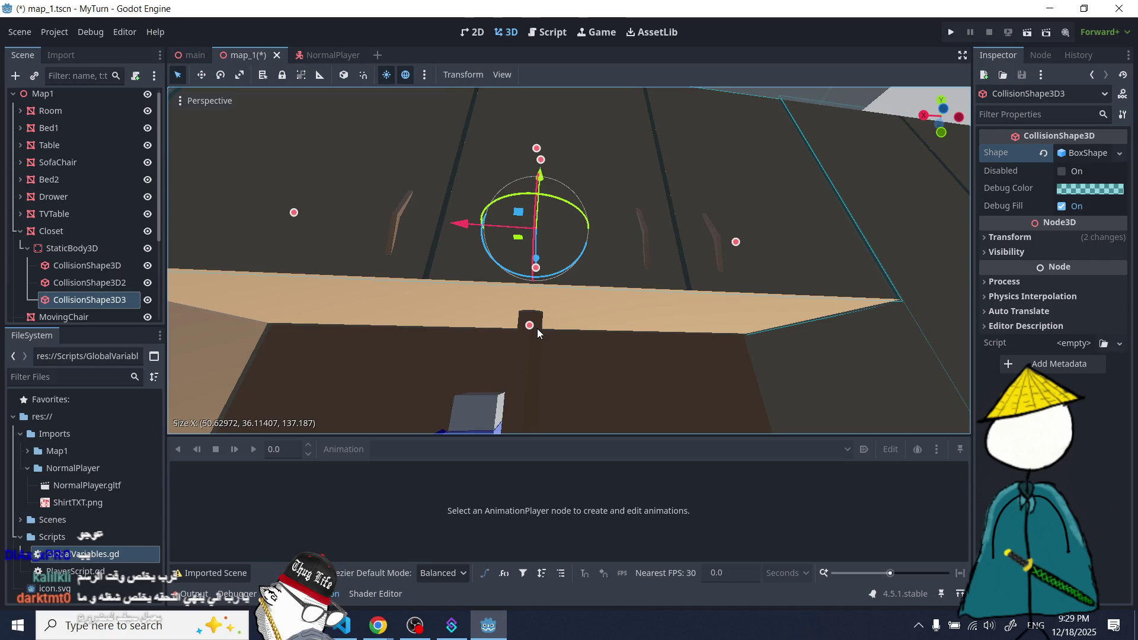
{"action": "scroll", "scroll_direction": "down", "scroll_amount": 3}
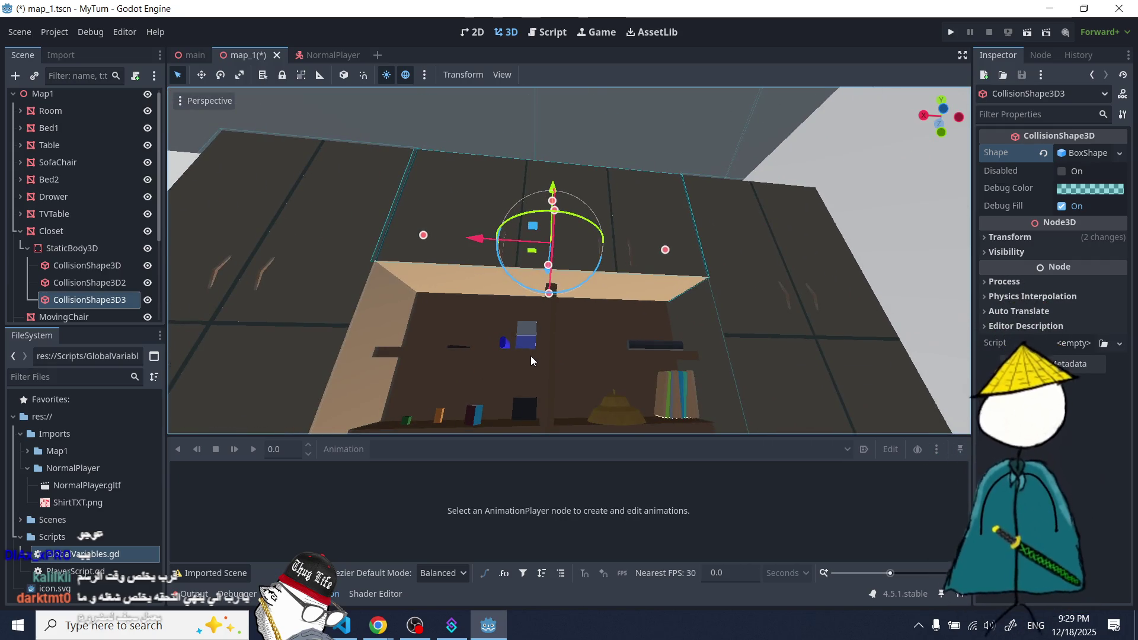
{"action": "scroll", "scroll_direction": "down", "scroll_amount": 3}
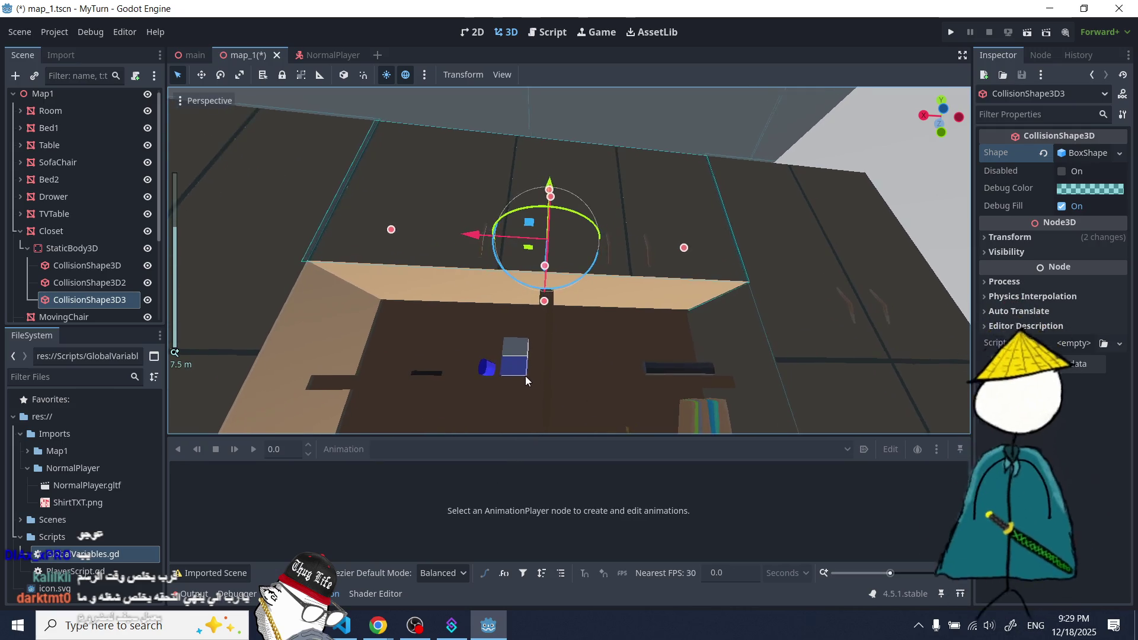
{"action": "left_click_drag", "start_coordinate": [575, 365], "coordinate": [521, 366]}
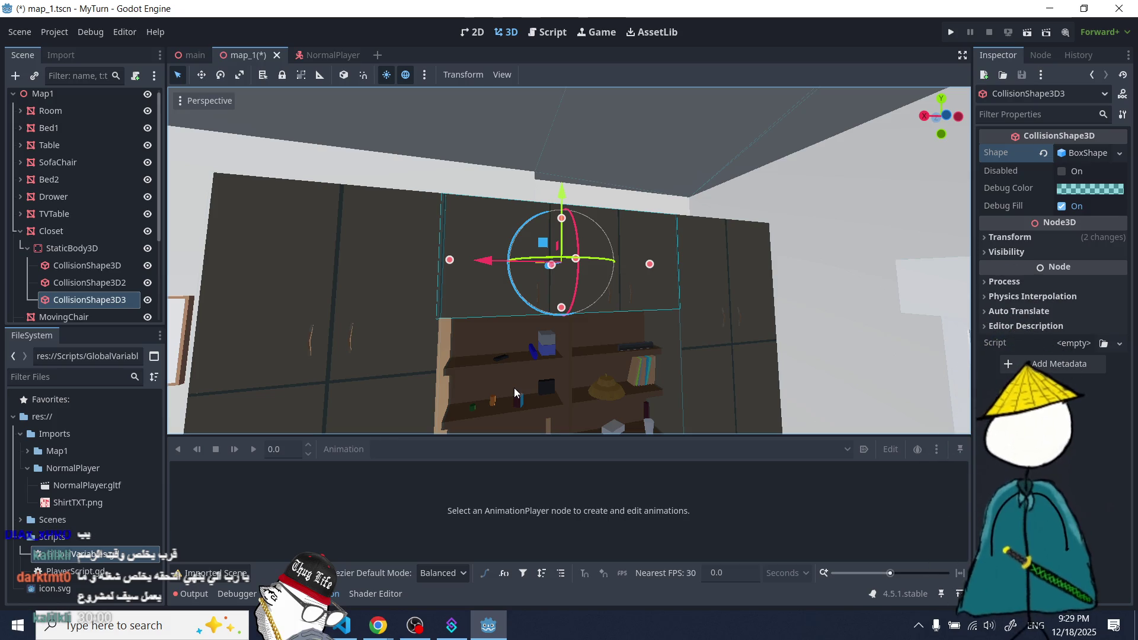
{"action": "left_click_drag", "start_coordinate": [545, 358], "coordinate": [557, 373]}
{"action": "left_click_drag", "start_coordinate": [627, 382], "coordinate": [563, 266]}
{"action": "scroll", "scroll_direction": "up", "scroll_amount": 3}
{"action": "scroll", "scroll_direction": "up", "scroll_amount": 3}
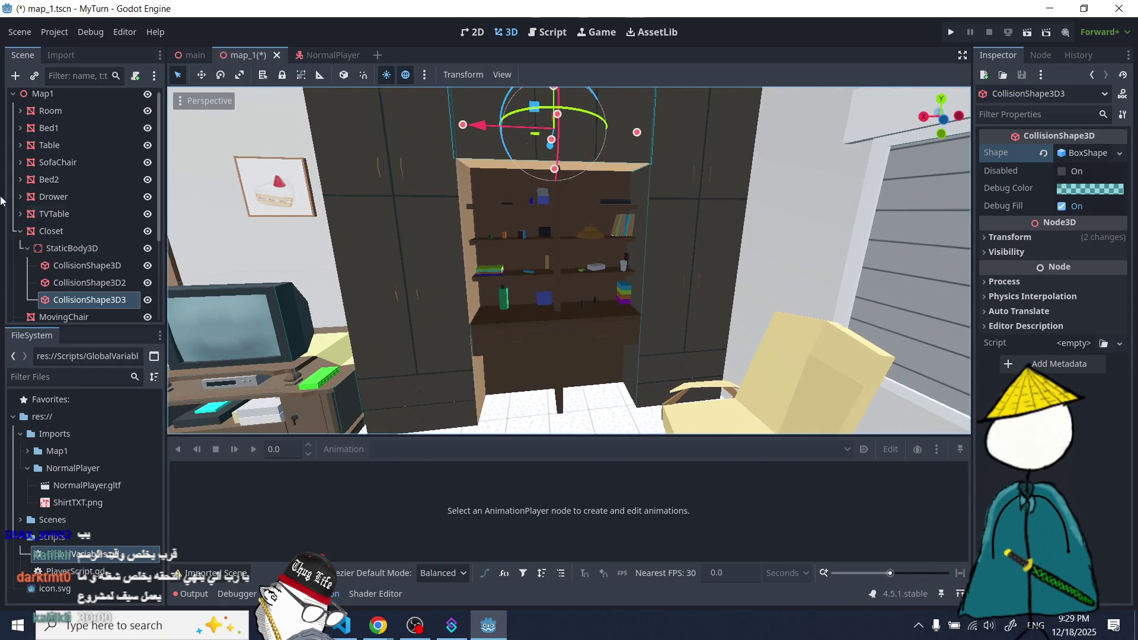
{"action": "left_click", "coordinate": [60, 248]}
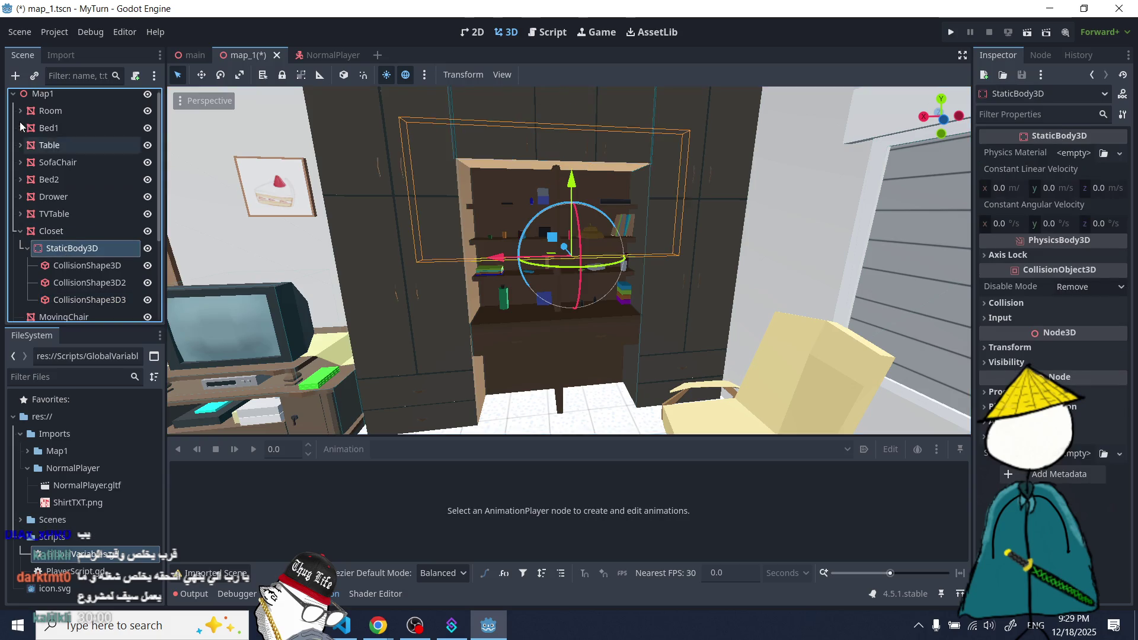
{"action": "left_click", "coordinate": [16, 75]}
- Add a fourth CollisionShape3D under the closet's static body with a BoxShape
{"action": "type", "text": "coll"}
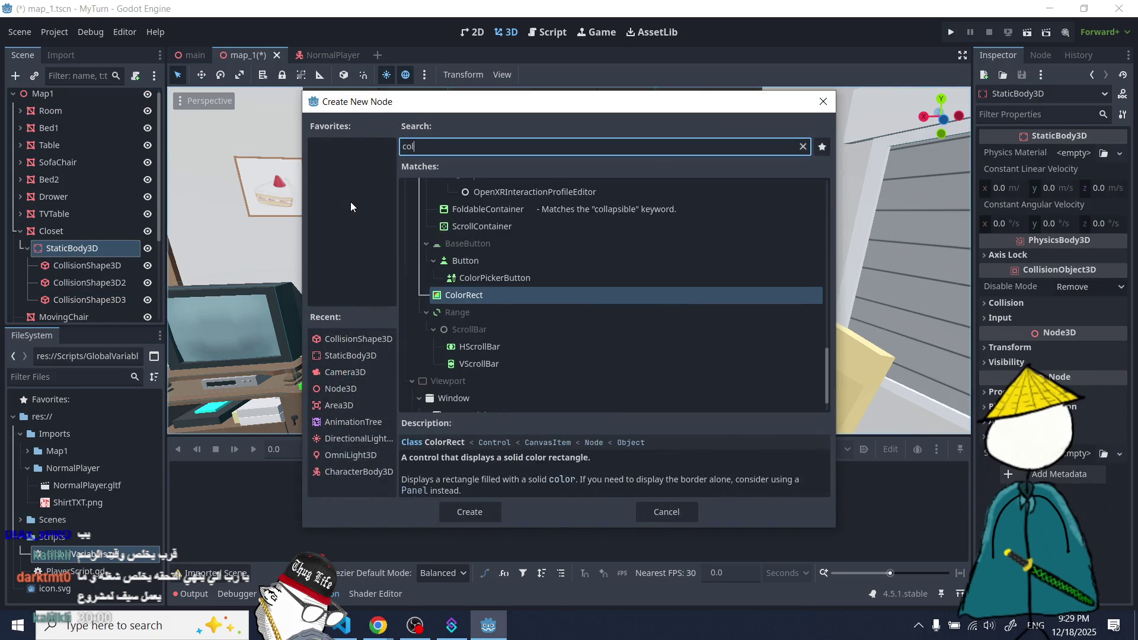
{"action": "double_click", "coordinate": [513, 296]}
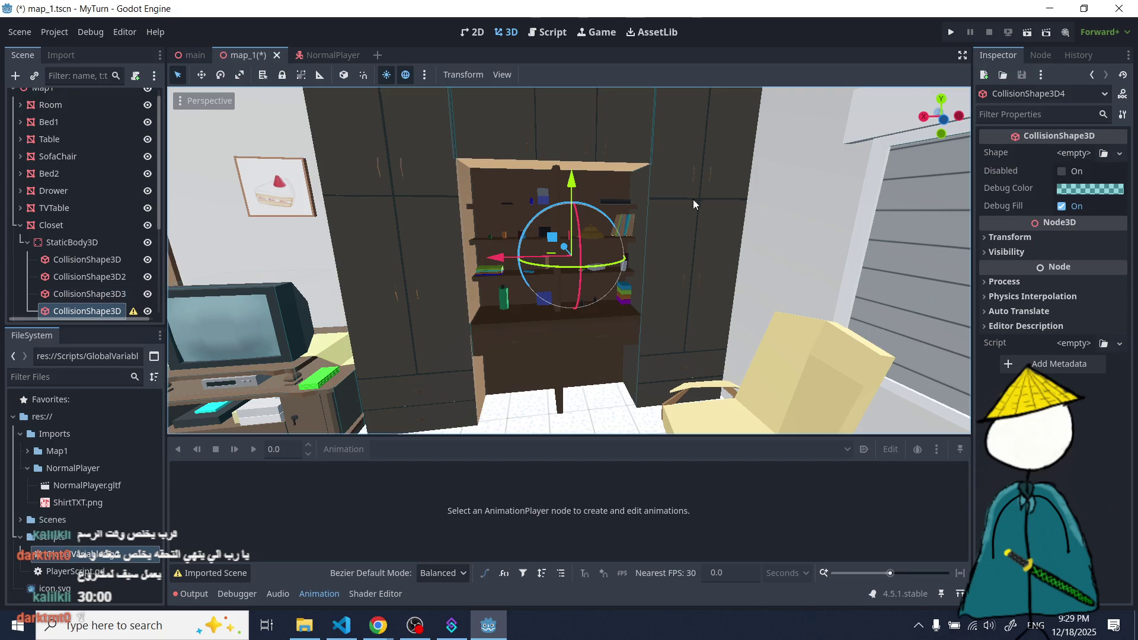
{"action": "left_click", "coordinate": [1074, 153]}
{"action": "left_click", "coordinate": [1040, 173]}
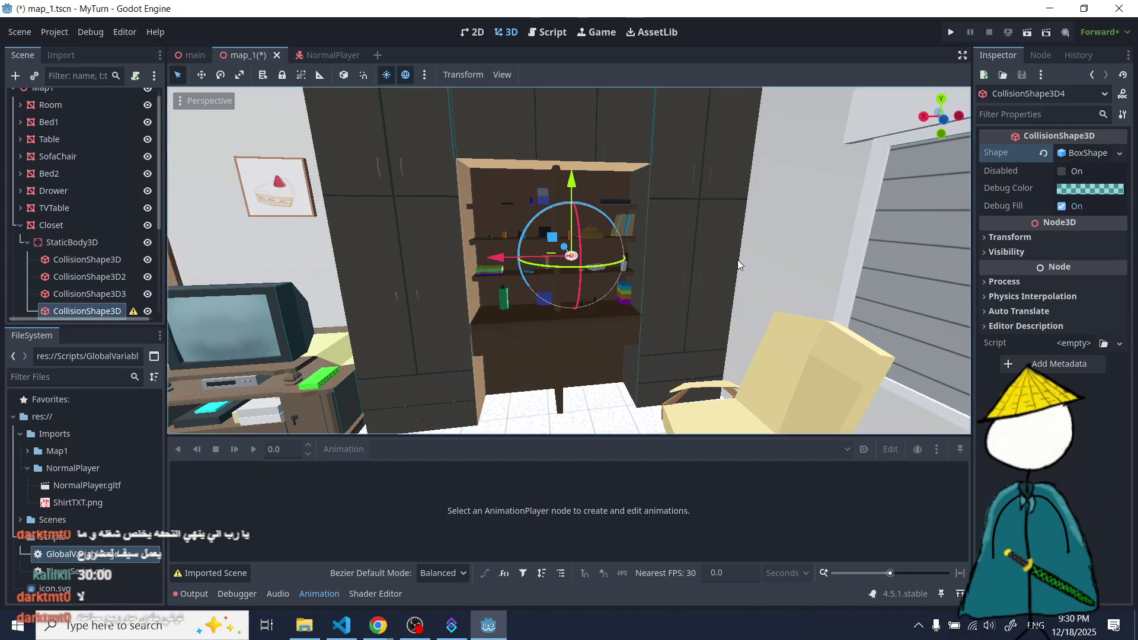
{"action": "scroll", "scroll_direction": "up", "scroll_amount": 3}
- Resize the new box into a flat slab across the bookshelf, lowered to the counter
{"action": "left_click_drag", "start_coordinate": [604, 268], "coordinate": [639, 294]}
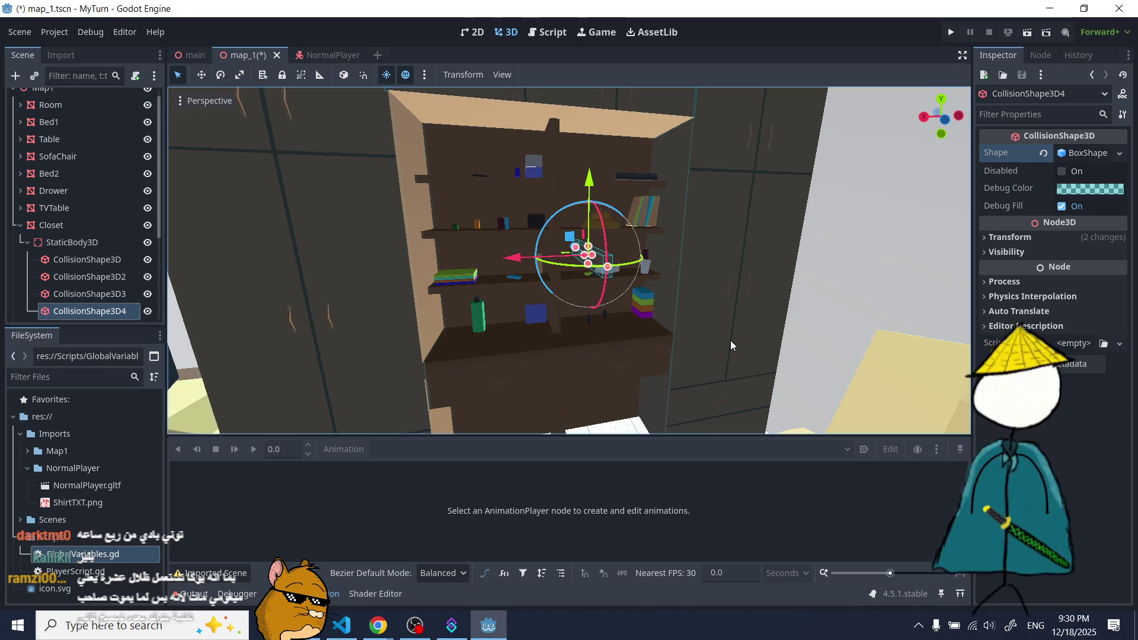
{"action": "left_click_drag", "start_coordinate": [274, 336], "coordinate": [480, 301]}
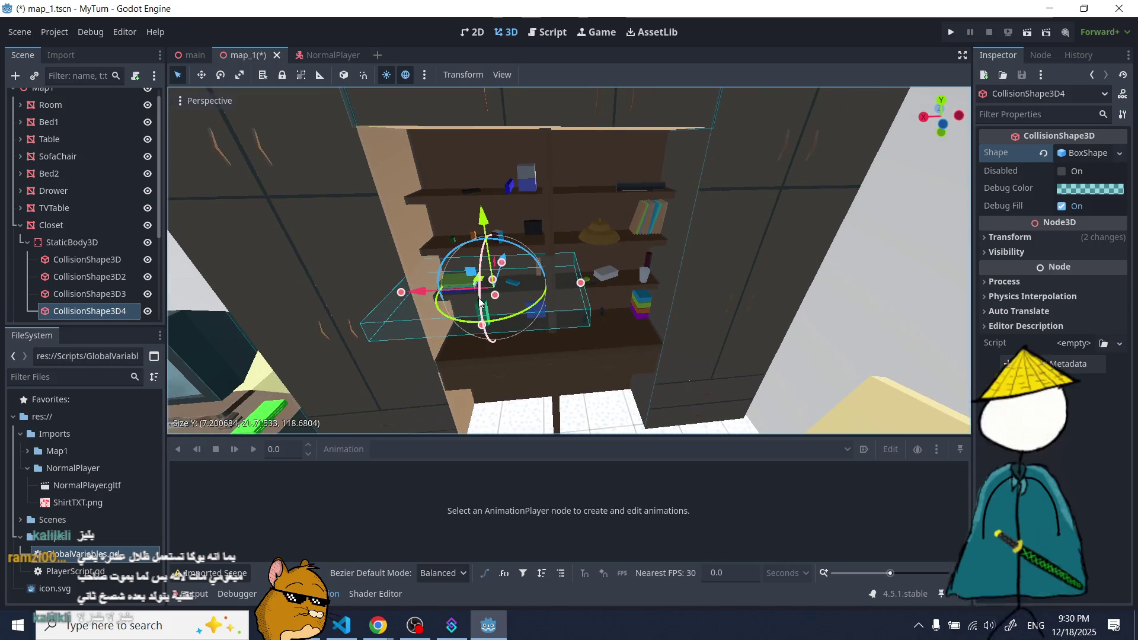
{"action": "left_click_drag", "start_coordinate": [581, 283], "coordinate": [691, 281]}
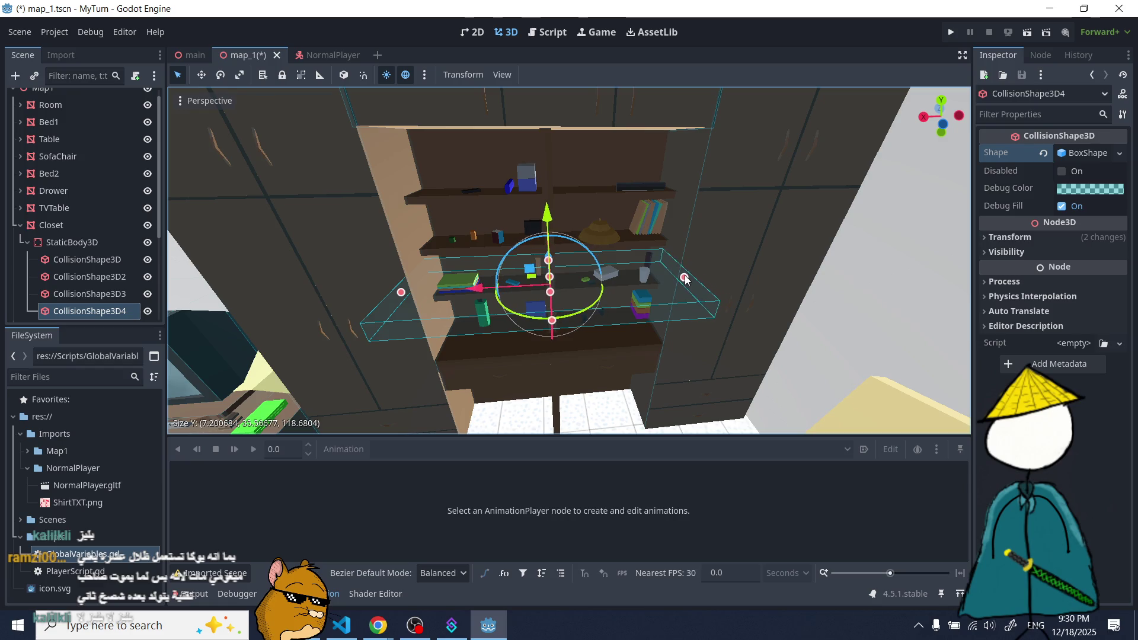
{"action": "left_click_drag", "start_coordinate": [551, 219], "coordinate": [544, 406]}
- Check the counter slab from side and top angles, then reselect the closet's StaticBody3D
{"action": "scroll", "scroll_direction": "up", "scroll_amount": 3}
{"action": "scroll", "scroll_direction": "down", "scroll_amount": 3}
{"action": "scroll", "scroll_direction": "down", "scroll_amount": 3}
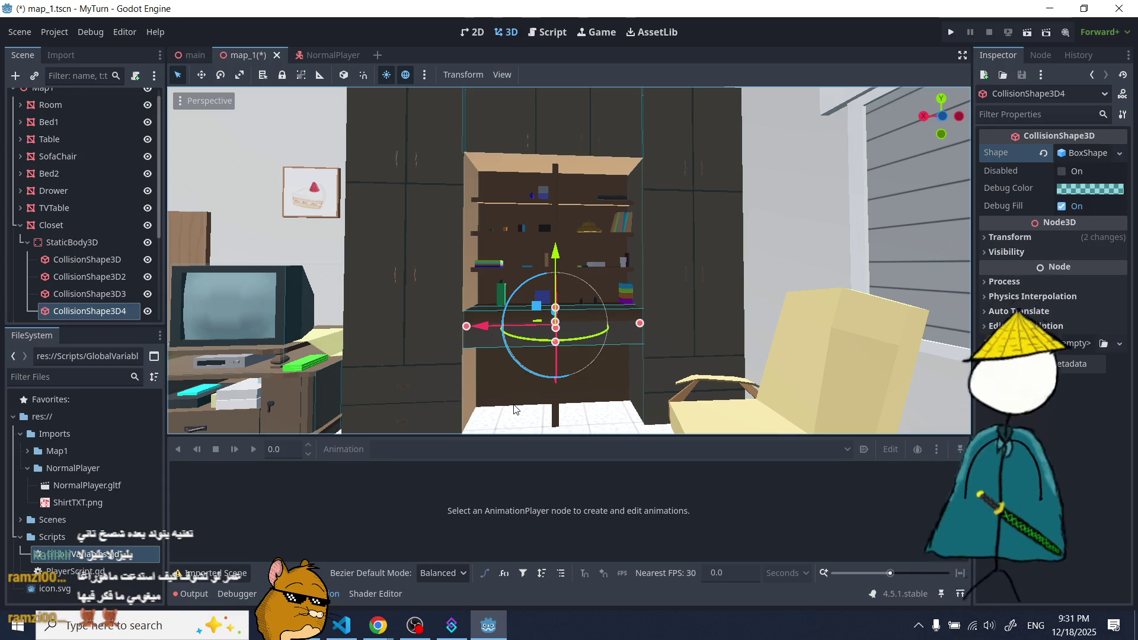
{"action": "scroll", "scroll_direction": "up", "scroll_amount": 3}
{"action": "left_click_drag", "start_coordinate": [514, 409], "coordinate": [464, 348]}
{"action": "scroll", "scroll_direction": "down", "scroll_amount": 3}
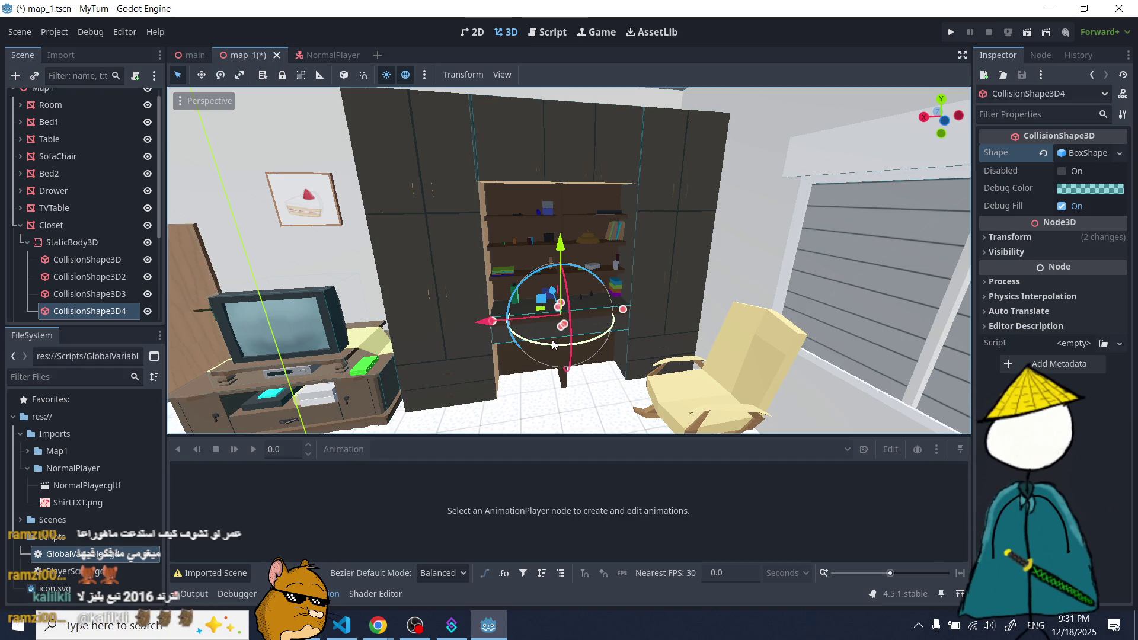
{"action": "scroll", "scroll_direction": "up", "scroll_amount": 3}
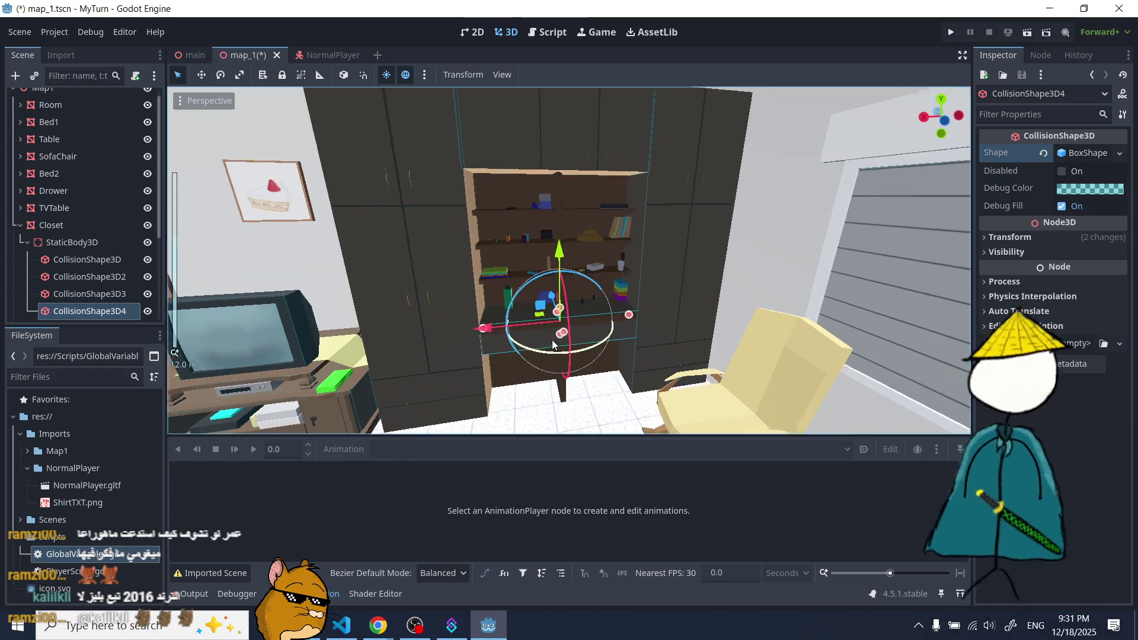
{"action": "scroll", "scroll_direction": "up", "scroll_amount": 3}
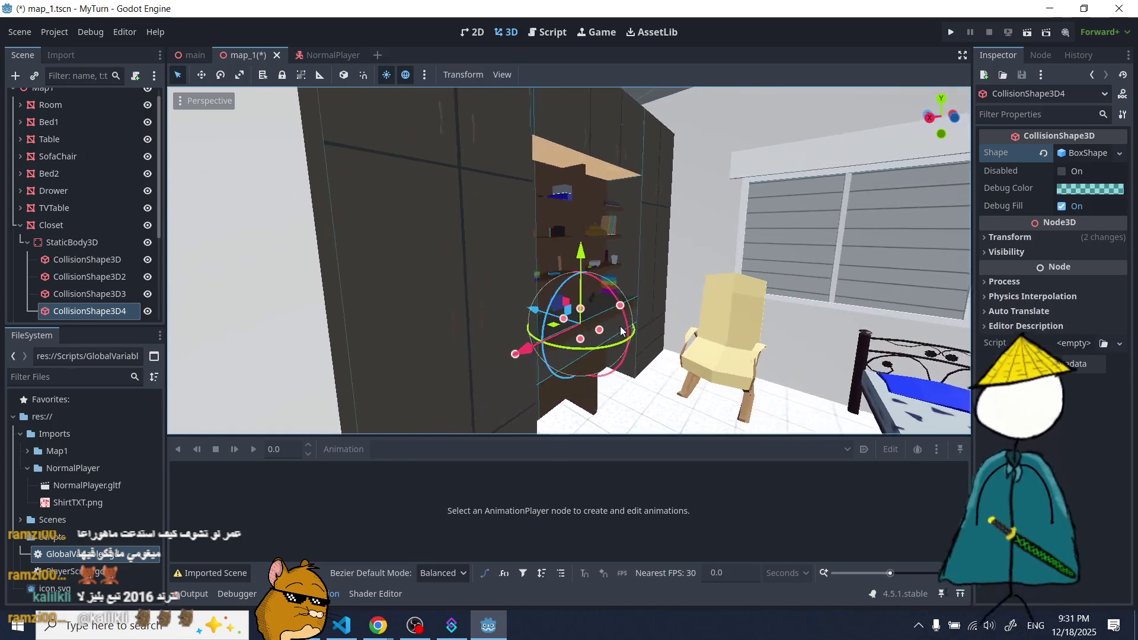
{"action": "left_click_drag", "start_coordinate": [611, 346], "coordinate": [542, 368]}
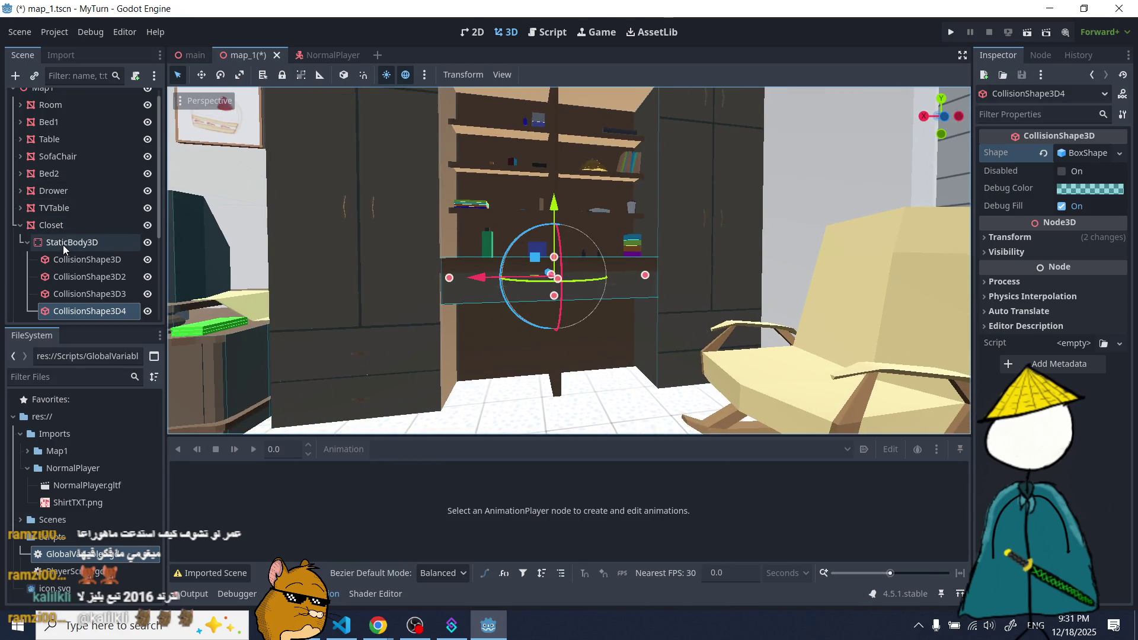
{"action": "left_click", "coordinate": [64, 243]}
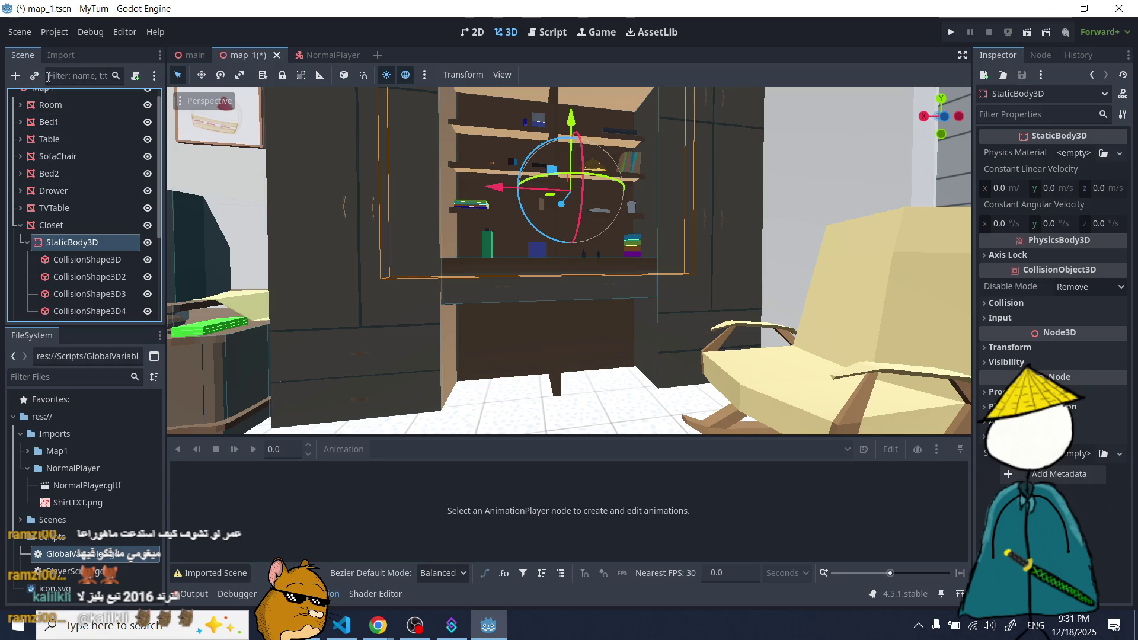
- Add CollisionShape3D5 with a BoxShape under the static body, flatten its height and shift it left
{"action": "key", "text": "ctrl+a"}
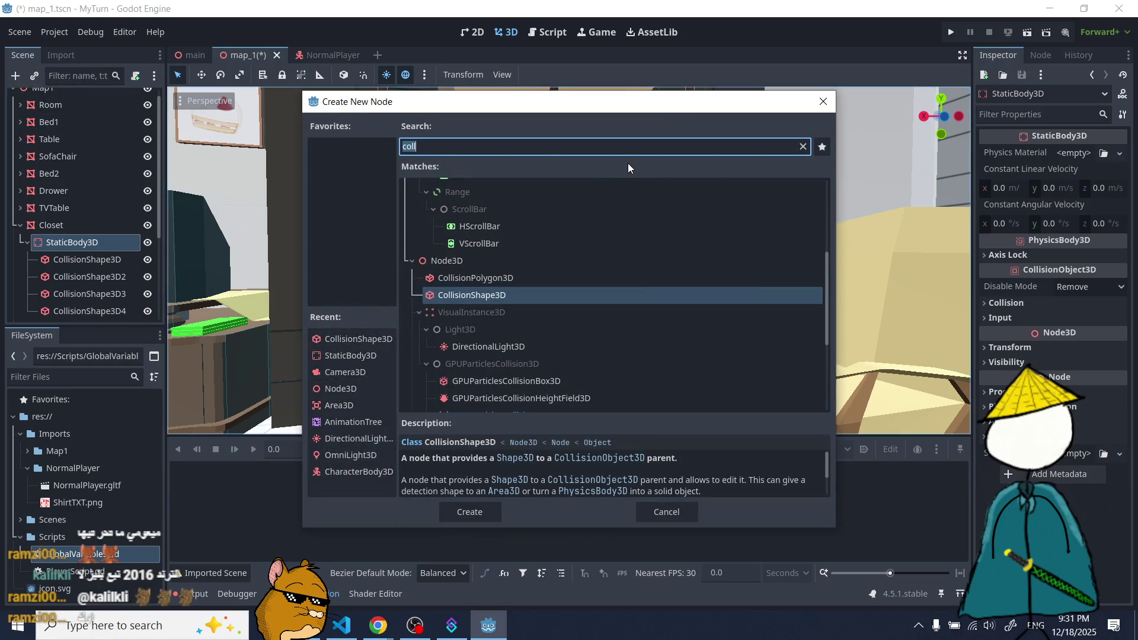
{"action": "double_click", "coordinate": [474, 295]}
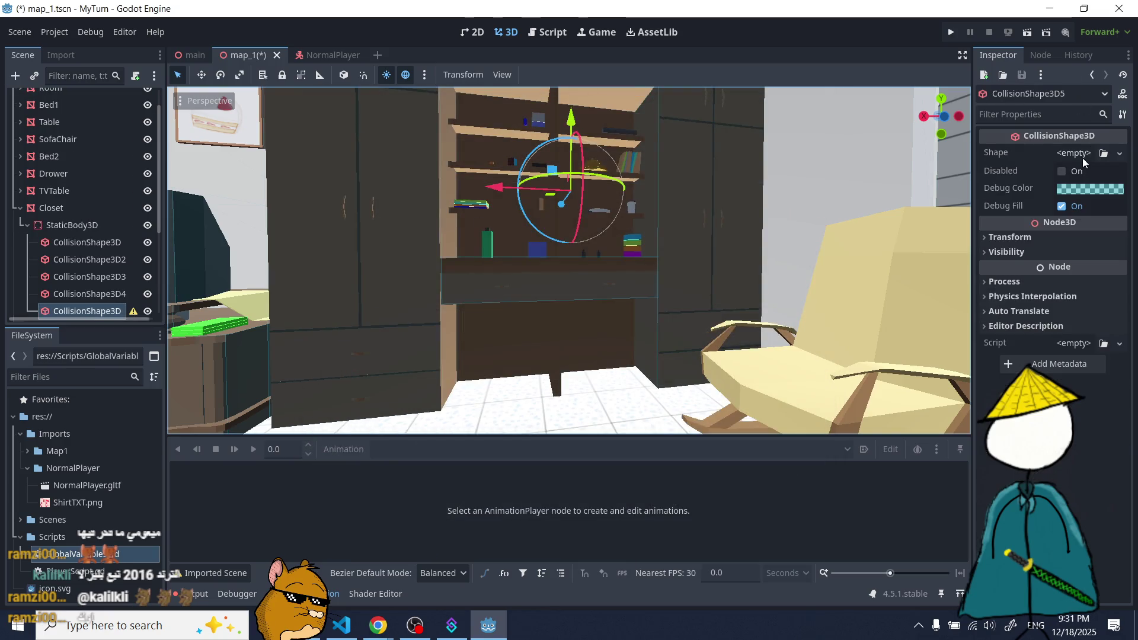
{"action": "left_click", "coordinate": [1083, 158]}
{"action": "key", "text": "Escape"}
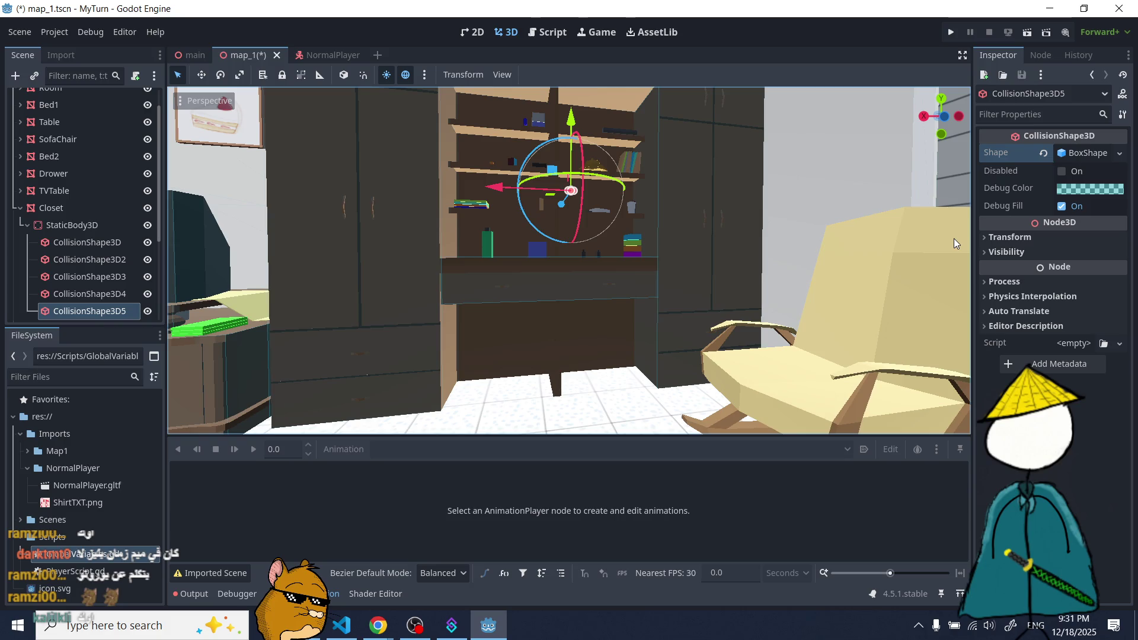
{"action": "left_click_drag", "start_coordinate": [571, 191], "coordinate": [567, 227]}
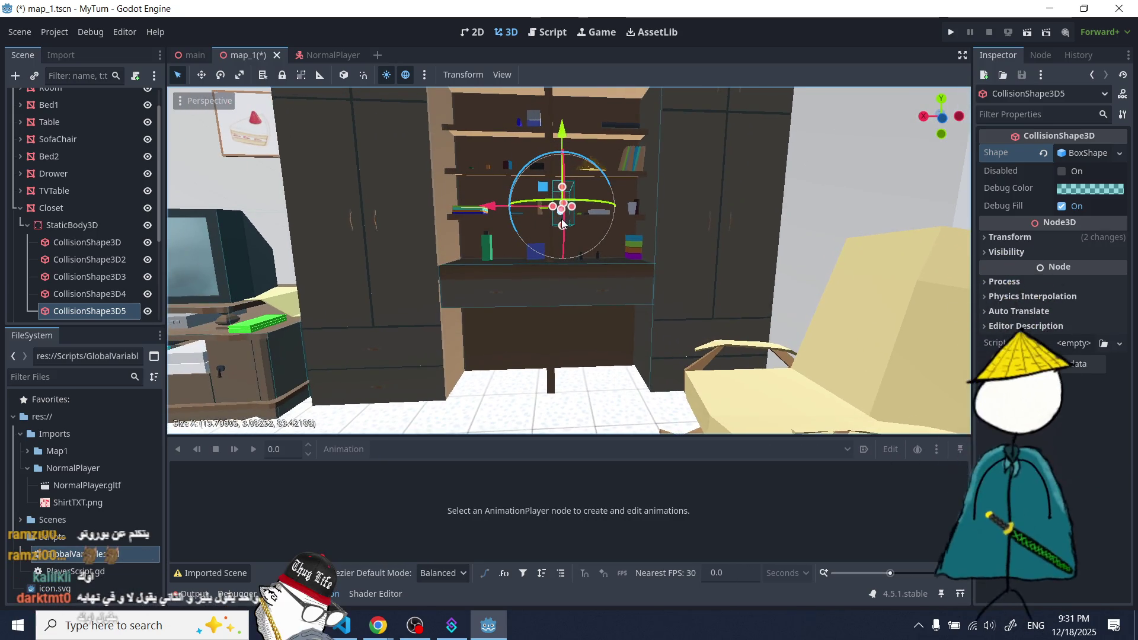
{"action": "left_click_drag", "start_coordinate": [489, 208], "coordinate": [468, 219]}
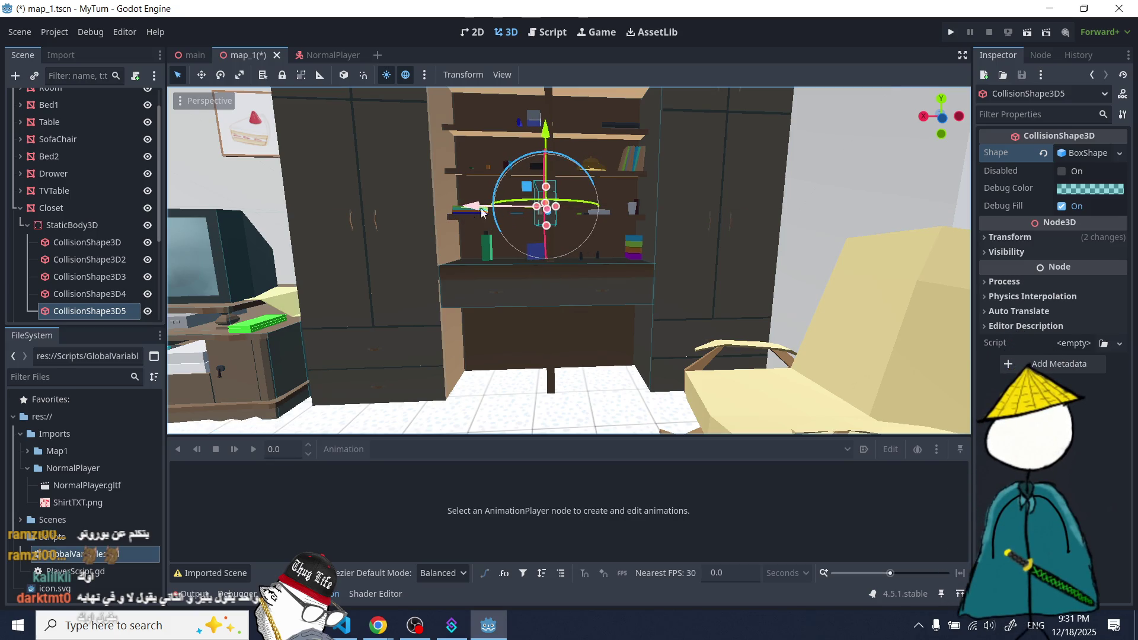
{"action": "left_click_drag", "start_coordinate": [550, 136], "coordinate": [540, 259]}
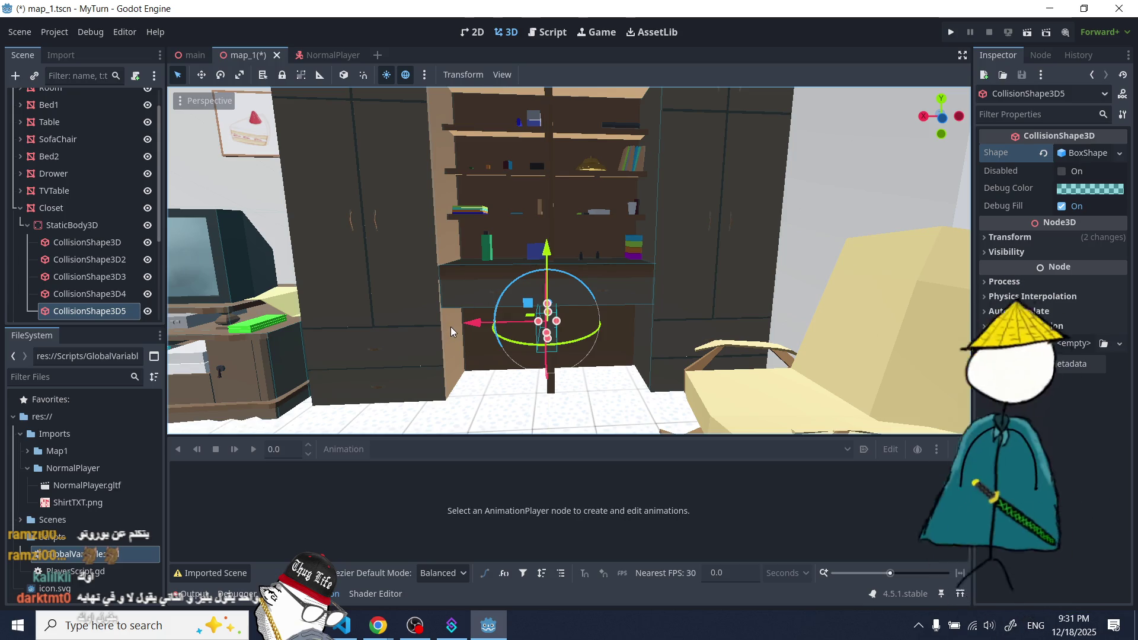
{"action": "scroll", "scroll_direction": "up", "scroll_amount": 3}
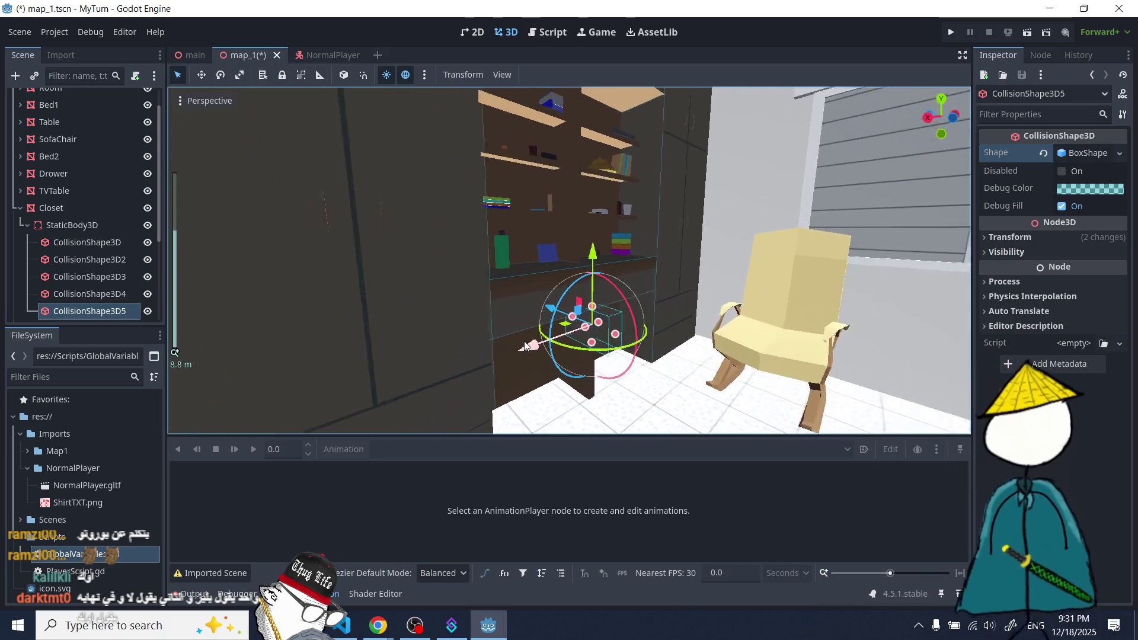
{"action": "left_click_drag", "start_coordinate": [598, 385], "coordinate": [566, 270]}
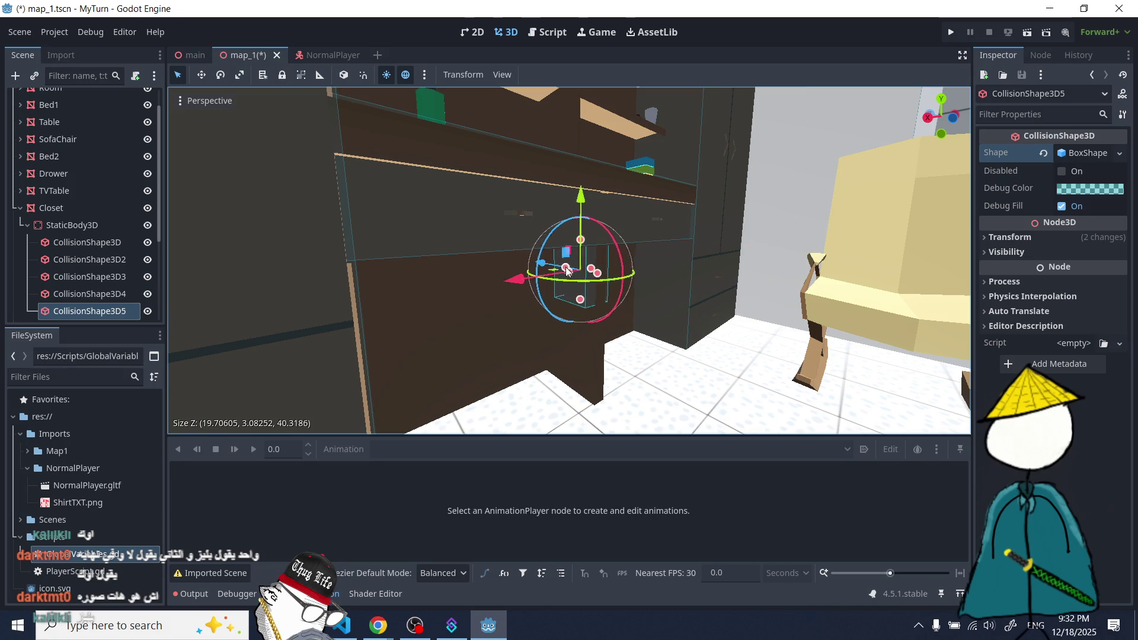
{"action": "left_click_drag", "start_coordinate": [548, 265], "coordinate": [534, 296]}
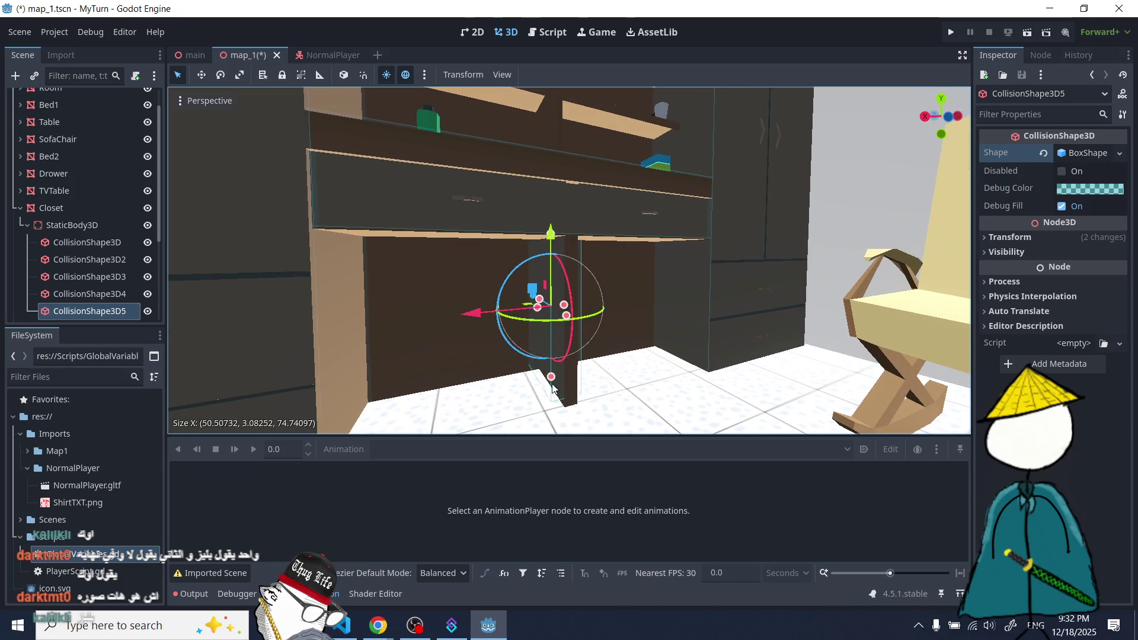
{"action": "scroll", "scroll_direction": "up", "scroll_amount": 3}
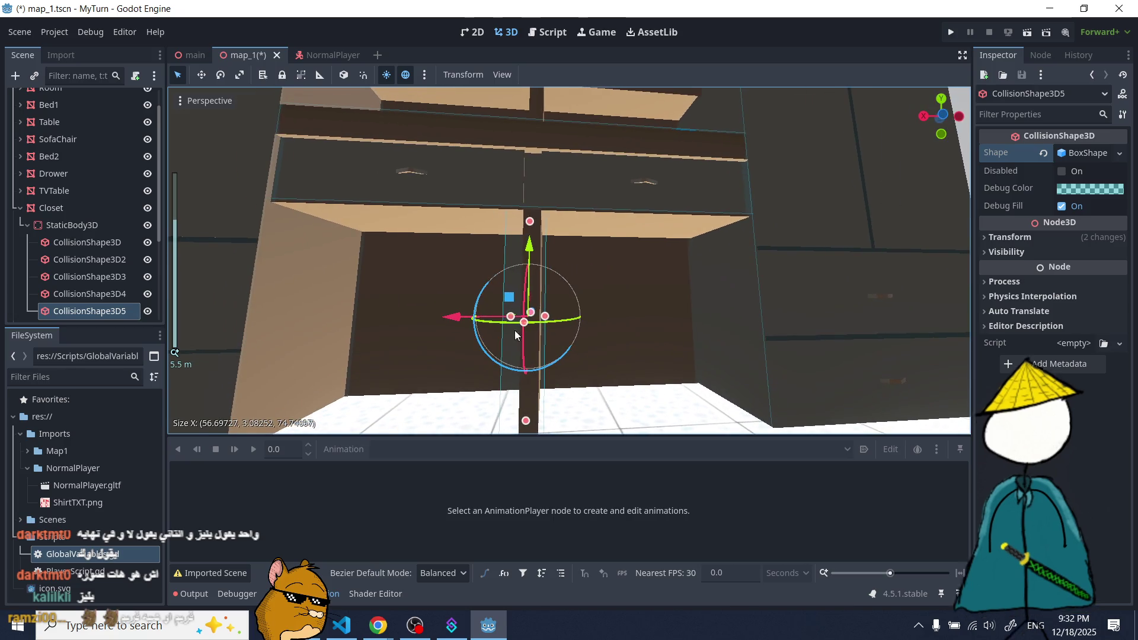
{"action": "left_click_drag", "start_coordinate": [512, 315], "coordinate": [527, 320]}
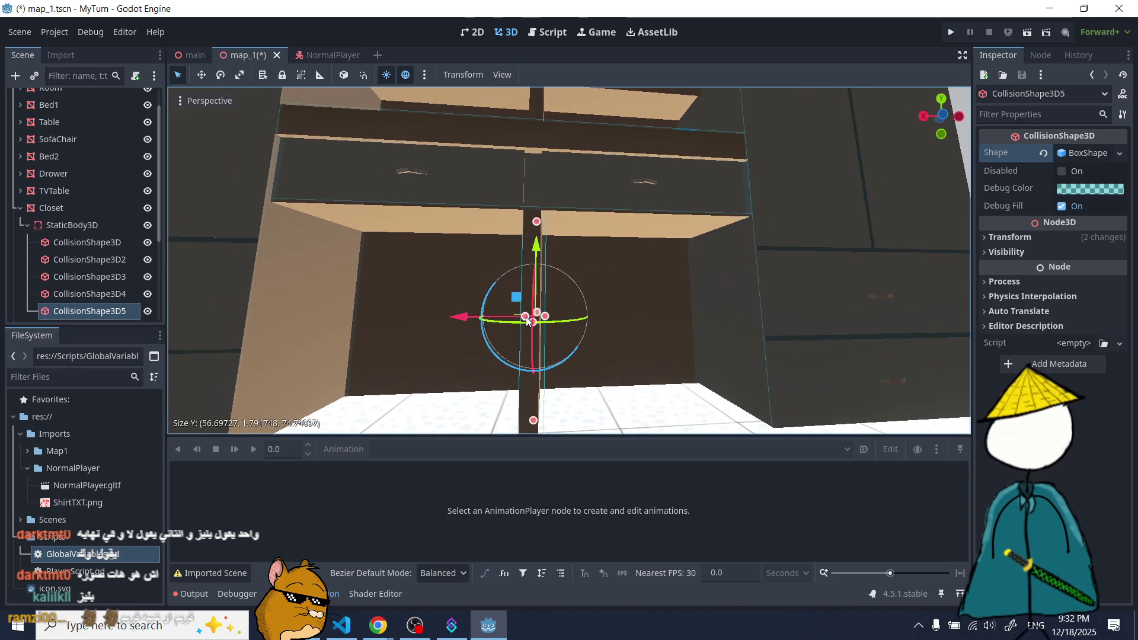
{"action": "scroll", "scroll_direction": "up", "scroll_amount": 3}
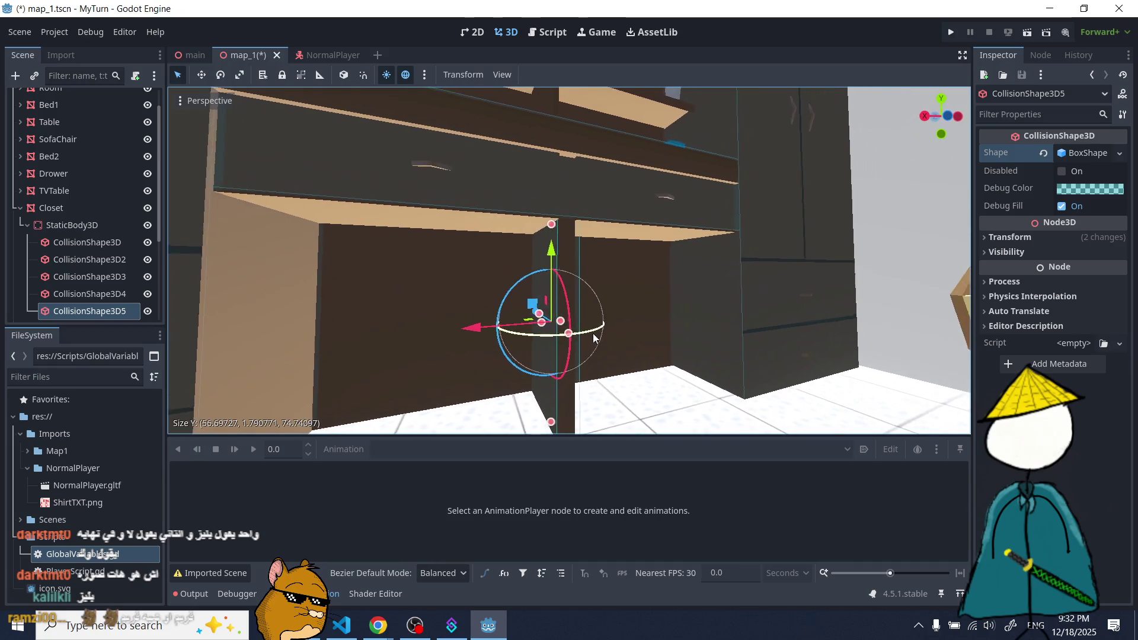
{"action": "left_click_drag", "start_coordinate": [588, 355], "coordinate": [606, 325]}
{"action": "scroll", "scroll_direction": "up", "scroll_amount": 3}
{"action": "scroll", "scroll_direction": "up", "scroll_amount": 3}
{"action": "left_click_drag", "start_coordinate": [550, 352], "coordinate": [551, 355]}
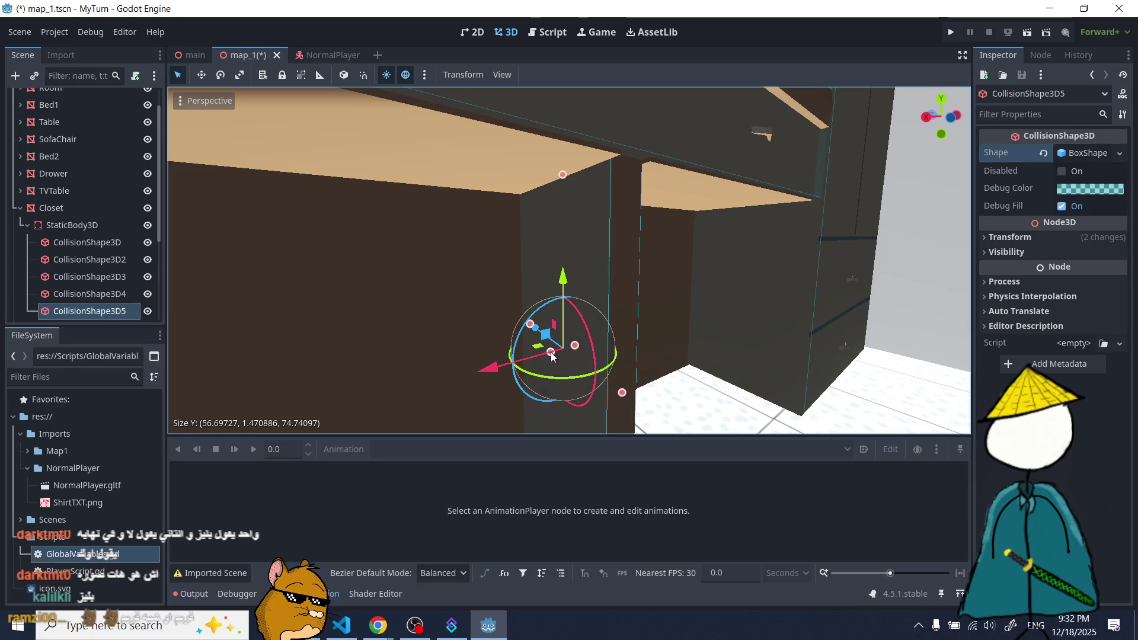
{"action": "scroll", "scroll_direction": "down", "scroll_amount": 3}
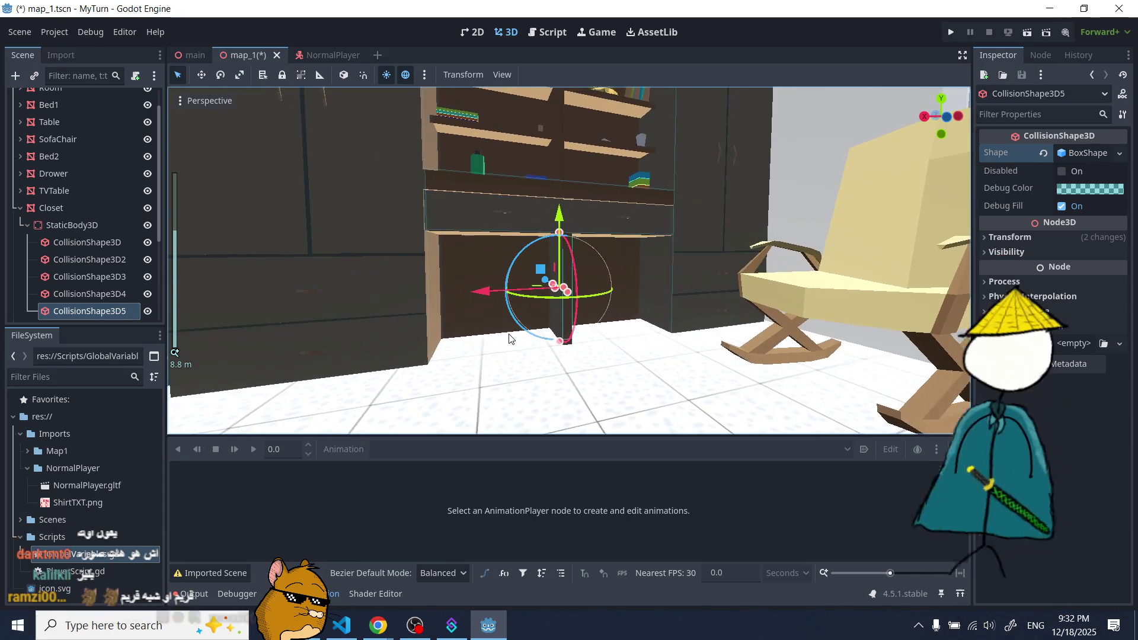
{"action": "scroll", "scroll_direction": "up", "scroll_amount": 3}
{"action": "scroll", "scroll_direction": "up", "scroll_amount": 3}
{"action": "left_click_drag", "start_coordinate": [649, 357], "coordinate": [646, 361]}
{"action": "scroll", "scroll_direction": "down", "scroll_amount": 3}
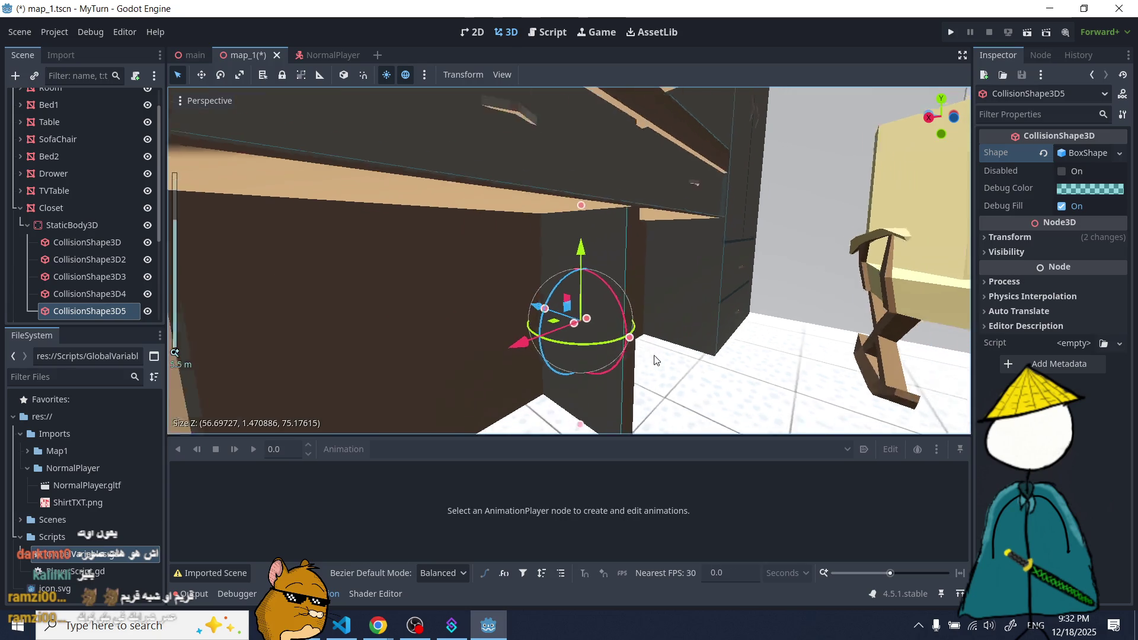
{"action": "left_click_drag", "start_coordinate": [616, 284], "coordinate": [563, 173]}
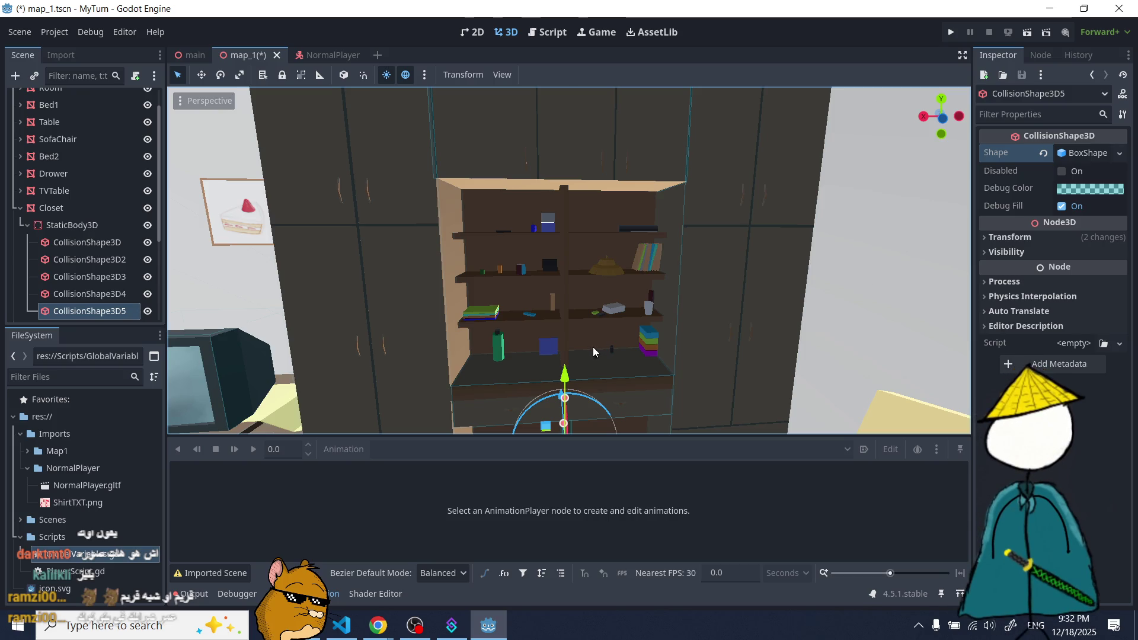
{"action": "scroll", "scroll_direction": "up", "scroll_amount": 3}
{"action": "scroll", "scroll_direction": "down", "scroll_amount": 3}
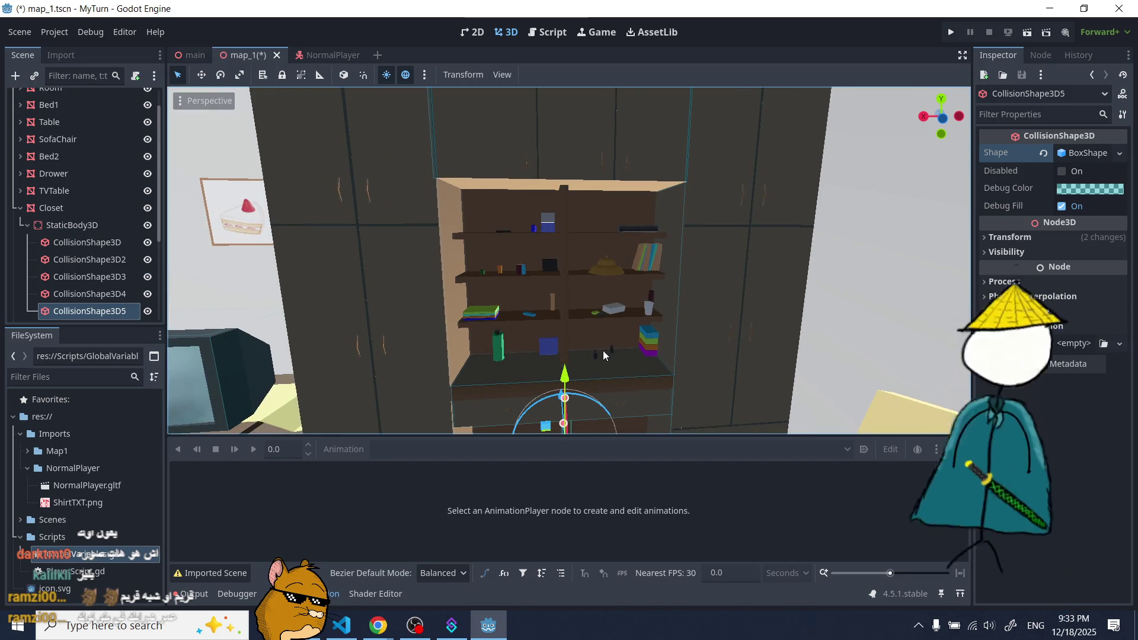
{"action": "left_click", "coordinate": [65, 226]}
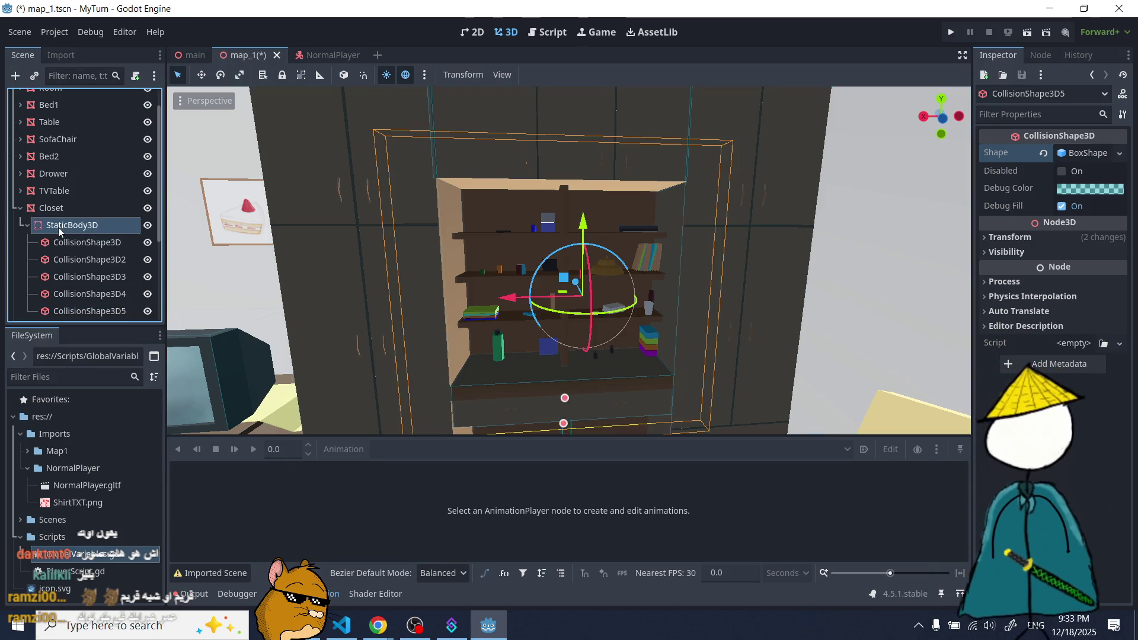
- Add a sixth CollisionShape3D under the Closet's StaticBody3D with a new BoxShape3D
{"action": "left_click", "coordinate": [16, 77]}
{"action": "left_click", "coordinate": [456, 295]}
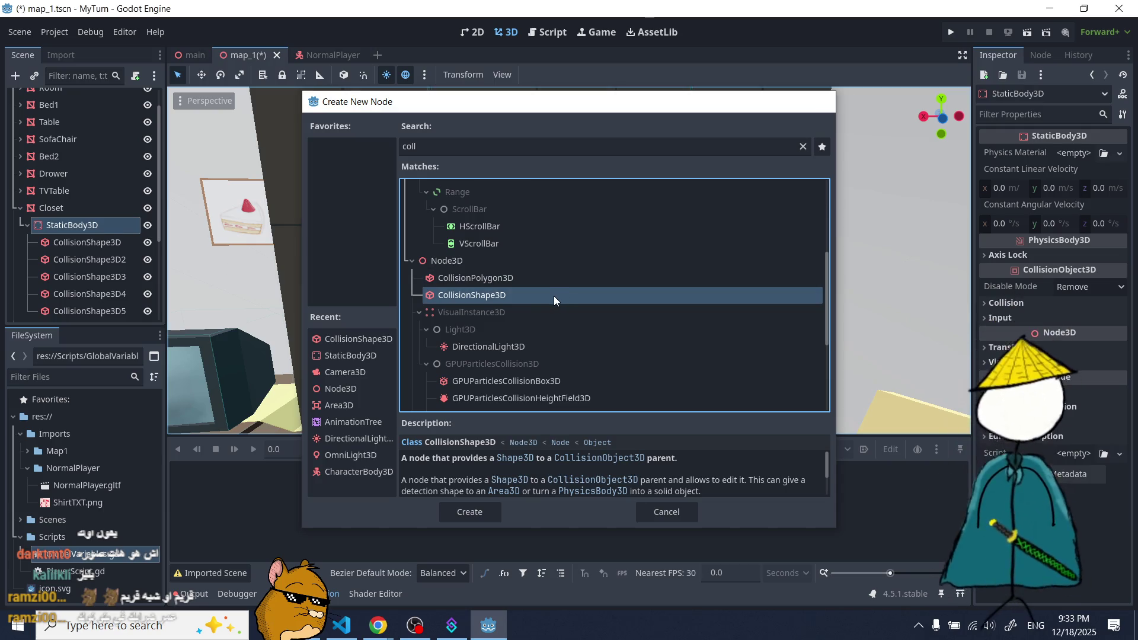
{"action": "double_click", "coordinate": [553, 297]}
{"action": "left_click", "coordinate": [1069, 153]}
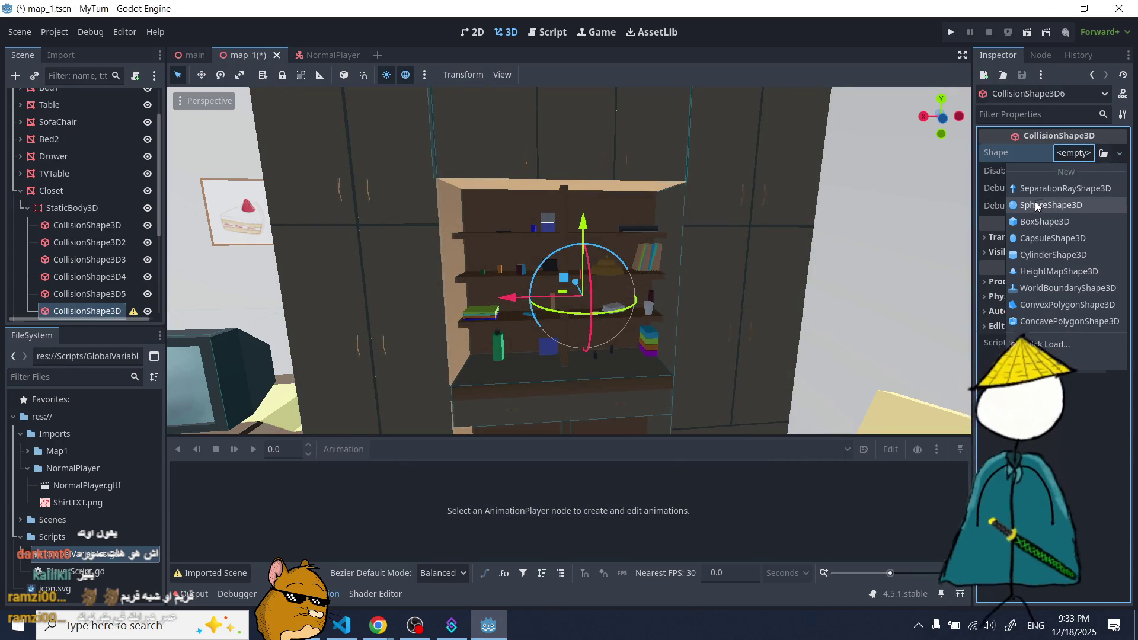
{"action": "left_click", "coordinate": [1035, 225]}
- Stretch the box collider taller and wider and shift it forward to enclose the open shelves
{"action": "left_click_drag", "start_coordinate": [582, 300], "coordinate": [562, 172]}
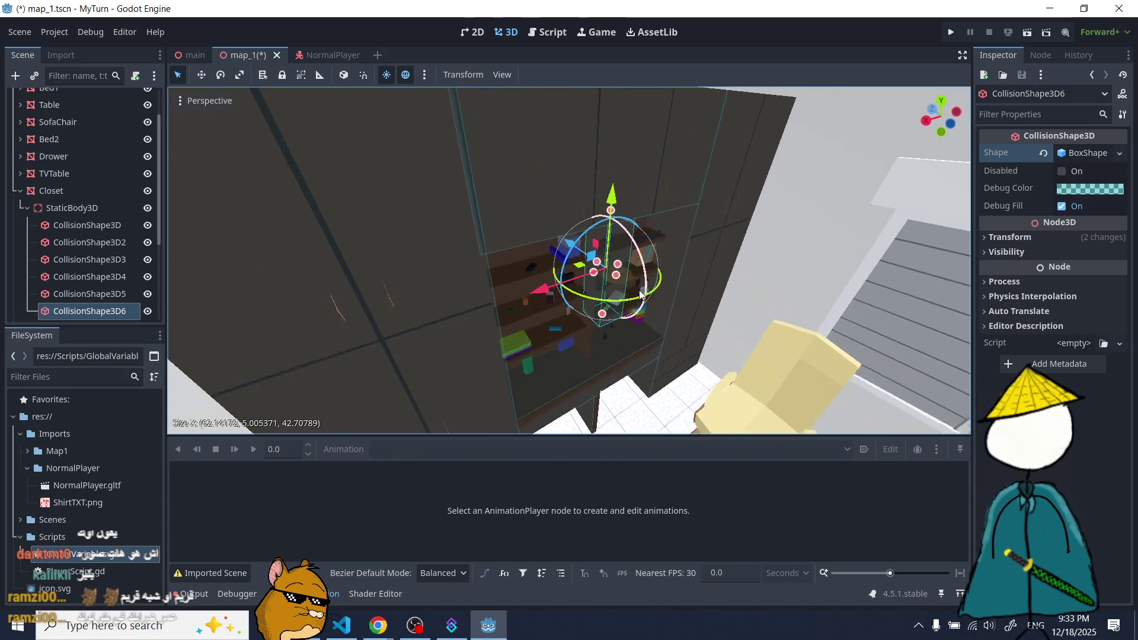
{"action": "left_click_drag", "start_coordinate": [496, 276], "coordinate": [465, 276]}
{"action": "scroll", "scroll_direction": "up", "scroll_amount": 3}
{"action": "left_click_drag", "start_coordinate": [612, 272], "coordinate": [703, 264]}
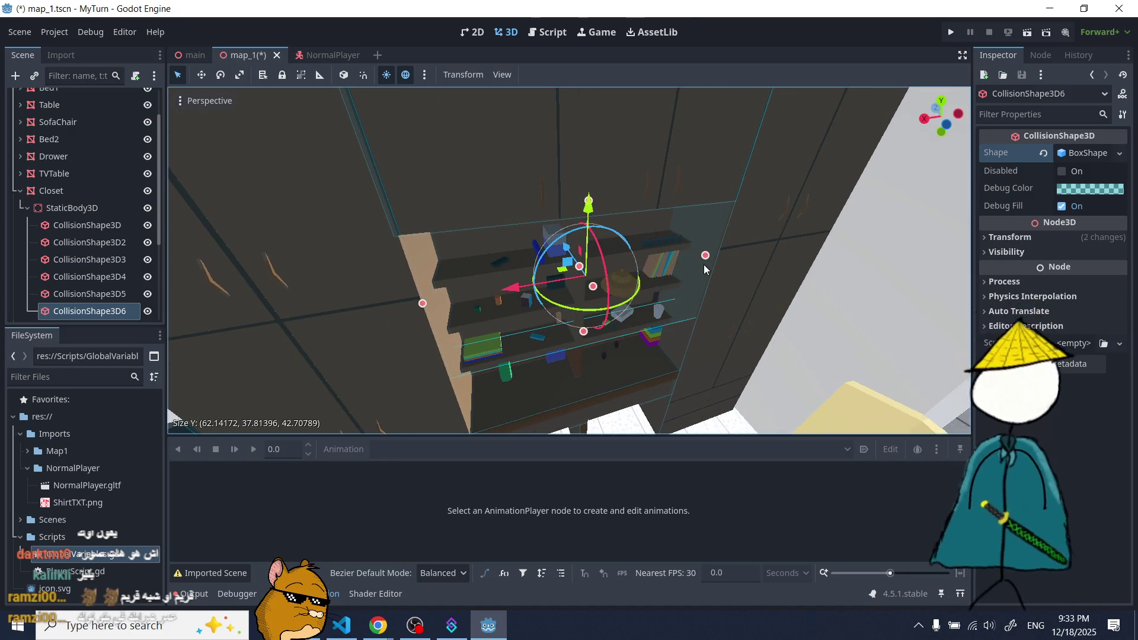
{"action": "left_click_drag", "start_coordinate": [584, 330], "coordinate": [584, 392]}
{"action": "left_click_drag", "start_coordinate": [563, 287], "coordinate": [562, 273]}
{"action": "left_click_drag", "start_coordinate": [566, 168], "coordinate": [592, 227]}
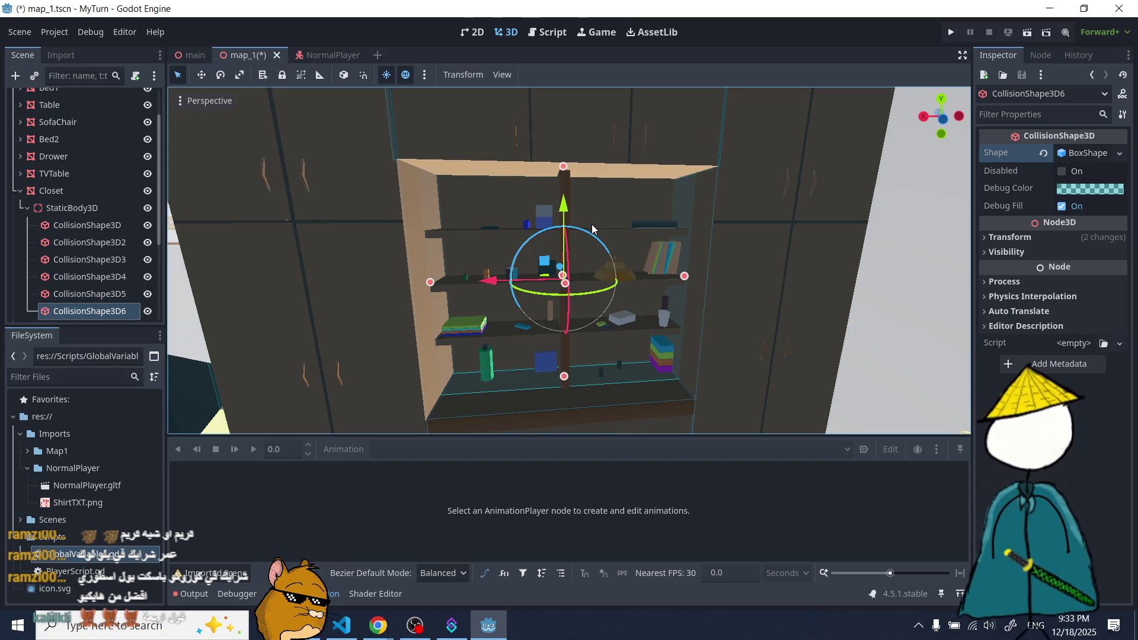
- Orbit around the closet to check the shelf collider from high and low angles
{"action": "scroll", "scroll_direction": "down", "scroll_amount": 3}
{"action": "left_click_drag", "start_coordinate": [626, 291], "coordinate": [519, 319]}
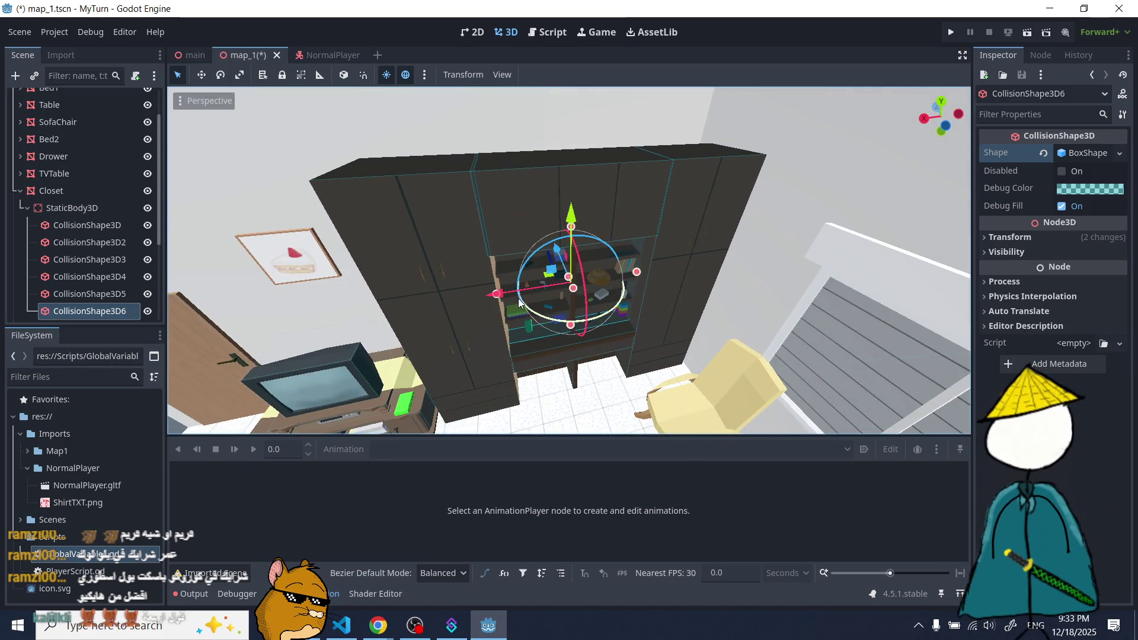
{"action": "scroll", "scroll_direction": "up", "scroll_amount": 3}
{"action": "left_click_drag", "start_coordinate": [500, 213], "coordinate": [735, 296]}
{"action": "scroll", "scroll_direction": "down", "scroll_amount": 3}
{"action": "scroll", "scroll_direction": "up", "scroll_amount": 3}
- Focus the view on MovingChair and add a StaticBody3D child to it
{"action": "left_click", "coordinate": [20, 190]}
{"action": "double_click", "coordinate": [64, 208]}
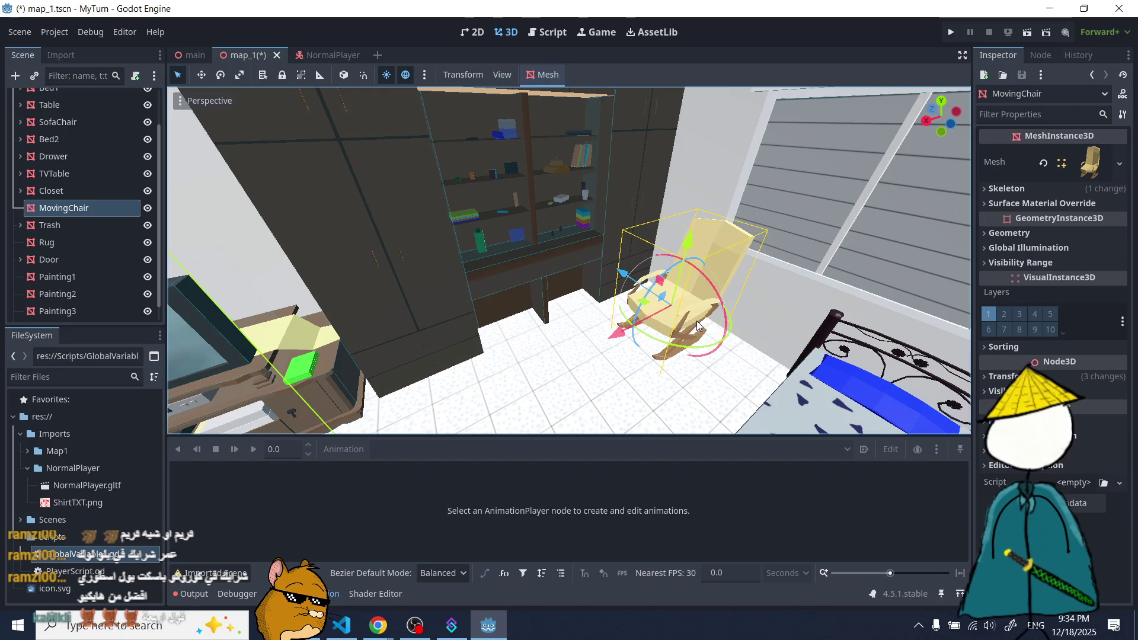
{"action": "left_click_drag", "start_coordinate": [700, 327], "coordinate": [535, 318]}
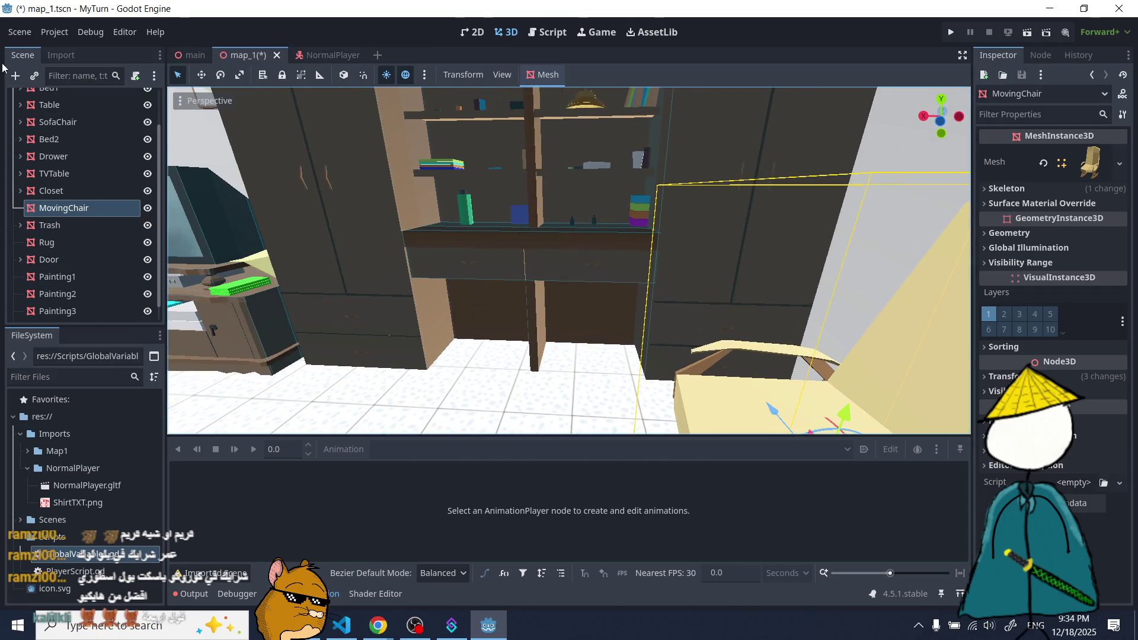
{"action": "left_click", "coordinate": [15, 75]}
{"action": "type", "text": "stat"}
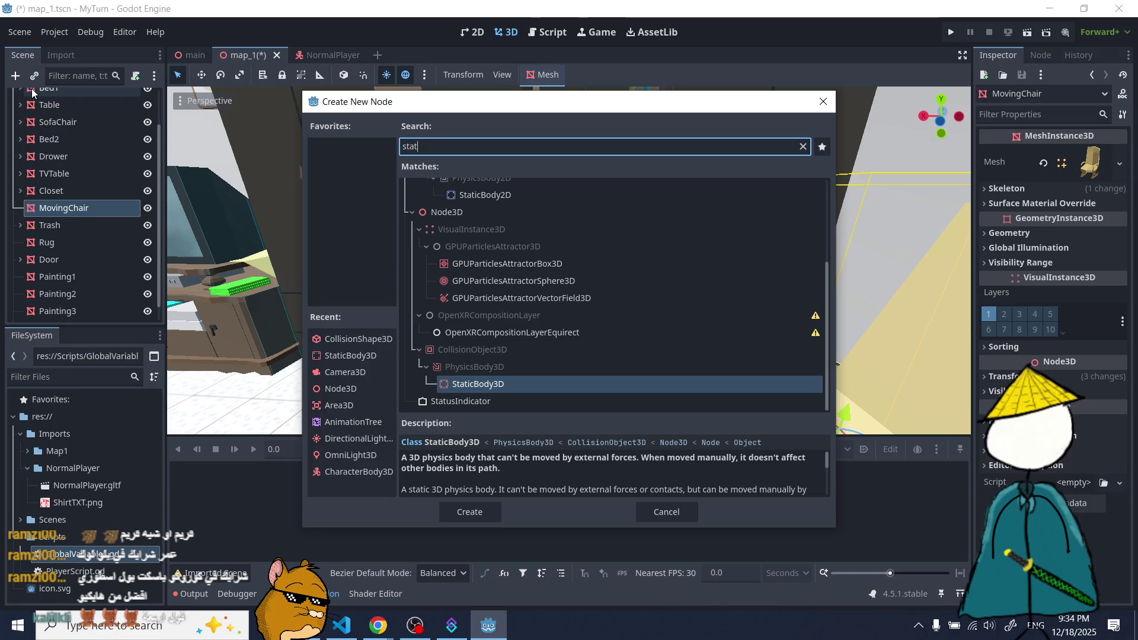
{"action": "double_click", "coordinate": [472, 385]}
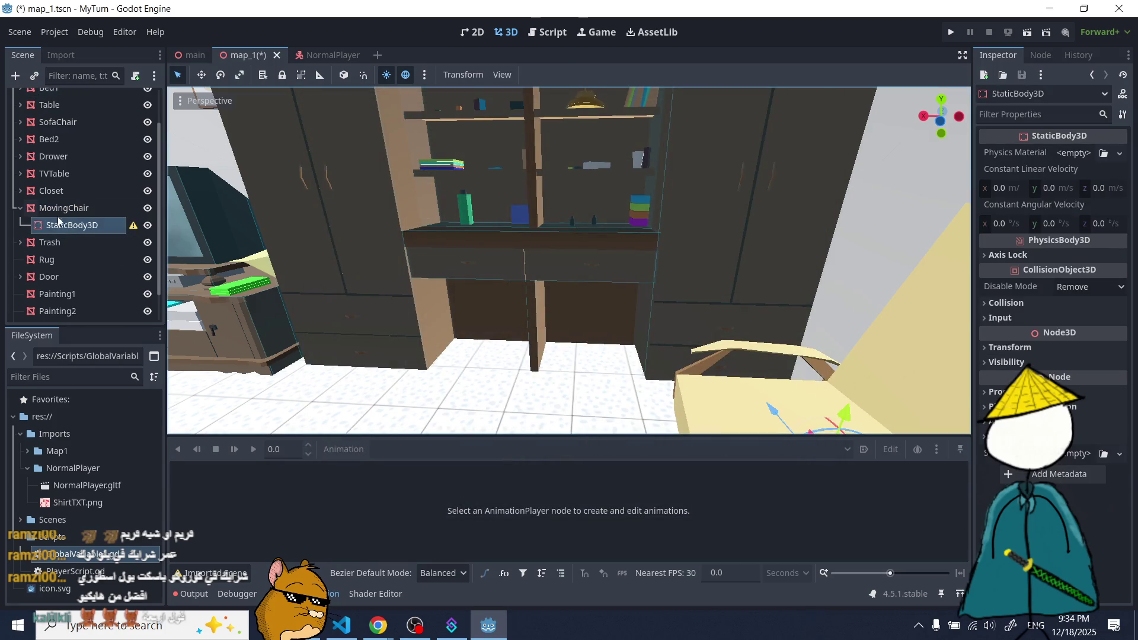
- Add a CollisionShape3D under the chair's static body and give it a BoxShape3D instead of a cylinder
{"action": "left_click", "coordinate": [15, 75]}
{"action": "type", "text": "coll"}
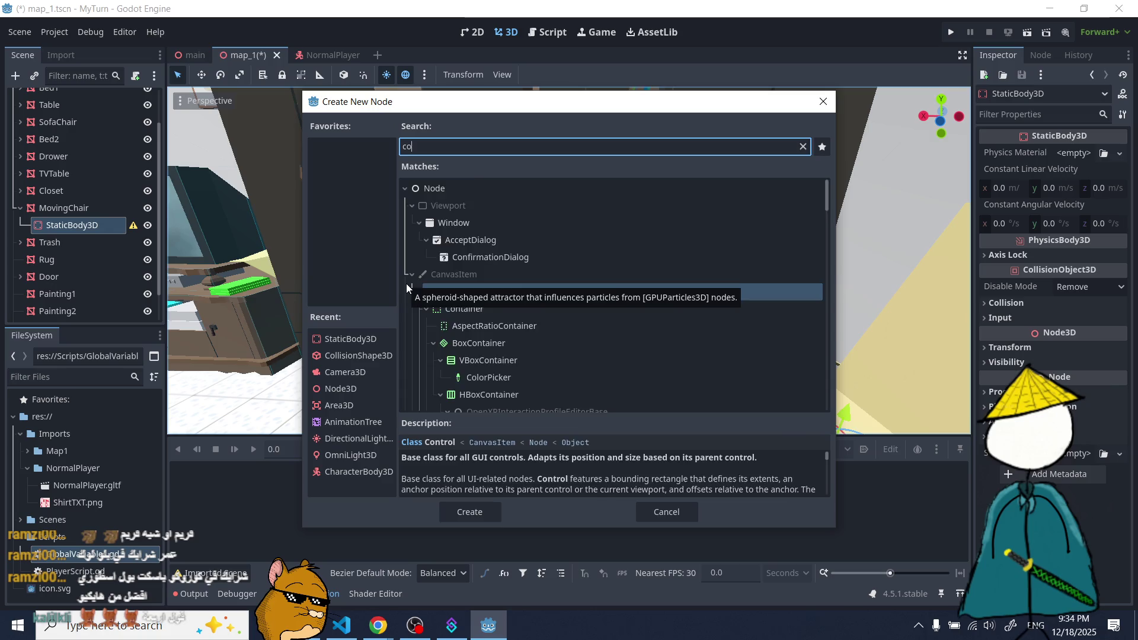
{"action": "double_click", "coordinate": [498, 295]}
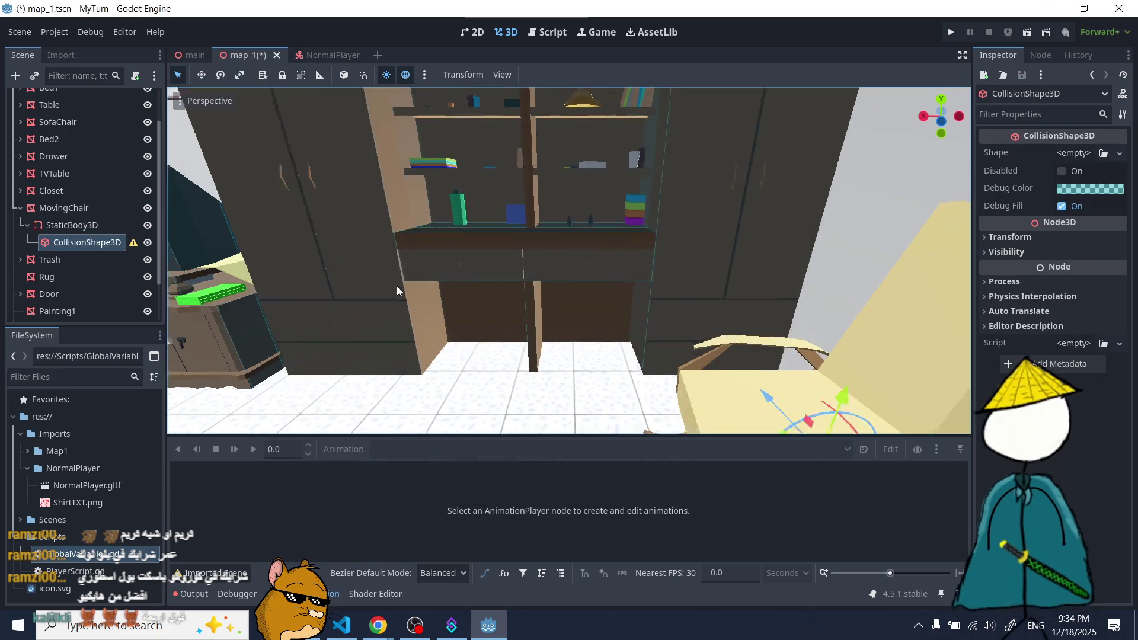
{"action": "key", "text": "f"}
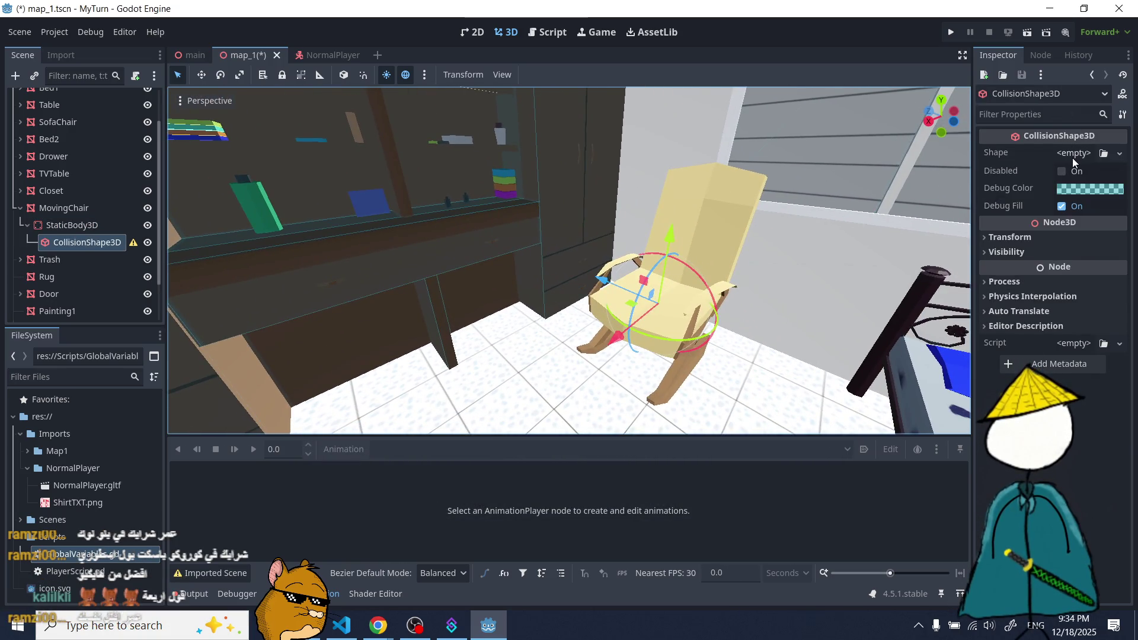
{"action": "left_click", "coordinate": [1072, 156]}
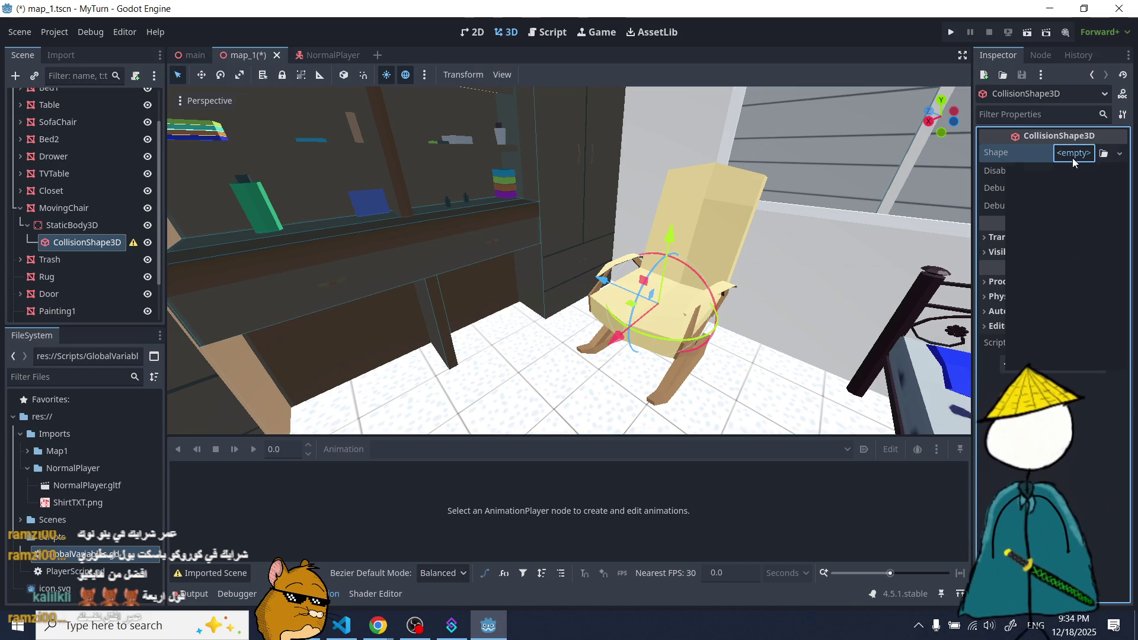
{"action": "left_click", "coordinate": [1053, 255]}
{"action": "scroll", "scroll_direction": "up", "scroll_amount": 3}
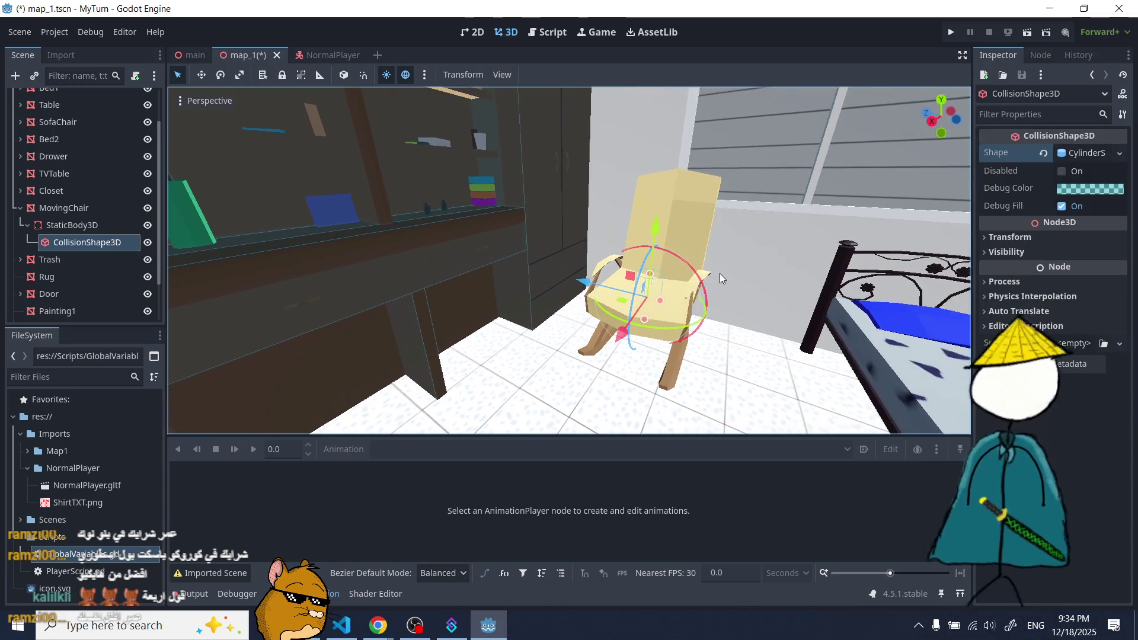
{"action": "left_click", "coordinate": [1082, 153]}
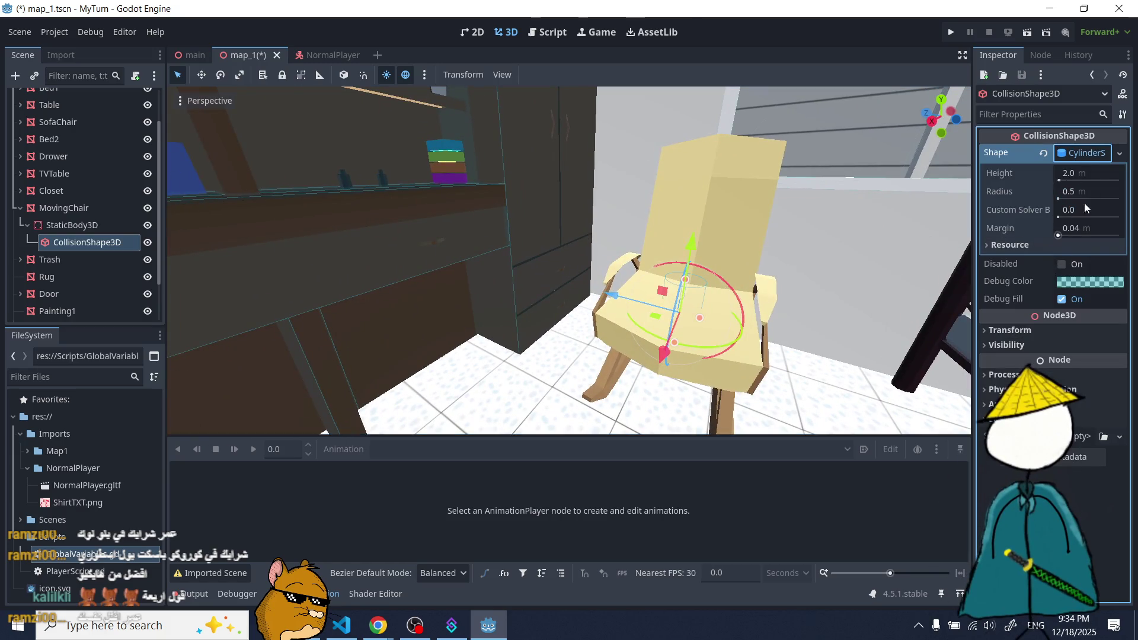
{"action": "left_click", "coordinate": [1120, 153]}
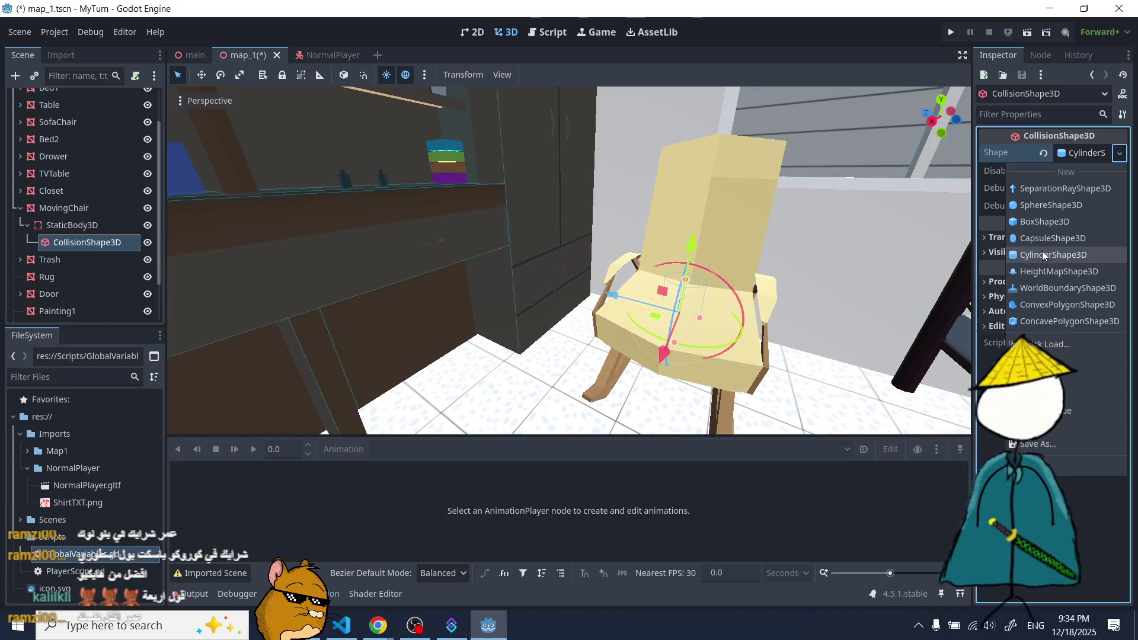
{"action": "left_click", "coordinate": [1044, 221]}
- Fit the chair's box collider to the seat width and deepen it along Z
{"action": "left_click_drag", "start_coordinate": [742, 336], "coordinate": [581, 299]}
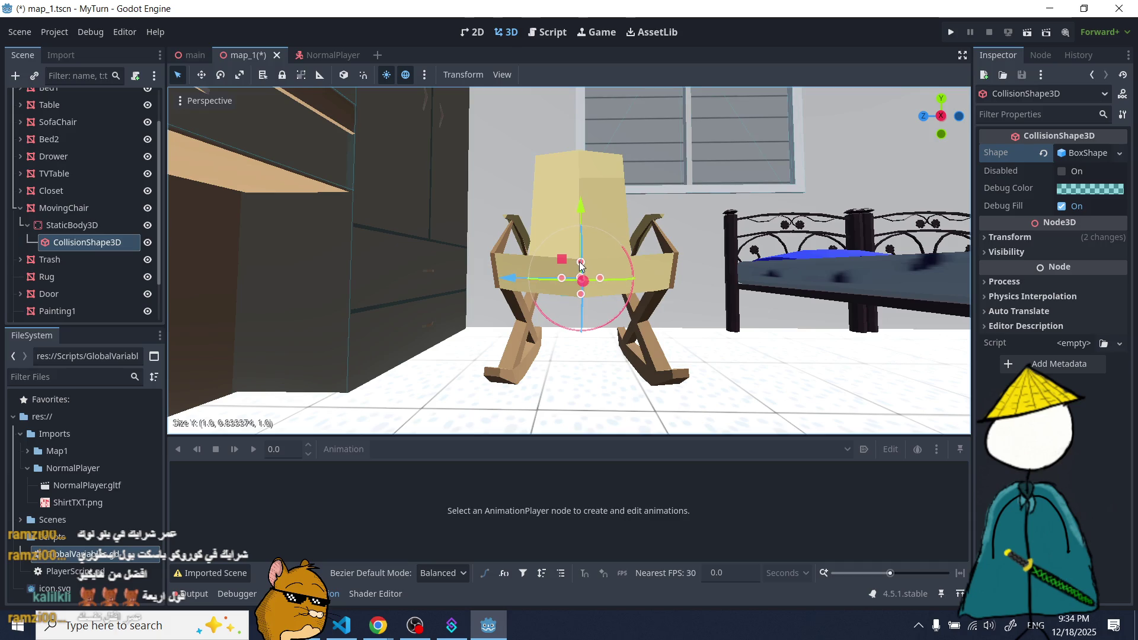
{"action": "left_click_drag", "start_coordinate": [559, 279], "coordinate": [496, 279]}
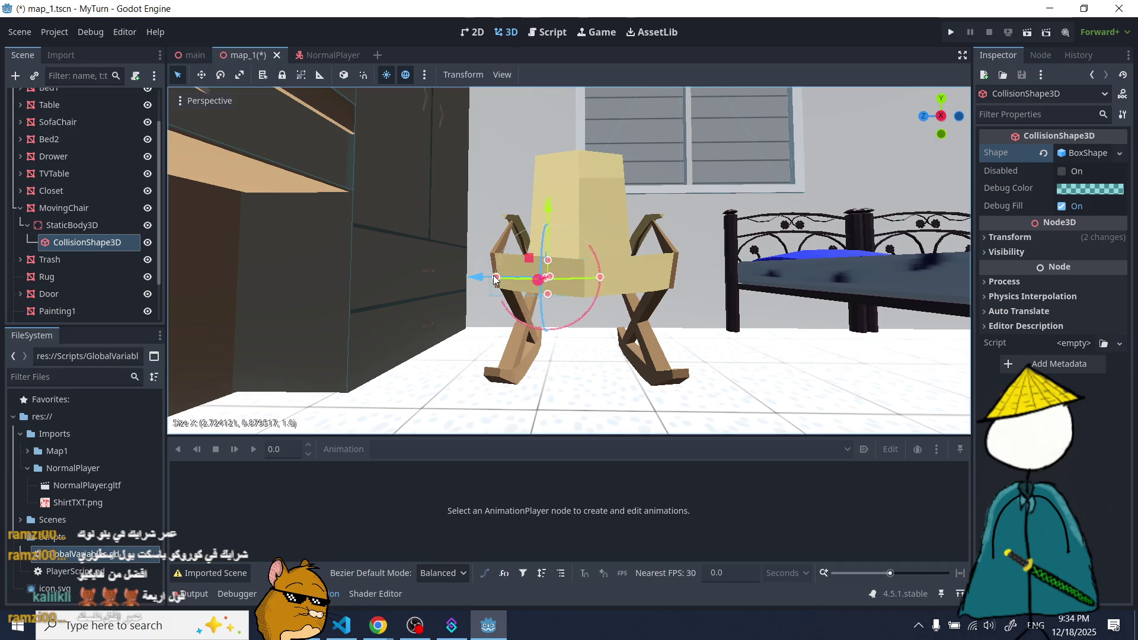
{"action": "left_click_drag", "start_coordinate": [601, 278], "coordinate": [685, 280]}
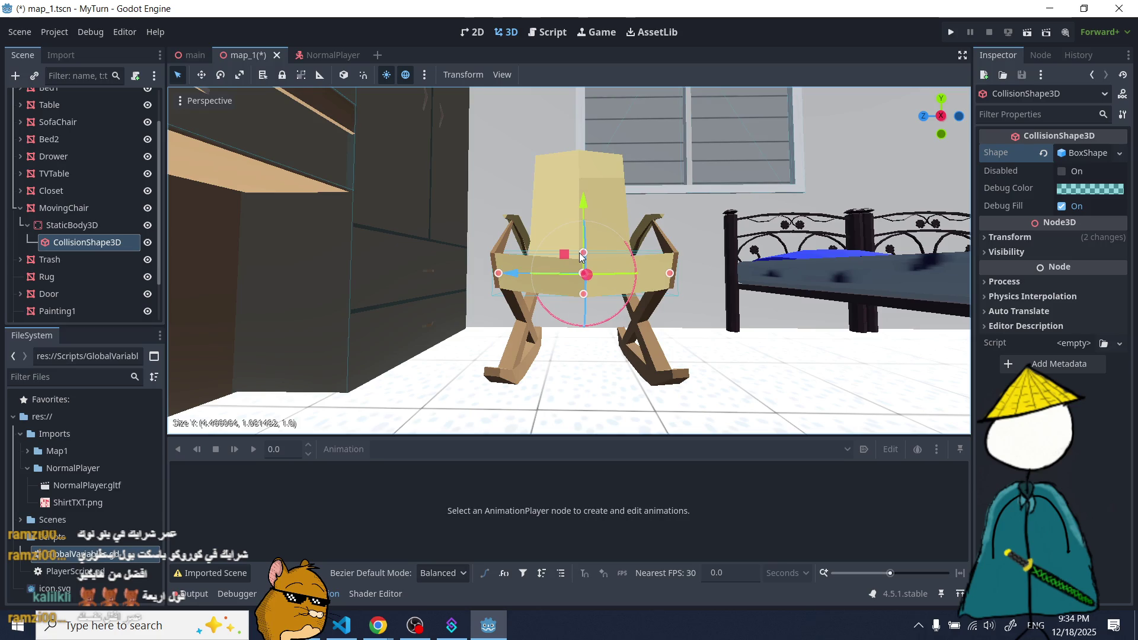
{"action": "scroll", "scroll_direction": "up", "scroll_amount": 3}
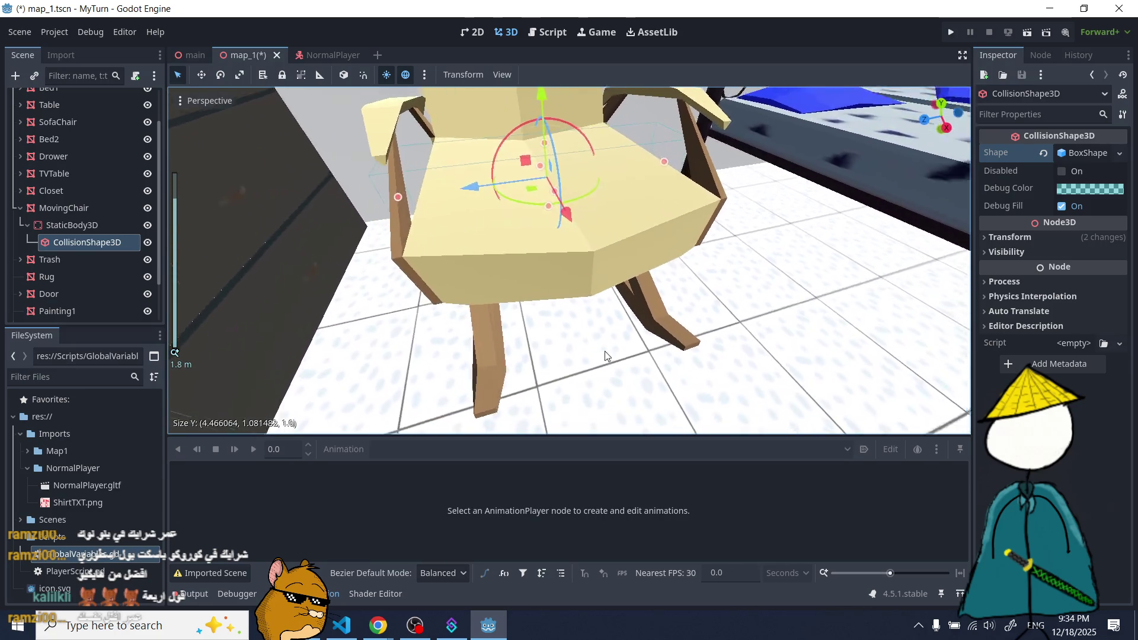
{"action": "scroll", "scroll_direction": "down", "scroll_amount": 3}
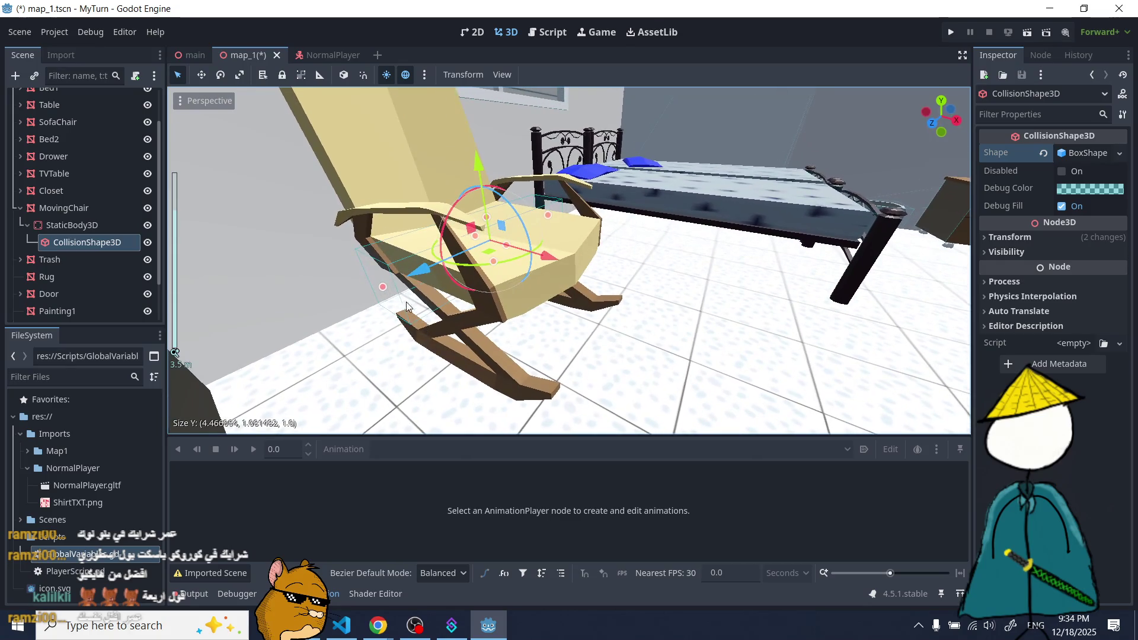
{"action": "left_click_drag", "start_coordinate": [383, 291], "coordinate": [424, 274]}
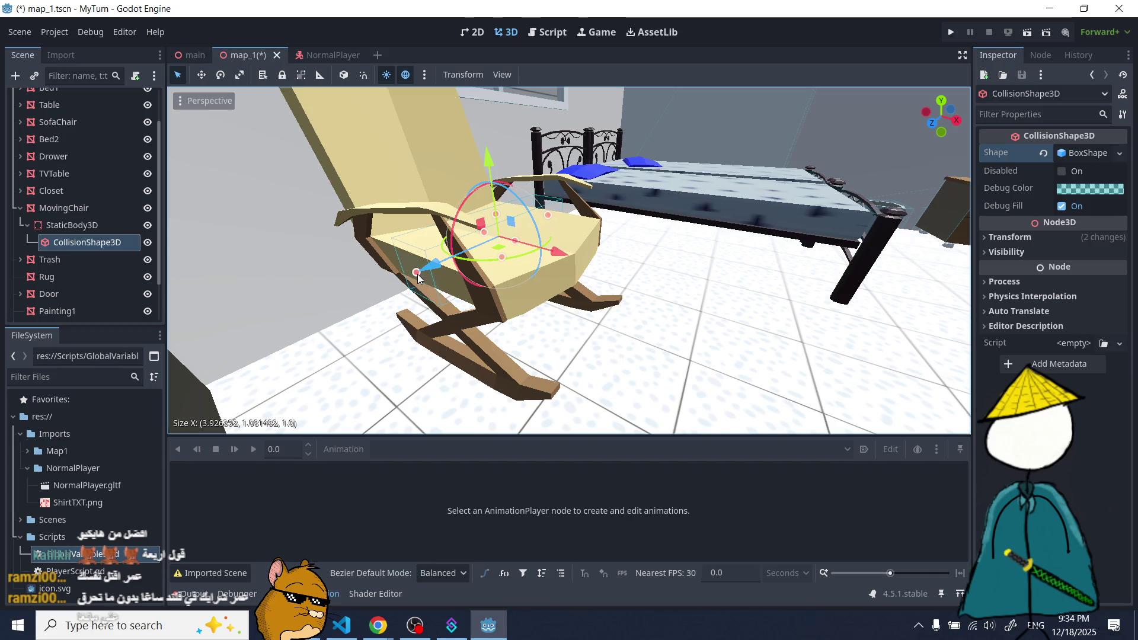
{"action": "left_click_drag", "start_coordinate": [418, 276], "coordinate": [419, 276]}
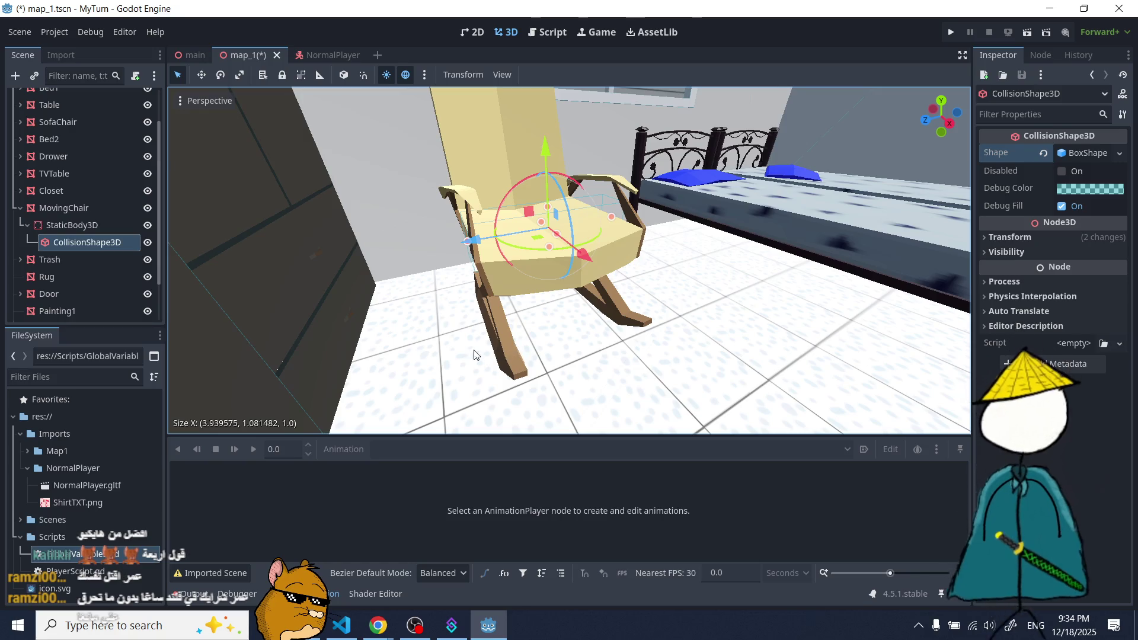
{"action": "scroll", "scroll_direction": "up", "scroll_amount": 3}
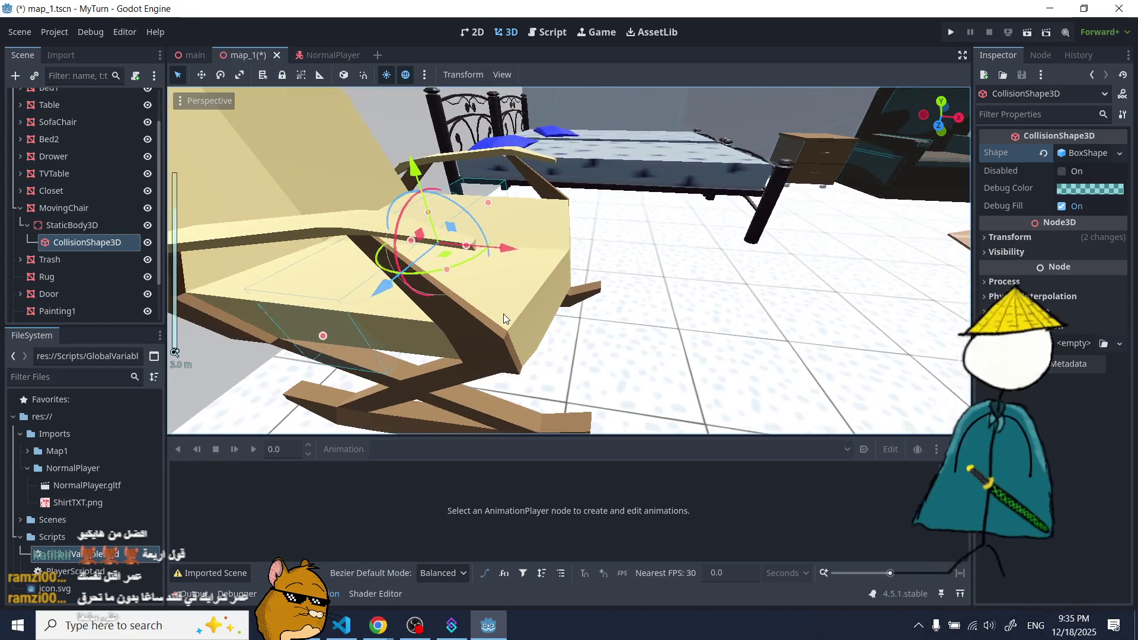
{"action": "scroll", "scroll_direction": "down", "scroll_amount": 3}
{"action": "left_click_drag", "start_coordinate": [498, 236], "coordinate": [564, 243]}
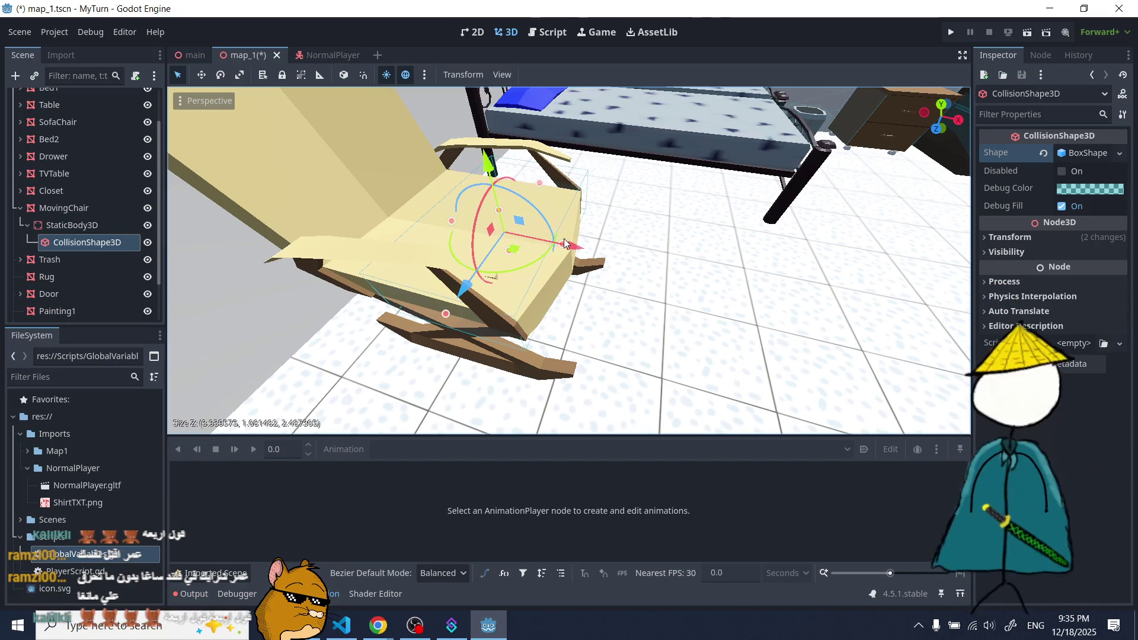
- Lower the chair collider's height slightly, then reselect the chair's StaticBody3D
{"action": "left_click_drag", "start_coordinate": [651, 247], "coordinate": [732, 339]}
{"action": "left_click_drag", "start_coordinate": [645, 341], "coordinate": [656, 286]}
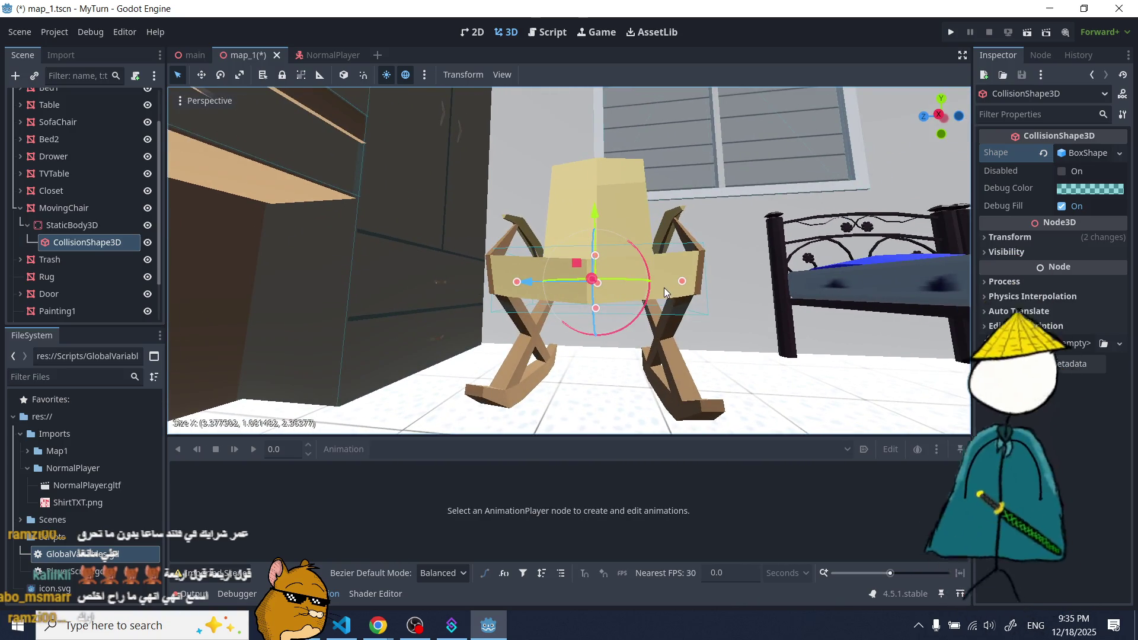
{"action": "scroll", "scroll_direction": "up", "scroll_amount": 3}
{"action": "left_click_drag", "start_coordinate": [598, 305], "coordinate": [633, 365]}
{"action": "scroll", "scroll_direction": "down", "scroll_amount": 3}
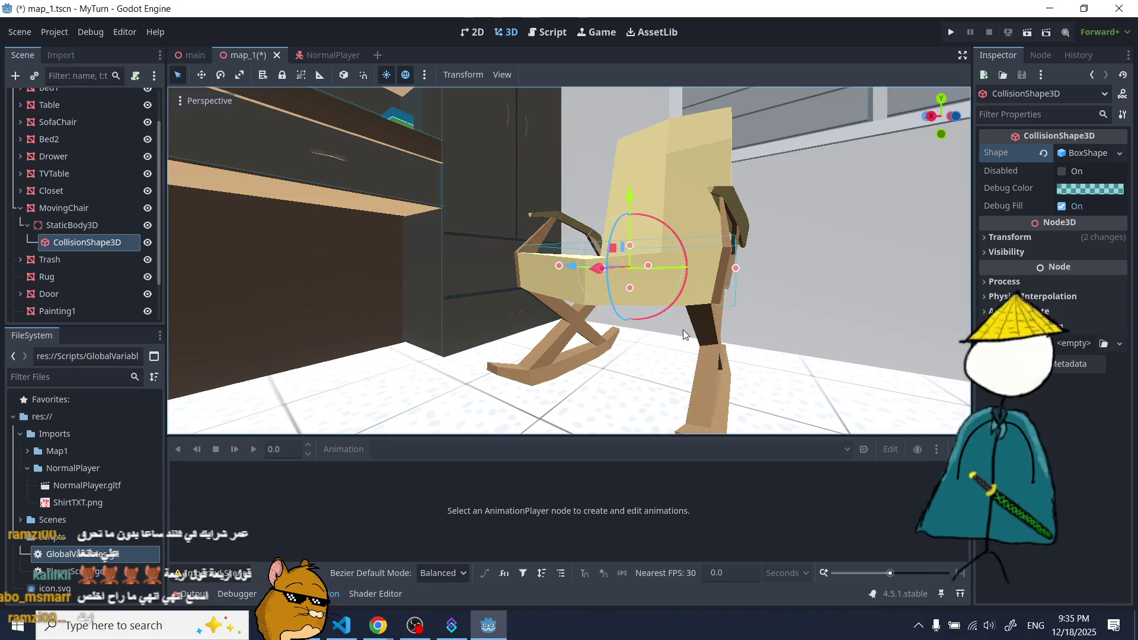
{"action": "scroll", "scroll_direction": "up", "scroll_amount": 3}
{"action": "scroll", "scroll_direction": "down", "scroll_amount": 3}
{"action": "scroll", "scroll_direction": "down", "scroll_amount": 3}
{"action": "left_click", "coordinate": [72, 225]}
- Add a second CollisionShape3D with a new BoxShape3D under the chair's StaticBody3D
{"action": "left_click", "coordinate": [16, 76]}
{"action": "double_click", "coordinate": [464, 297]}
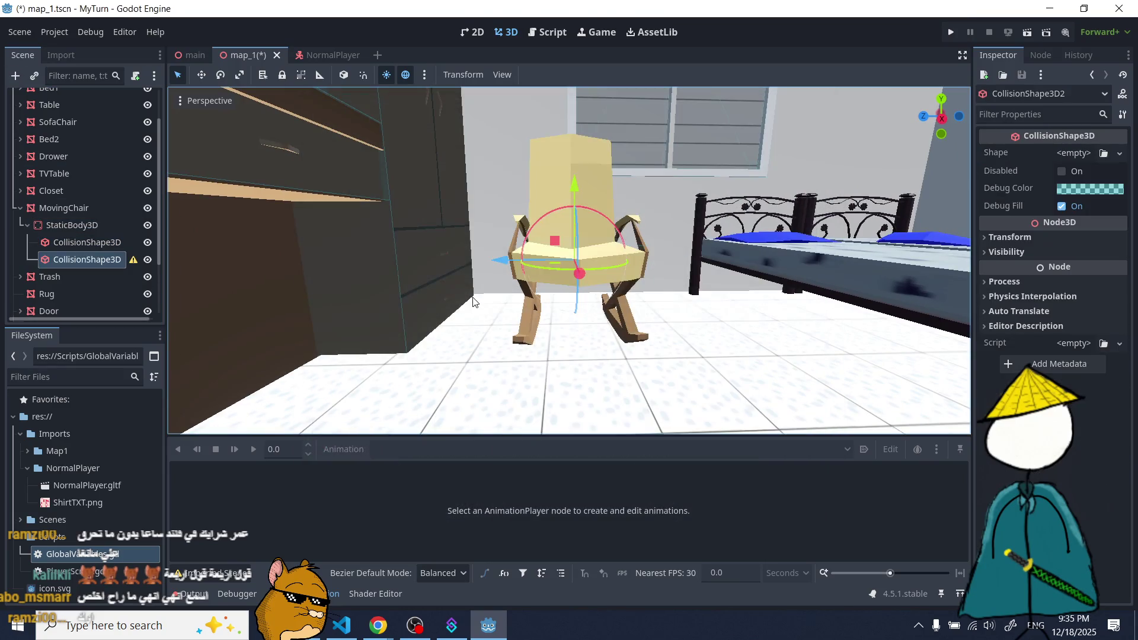
{"action": "left_click", "coordinate": [1080, 155]}
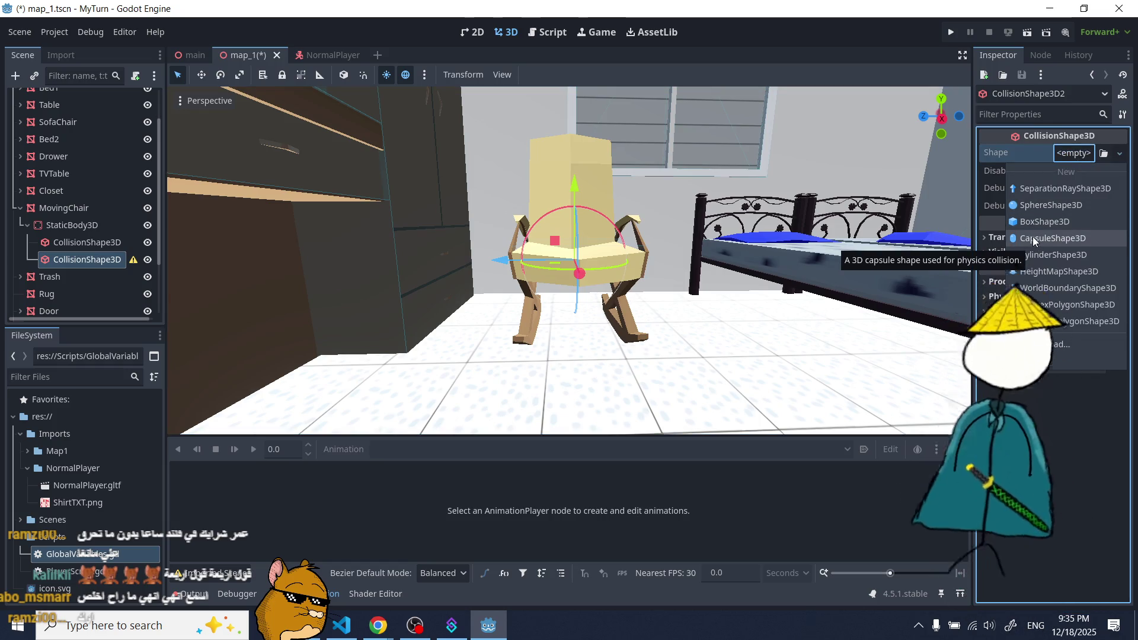
{"action": "left_click", "coordinate": [1062, 224]}
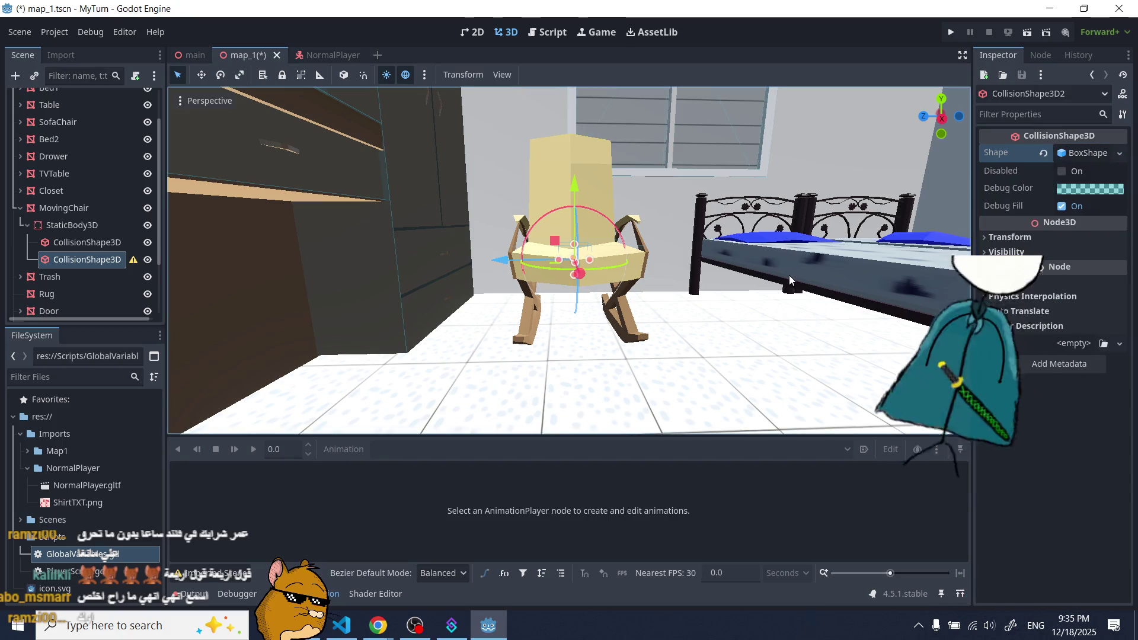
{"action": "scroll", "scroll_direction": "up", "scroll_amount": 3}
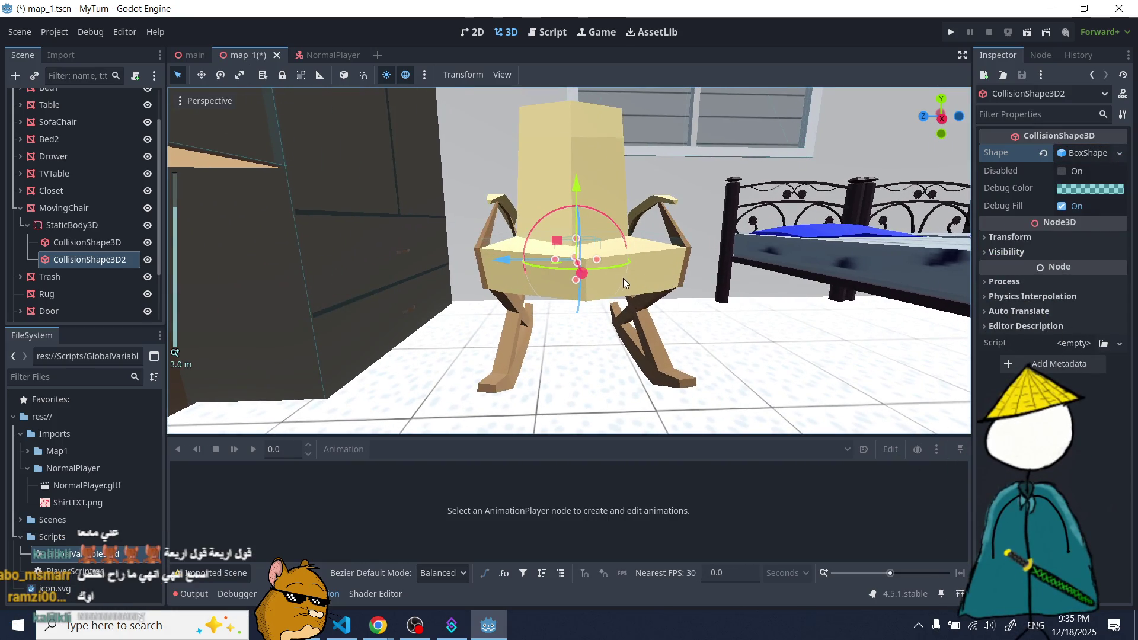
- Move the second box toward the chair's side and narrow it along X, then switch to Twitch
{"action": "left_click_drag", "start_coordinate": [497, 262], "coordinate": [616, 260]}
{"action": "scroll", "scroll_direction": "up", "scroll_amount": 3}
{"action": "left_click_drag", "start_coordinate": [766, 274], "coordinate": [680, 271]}
{"action": "key", "text": "alt+Tab"}
- Time out two Twitch chatters for 3 seconds each using /timeout
{"action": "type", "text": "kalilki 3"}
{"action": "key", "text": "Return"}
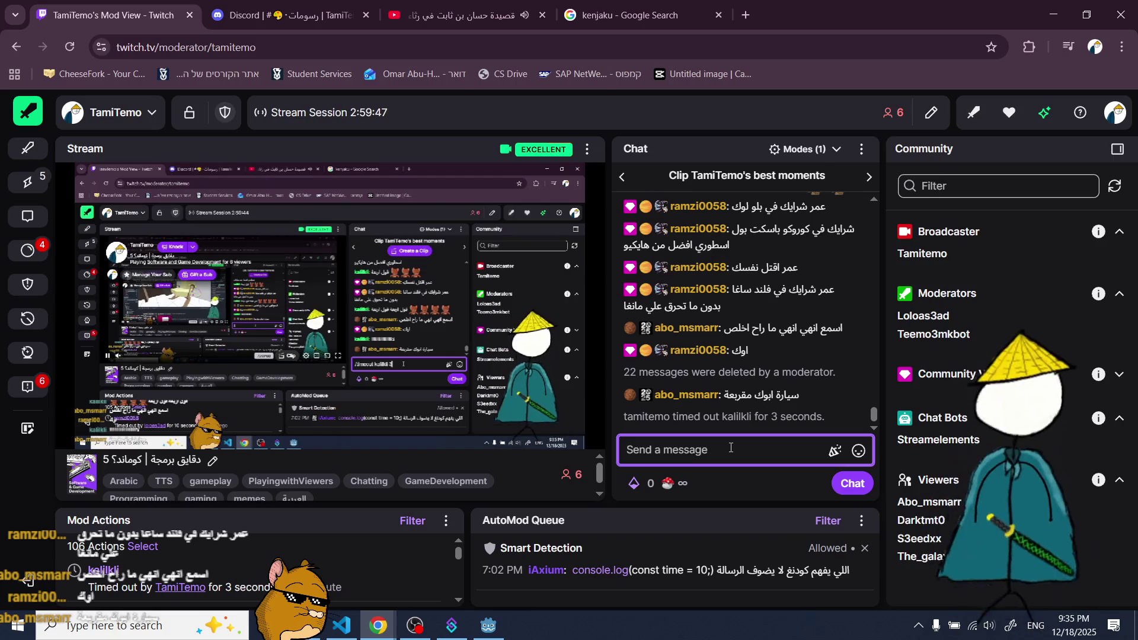
{"action": "type", "text": "/timeout a"}
{"action": "type", "text": "bo_msmarr"}
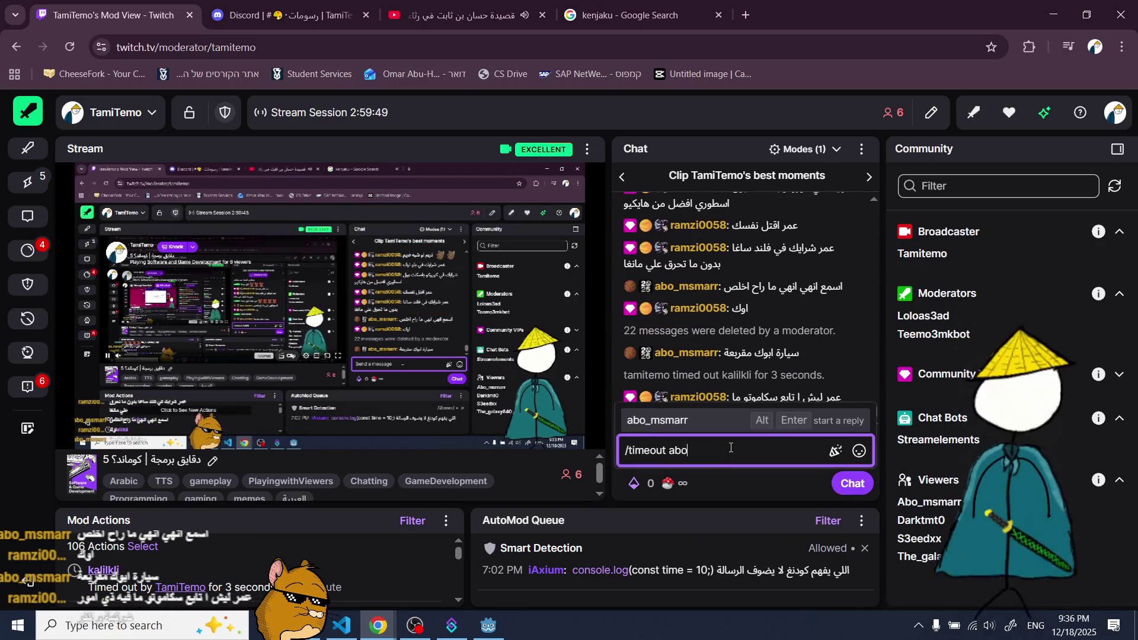
{"action": "key", "text": "Return"}
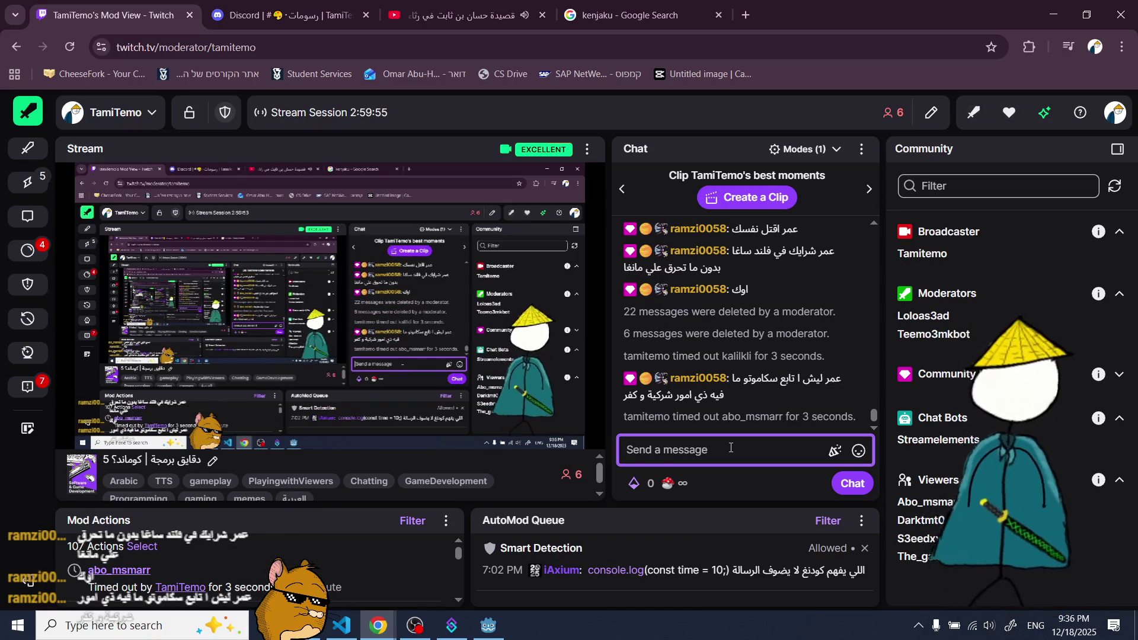
{"action": "left_click", "coordinate": [487, 626]}
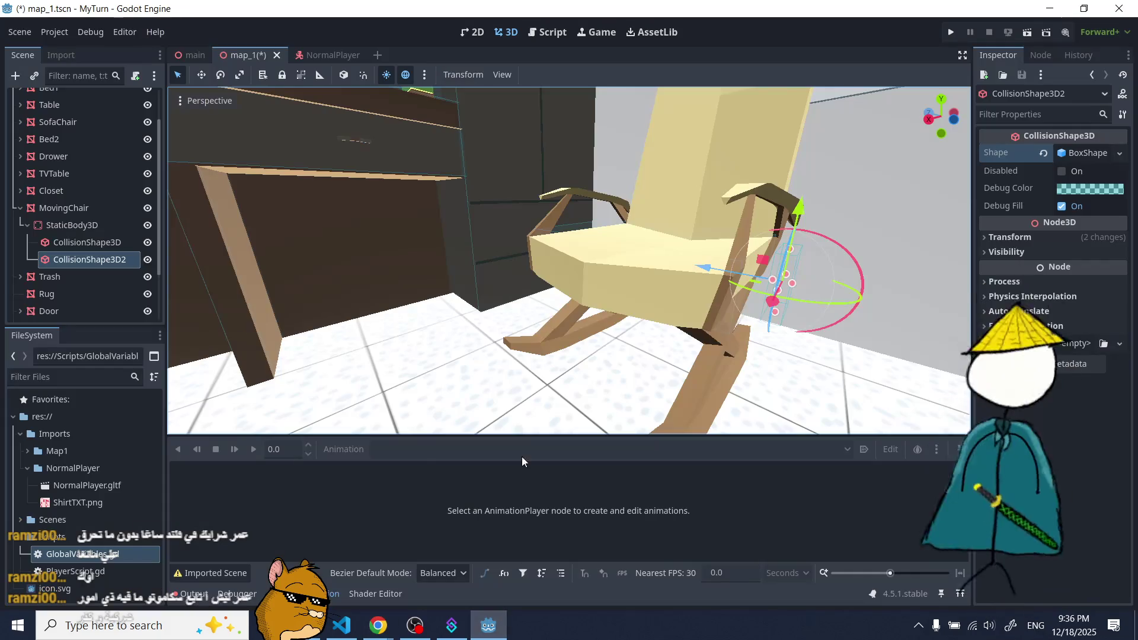
- Orbit the view around the rocking chair in map_1, then bring up Windows search
{"action": "left_click_drag", "start_coordinate": [675, 336], "coordinate": [655, 302]}
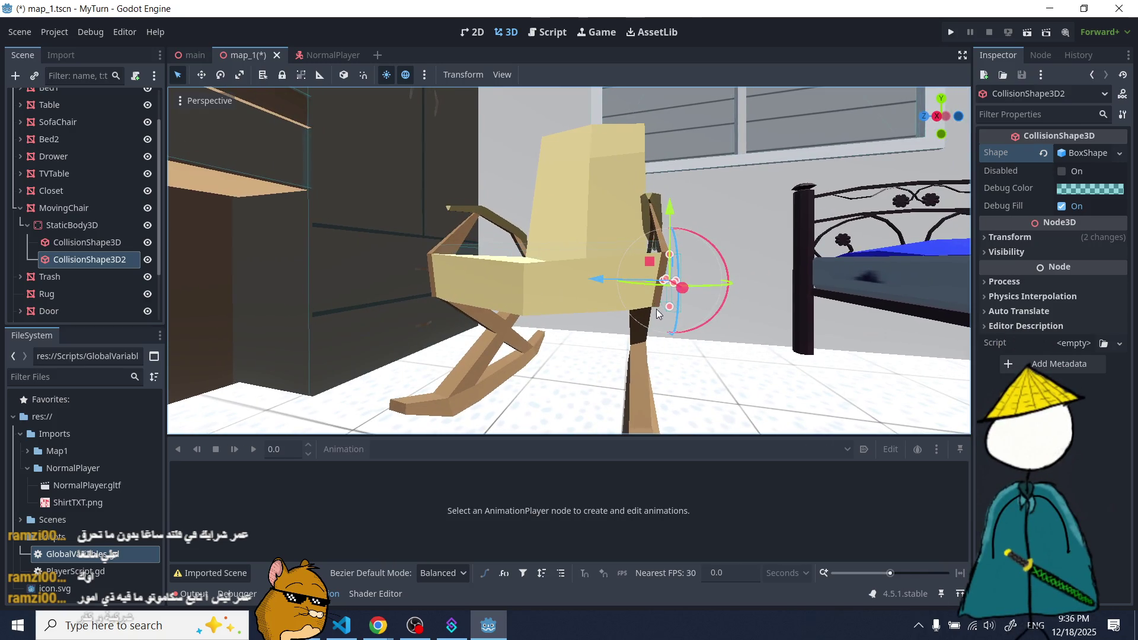
{"action": "left_click", "coordinate": [182, 620]}
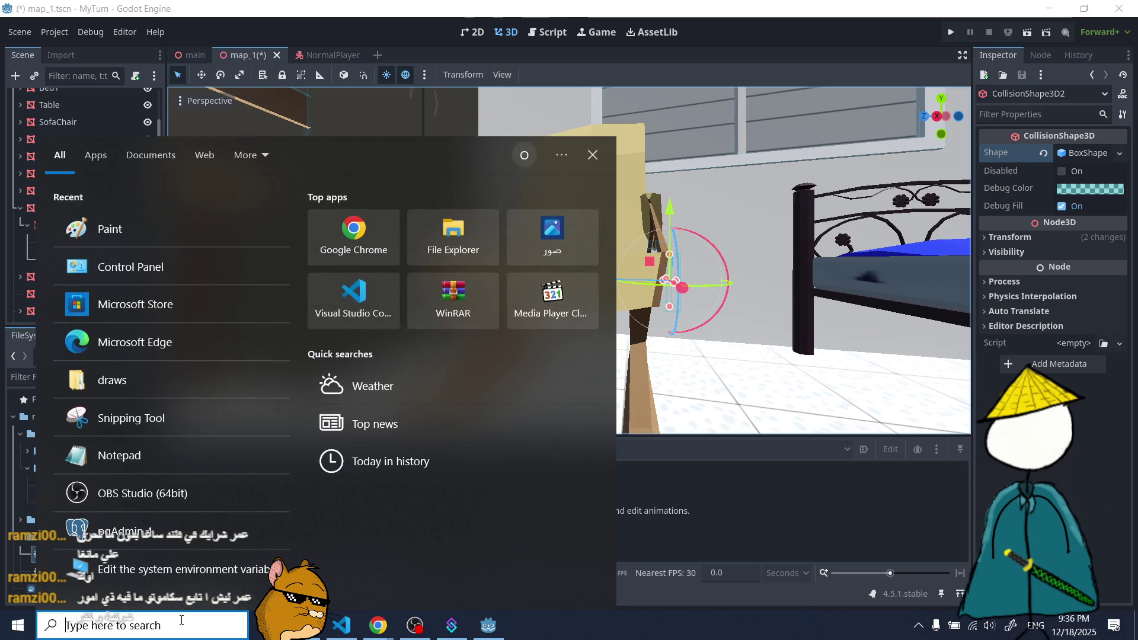
- Search Windows for Paint and launch it
{"action": "type", "text": "p;"}
{"action": "key", "text": "BackSpace"}
{"action": "type", "text": "aint"}
{"action": "key", "text": "Return"}
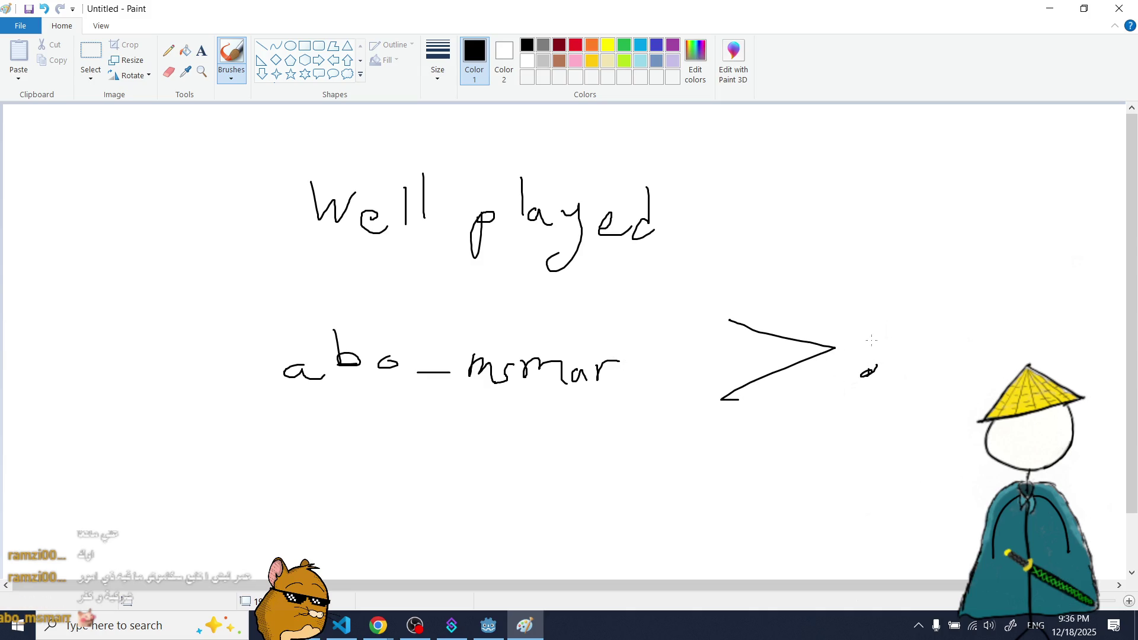
- Draw a curved stroke right of the arrow and zoom in on the drawing
{"action": "left_click_drag", "start_coordinate": [964, 295], "coordinate": [916, 374]}
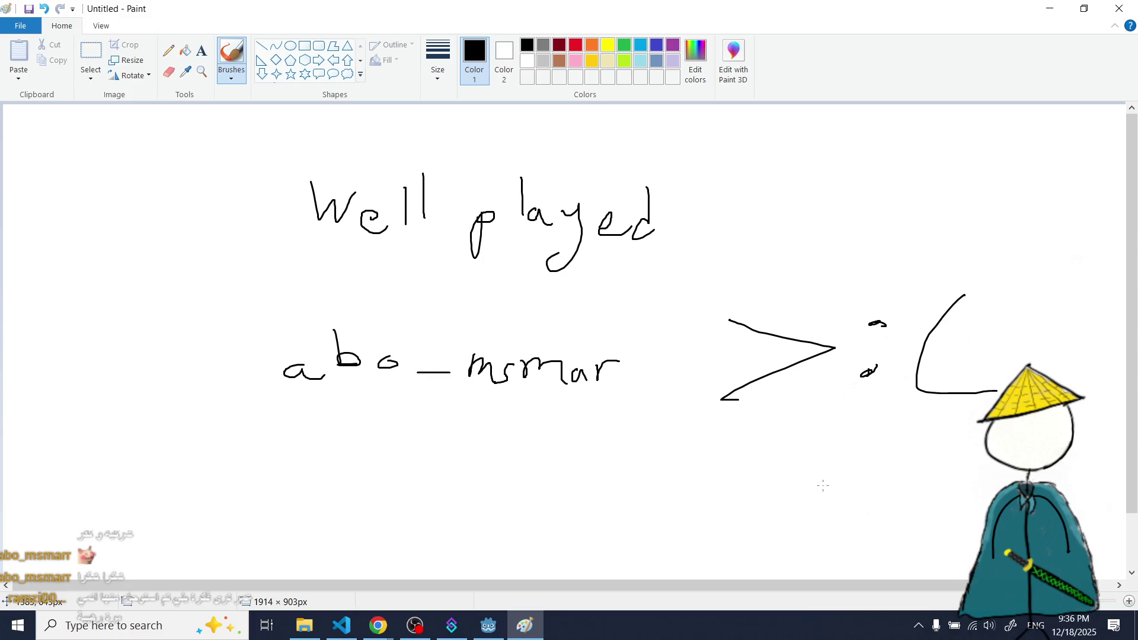
{"action": "left_click_drag", "start_coordinate": [1098, 604], "coordinate": [1106, 602]}
{"action": "scroll", "scroll_direction": "right", "scroll_amount": 3}
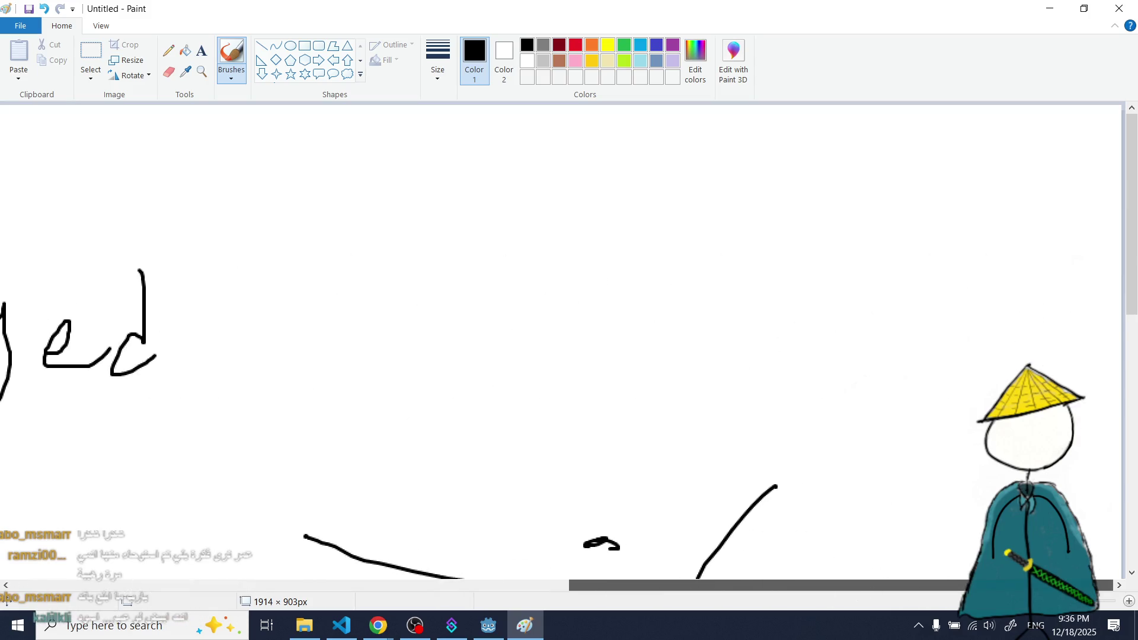
{"action": "scroll", "scroll_direction": "down", "scroll_amount": 3}
{"action": "scroll", "scroll_direction": "up", "scroll_amount": 3}
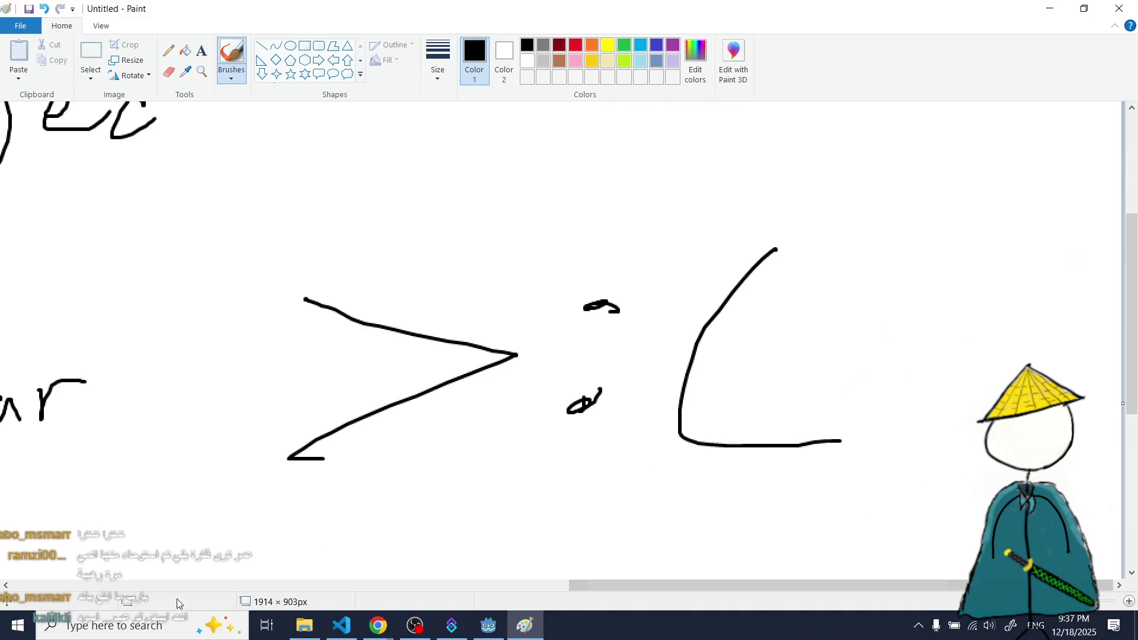
{"action": "mouse_move", "coordinate": [374, 629]}
{"action": "left_click", "coordinate": [296, 551]}
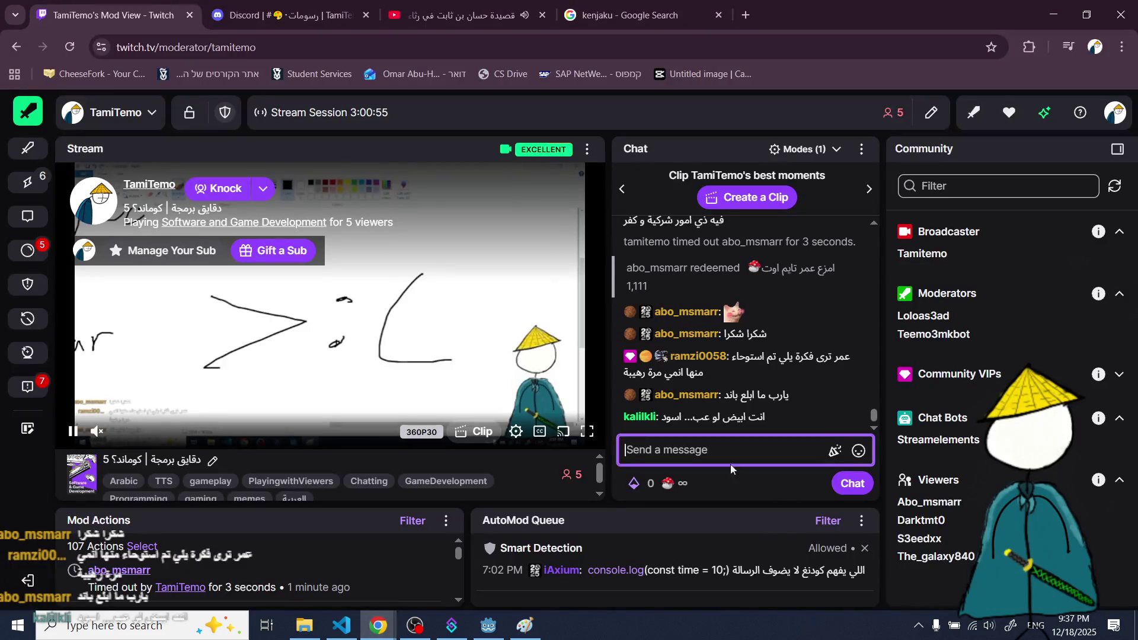
- Time out the chatter for 30 seconds in Twitch chat
{"action": "type", "text": "/timeout abo"}
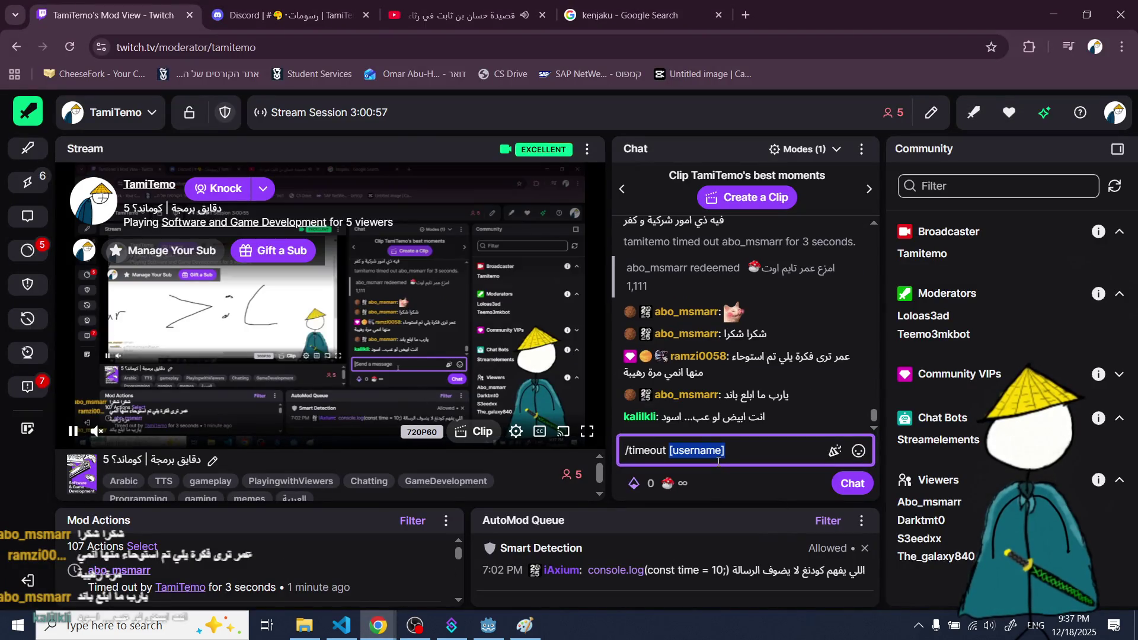
{"action": "key", "text": "Tab"}
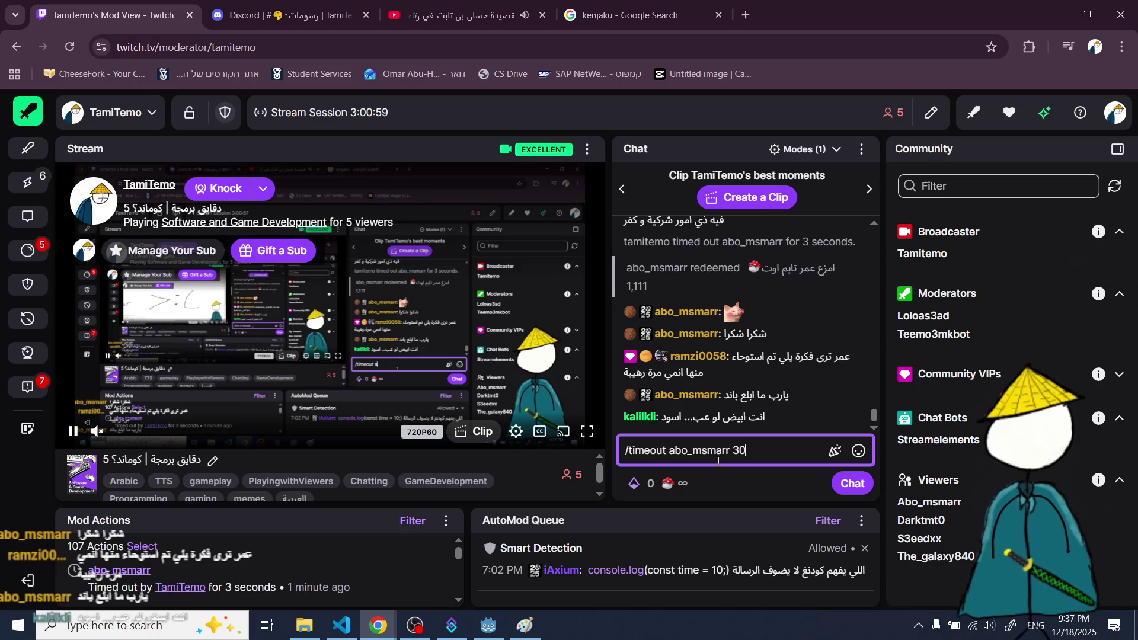
{"action": "key", "text": "Return"}
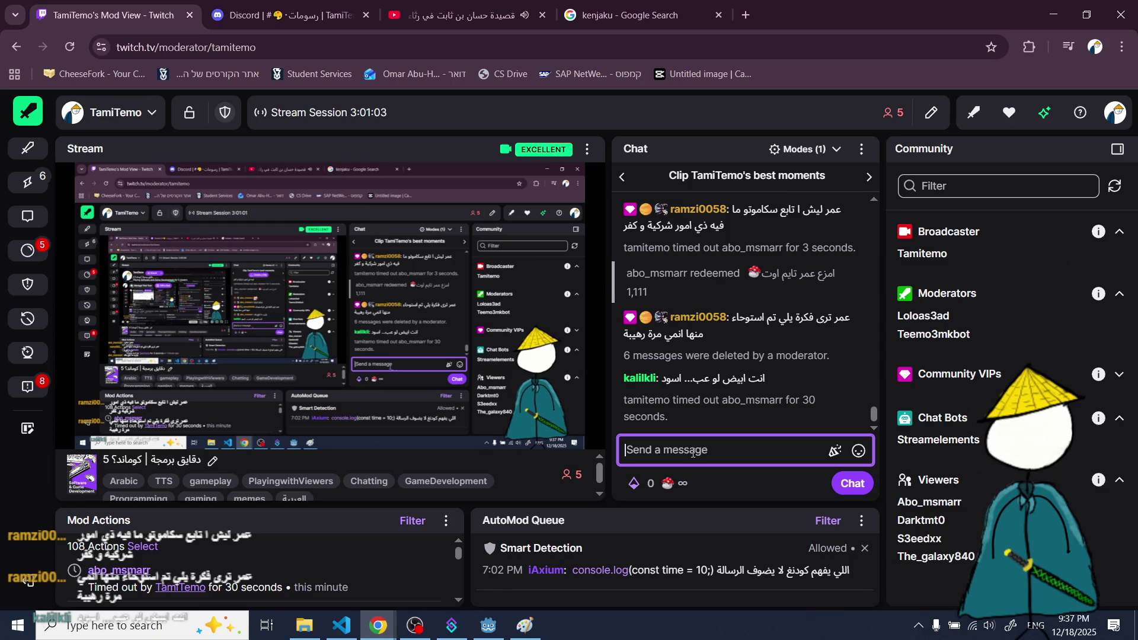
- Close Paint without saving the drawing and return to Godot
{"action": "left_click", "coordinate": [413, 630]}
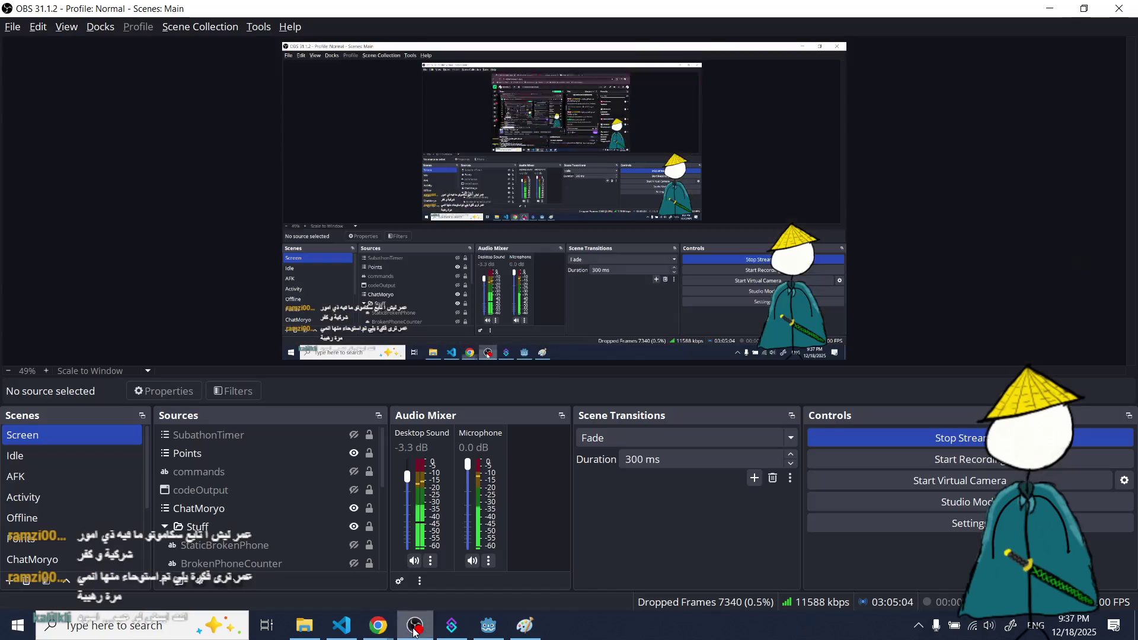
{"action": "mouse_move", "coordinate": [378, 625]}
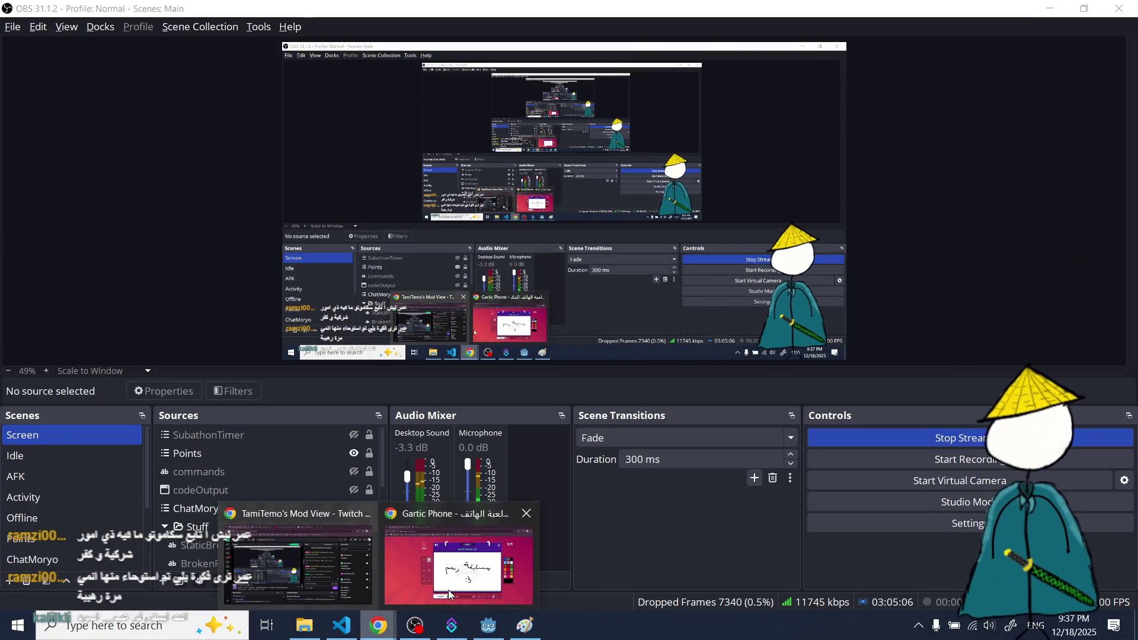
{"action": "left_click", "coordinate": [525, 625]}
{"action": "left_click", "coordinate": [1118, 8]}
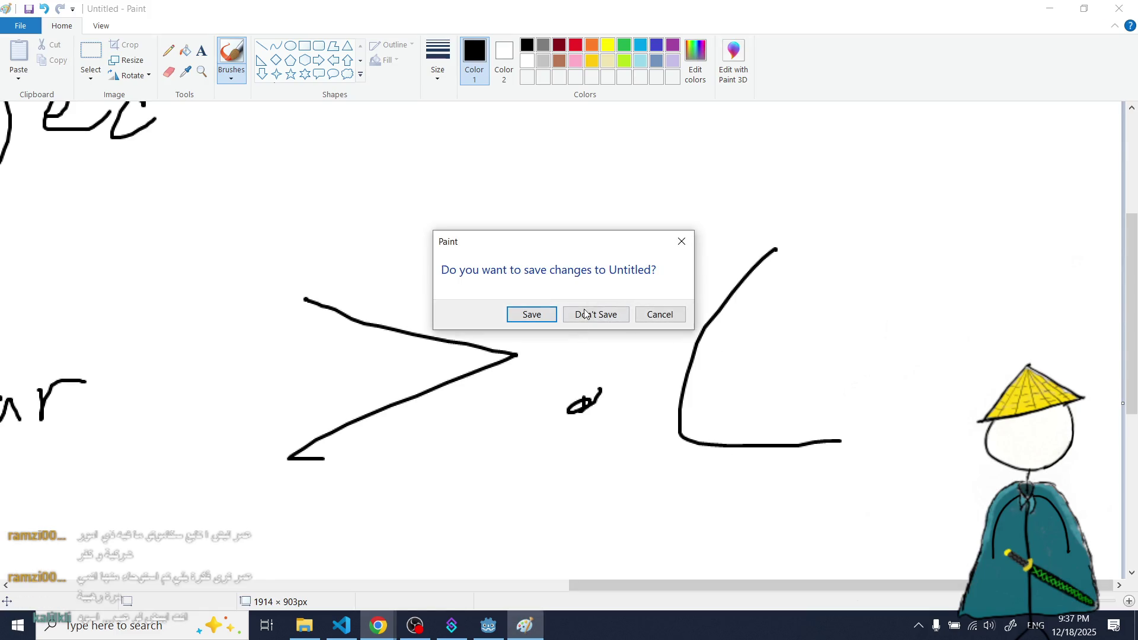
{"action": "left_click", "coordinate": [592, 314]}
{"action": "left_click", "coordinate": [488, 629]}
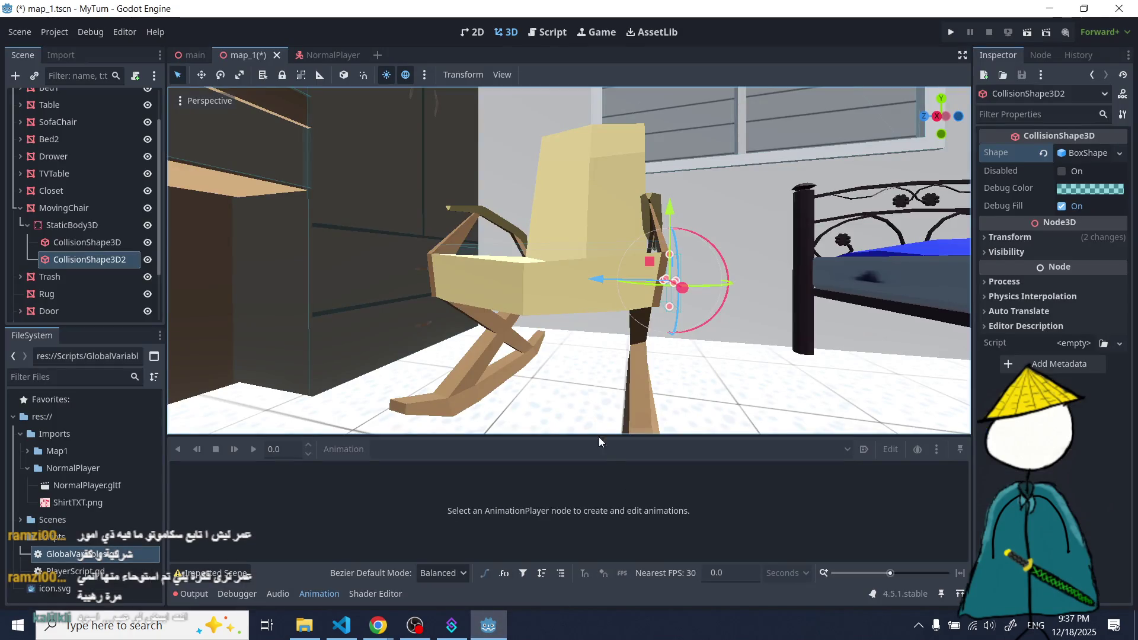
- Narrow the second box collider along X, deepen it and lower its top
{"action": "scroll", "scroll_direction": "down", "scroll_amount": 3}
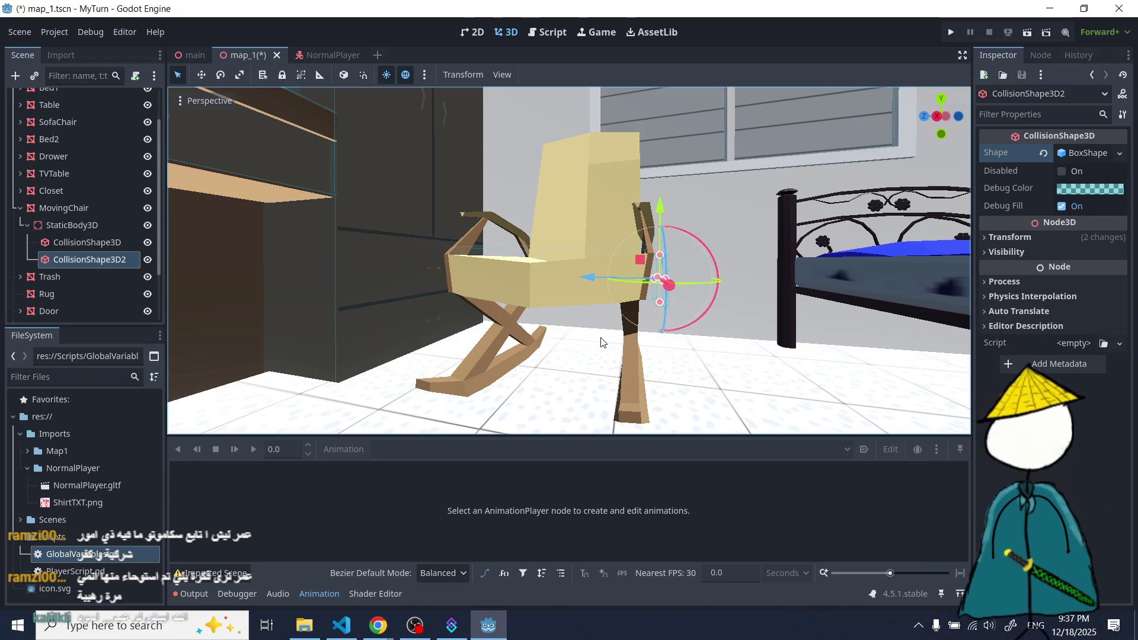
{"action": "scroll", "scroll_direction": "up", "scroll_amount": 3}
{"action": "scroll", "scroll_direction": "up", "scroll_amount": 3}
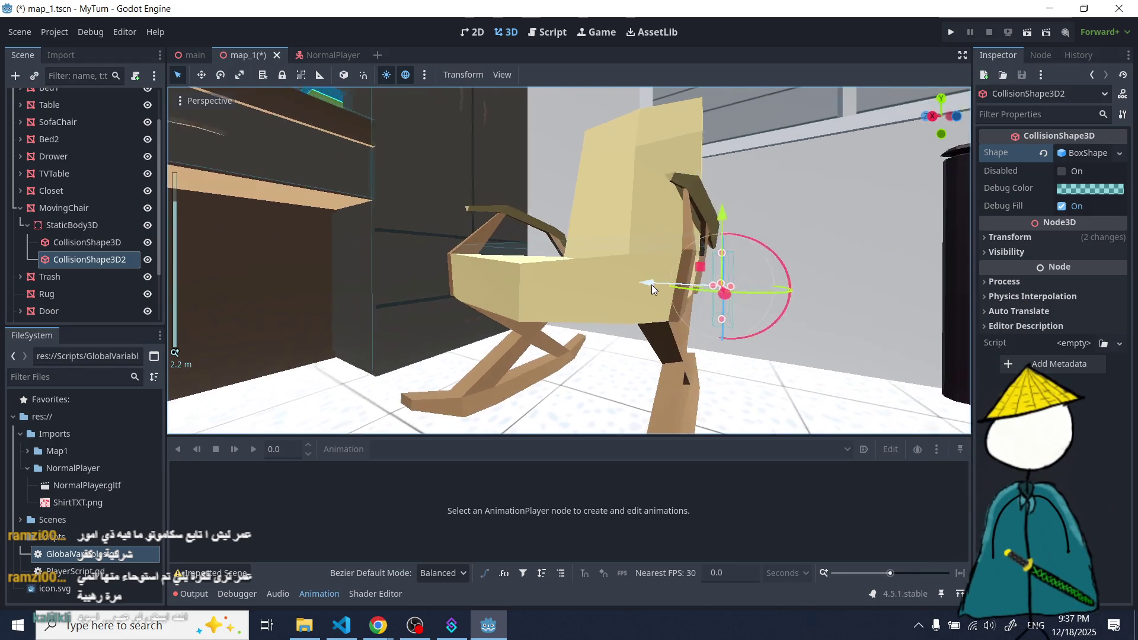
{"action": "left_click_drag", "start_coordinate": [722, 288], "coordinate": [708, 175]}
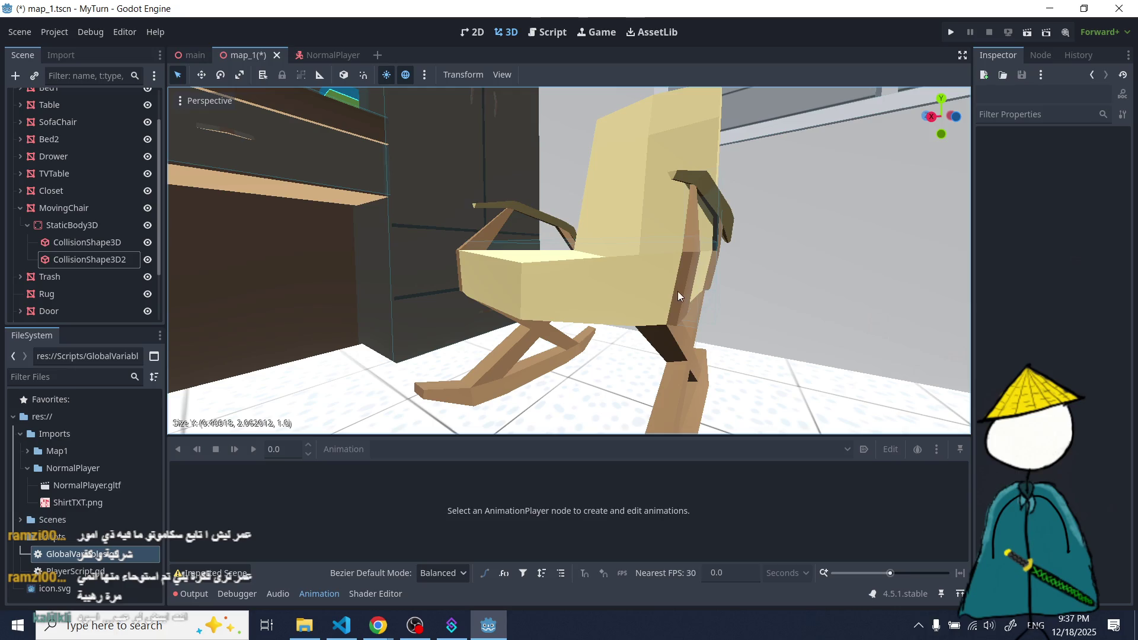
{"action": "scroll", "scroll_direction": "down", "scroll_amount": 3}
{"action": "left_click_drag", "start_coordinate": [599, 337], "coordinate": [681, 403]}
{"action": "scroll", "scroll_direction": "up", "scroll_amount": 3}
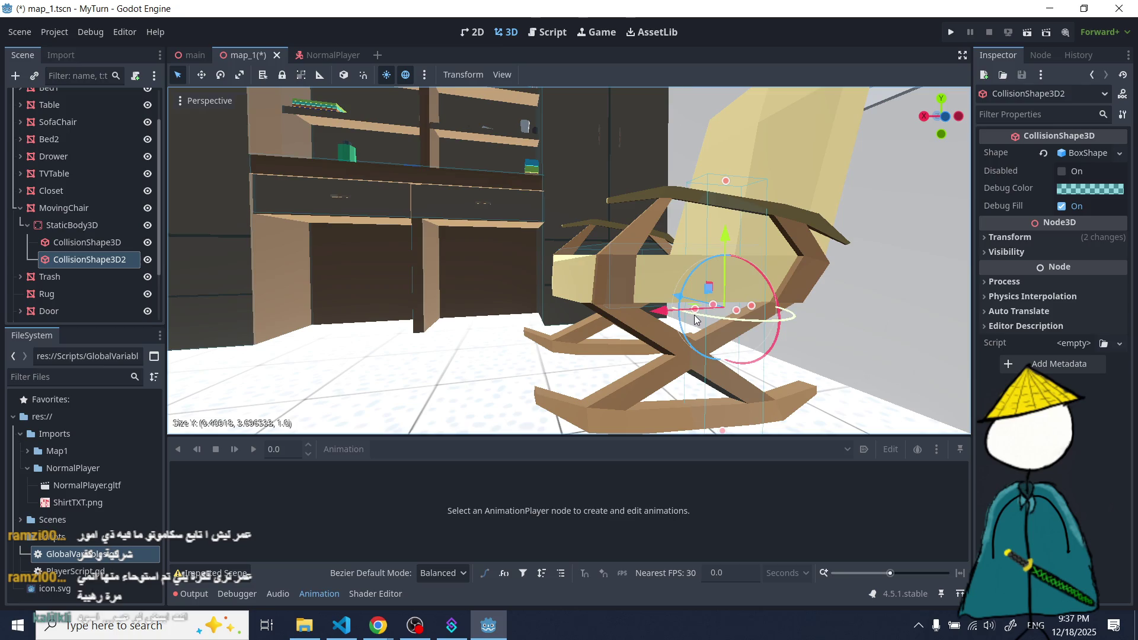
{"action": "left_click_drag", "start_coordinate": [694, 310], "coordinate": [603, 315]}
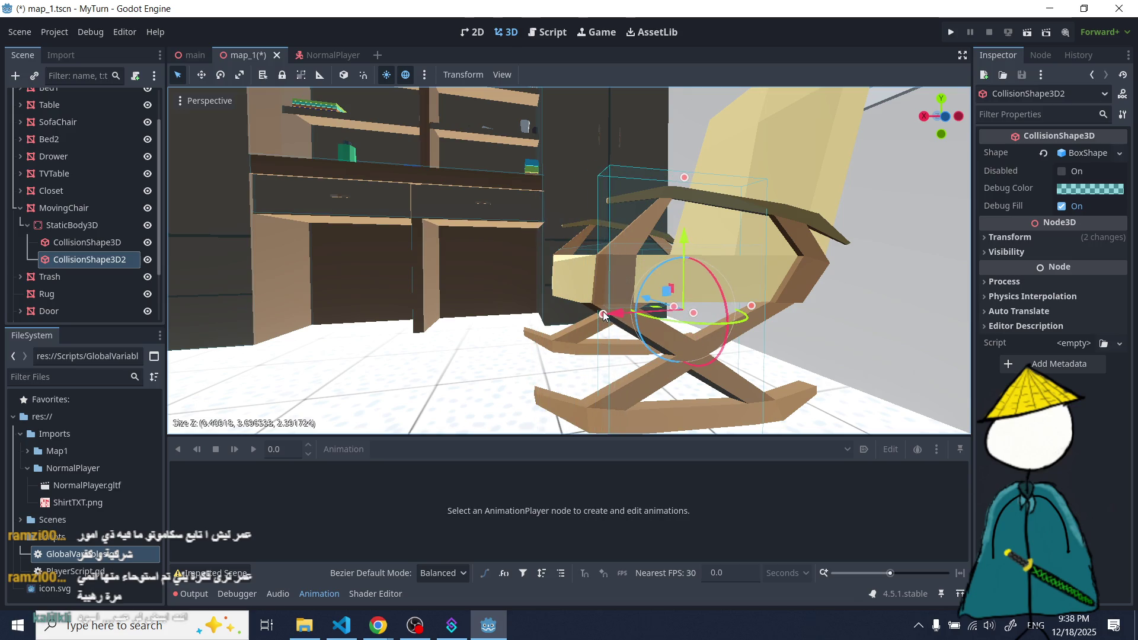
{"action": "scroll", "scroll_direction": "down", "scroll_amount": 3}
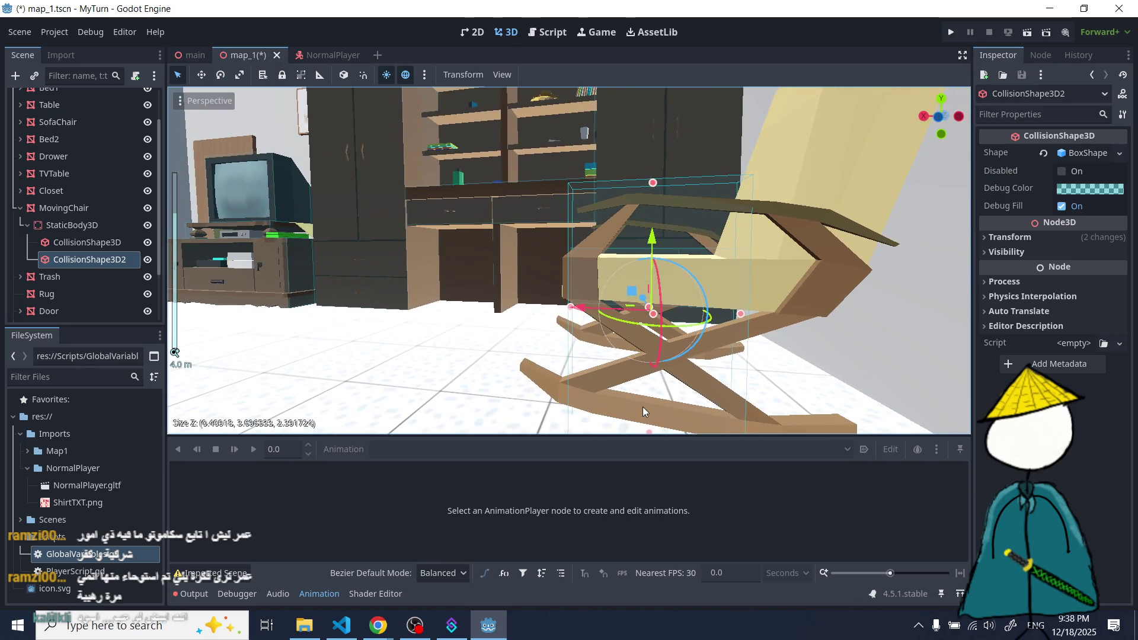
{"action": "scroll", "scroll_direction": "up", "scroll_amount": 3}
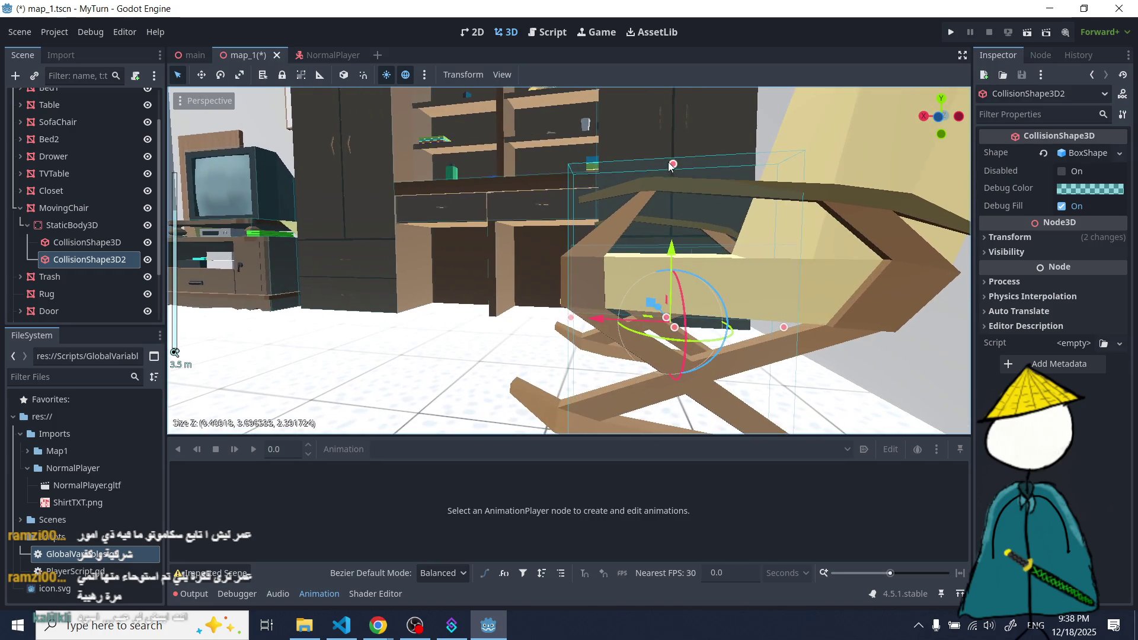
{"action": "left_click_drag", "start_coordinate": [673, 169], "coordinate": [673, 183]}
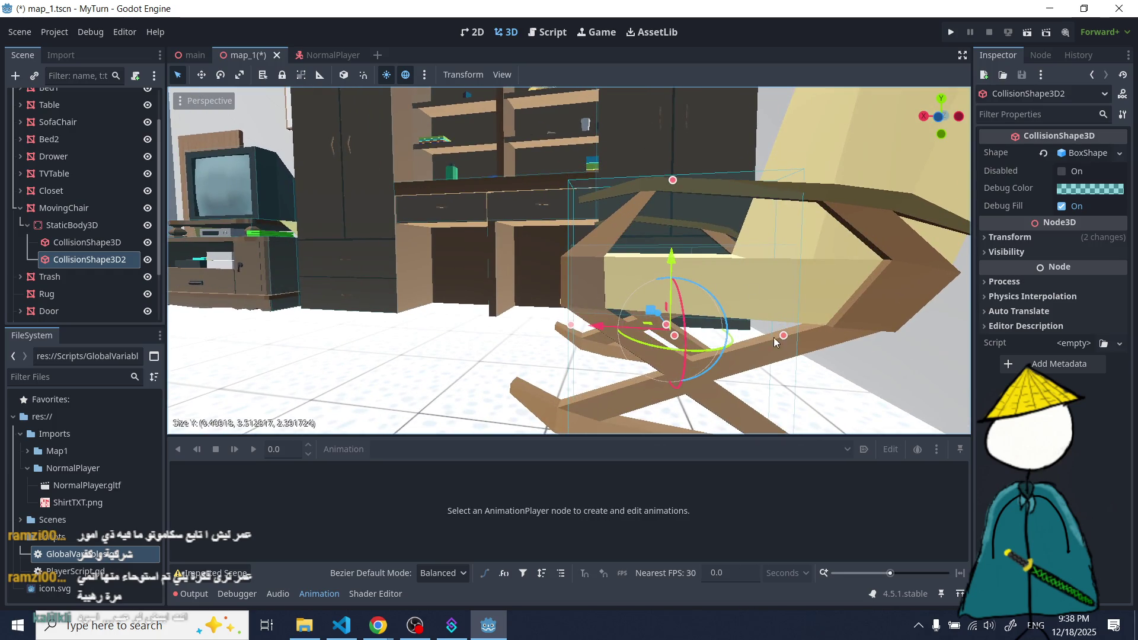
- Lengthen the collider along Z and raise its bottom edge
{"action": "left_click_drag", "start_coordinate": [783, 336], "coordinate": [944, 337]}
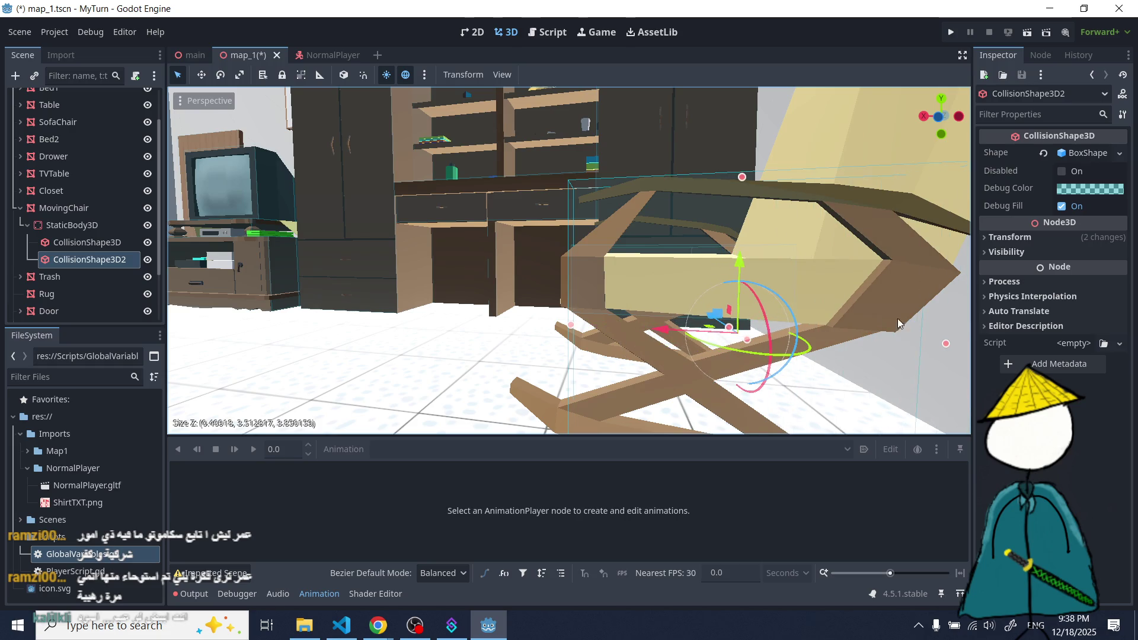
{"action": "scroll", "scroll_direction": "down", "scroll_amount": 3}
{"action": "scroll", "scroll_direction": "up", "scroll_amount": 3}
{"action": "left_click_drag", "start_coordinate": [670, 368], "coordinate": [657, 283]}
{"action": "scroll", "scroll_direction": "up", "scroll_amount": 3}
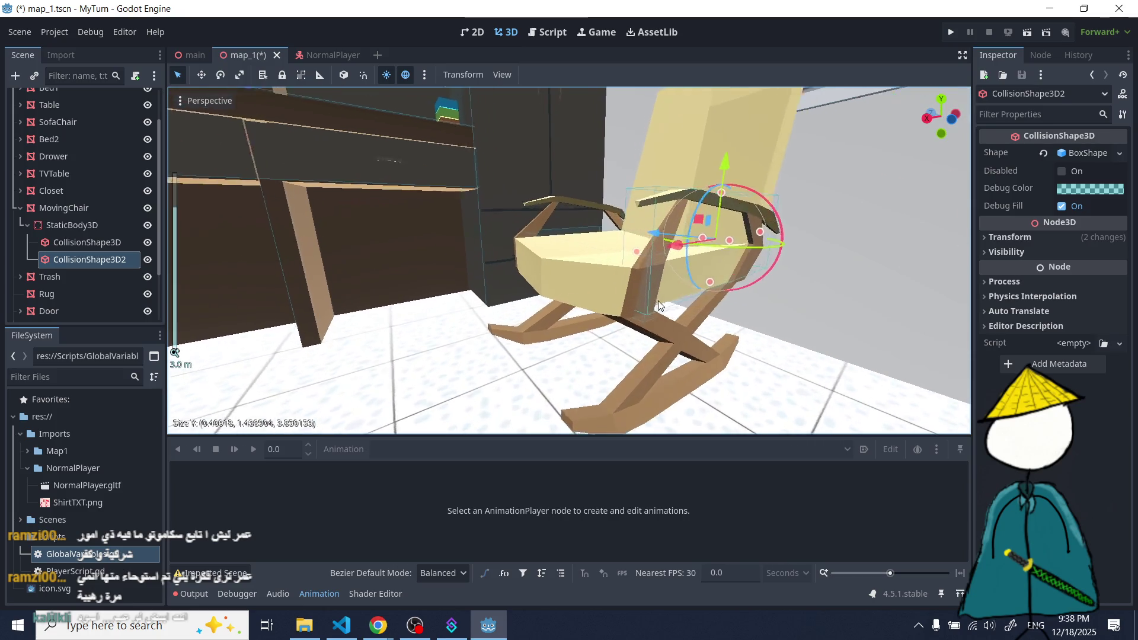
{"action": "left_click_drag", "start_coordinate": [589, 229], "coordinate": [603, 233]}
- Flatten the collider to armrest thickness, about 0.17 on X and 0.27 on Y
{"action": "left_click_drag", "start_coordinate": [756, 291], "coordinate": [860, 240]}
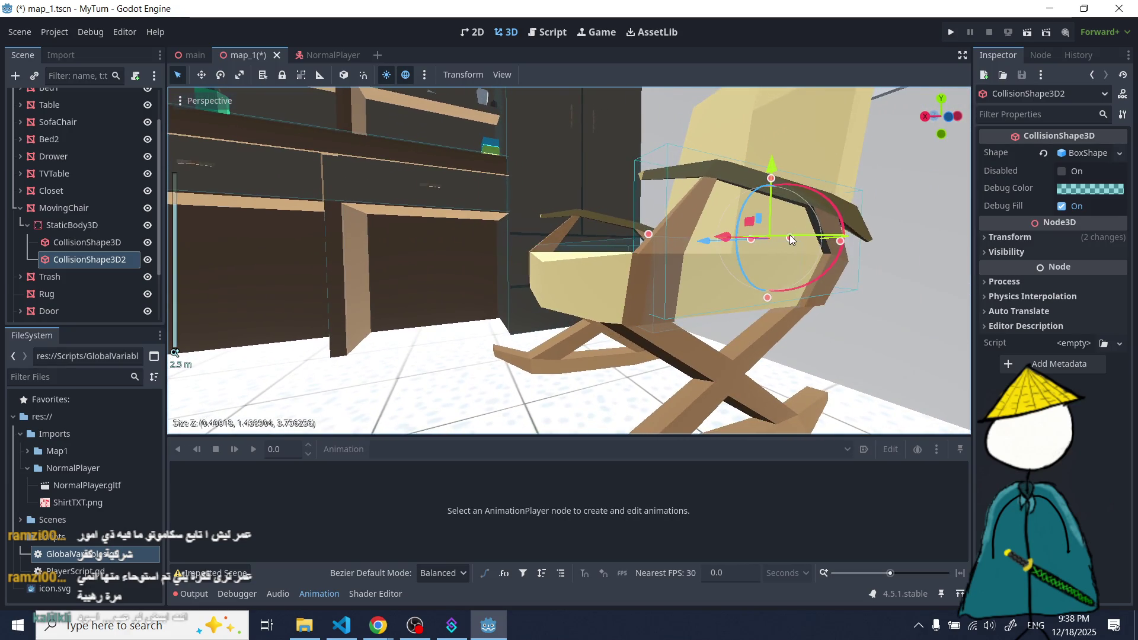
{"action": "left_click_drag", "start_coordinate": [790, 240], "coordinate": [777, 236]}
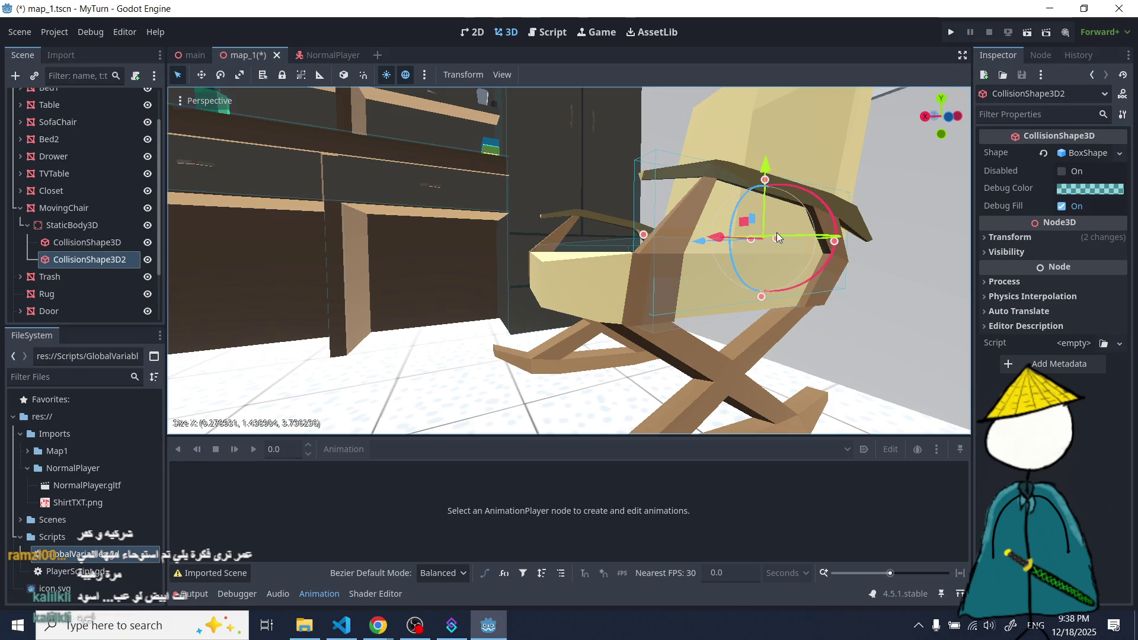
{"action": "scroll", "scroll_direction": "up", "scroll_amount": 3}
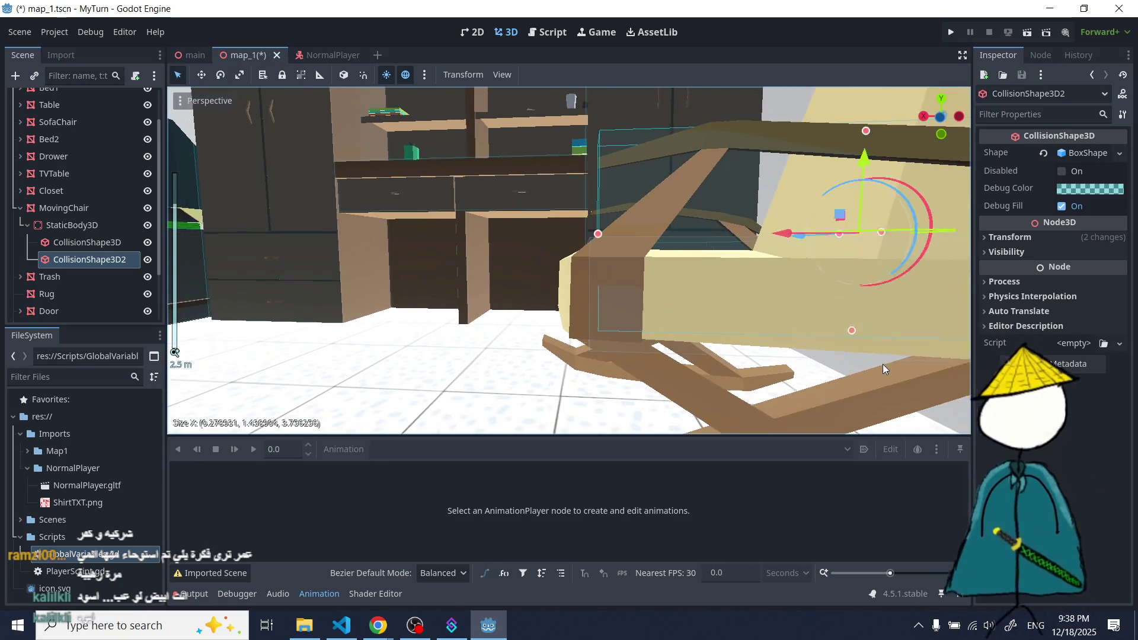
{"action": "left_click_drag", "start_coordinate": [834, 327], "coordinate": [749, 301]}
{"action": "scroll", "scroll_direction": "up", "scroll_amount": 3}
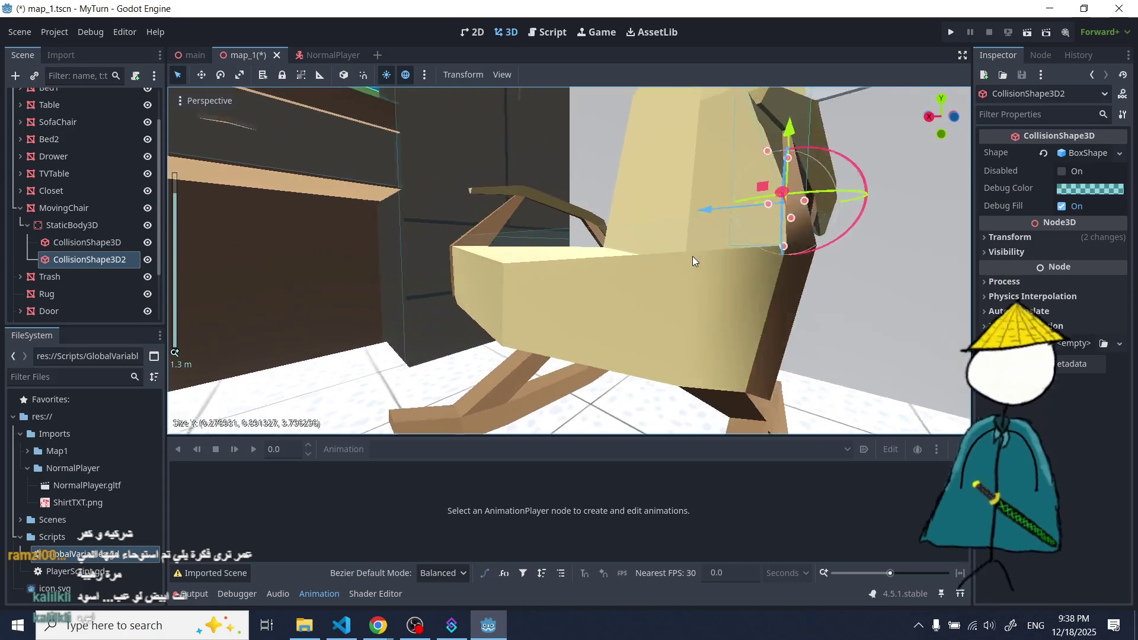
{"action": "scroll", "scroll_direction": "down", "scroll_amount": 3}
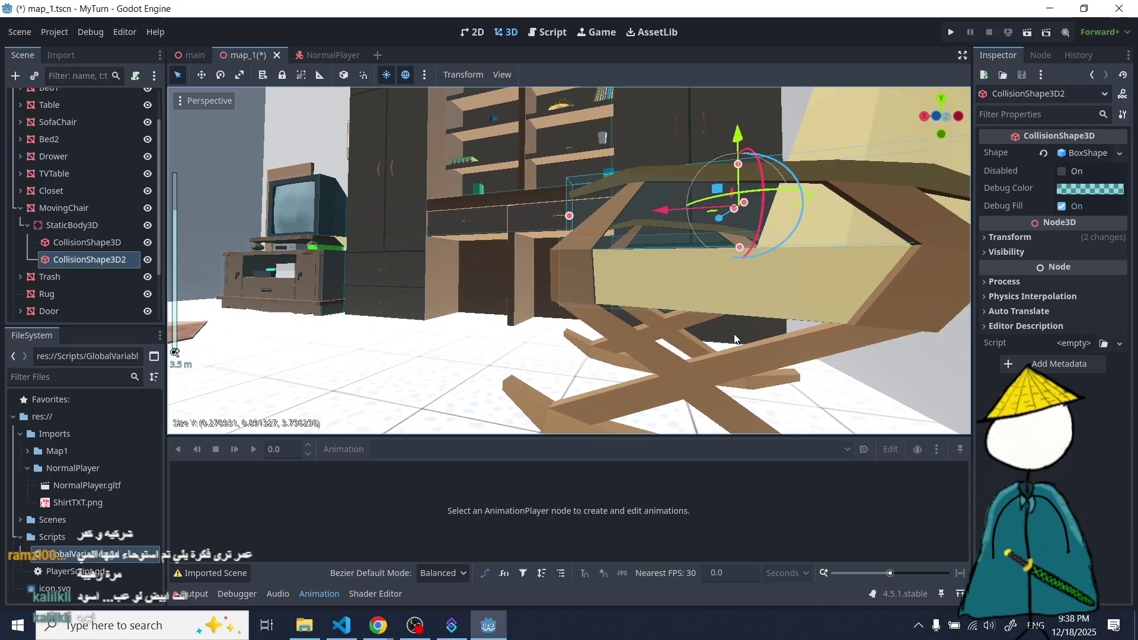
{"action": "left_click_drag", "start_coordinate": [737, 249], "coordinate": [639, 261]}
{"action": "left_click_drag", "start_coordinate": [561, 270], "coordinate": [725, 279]}
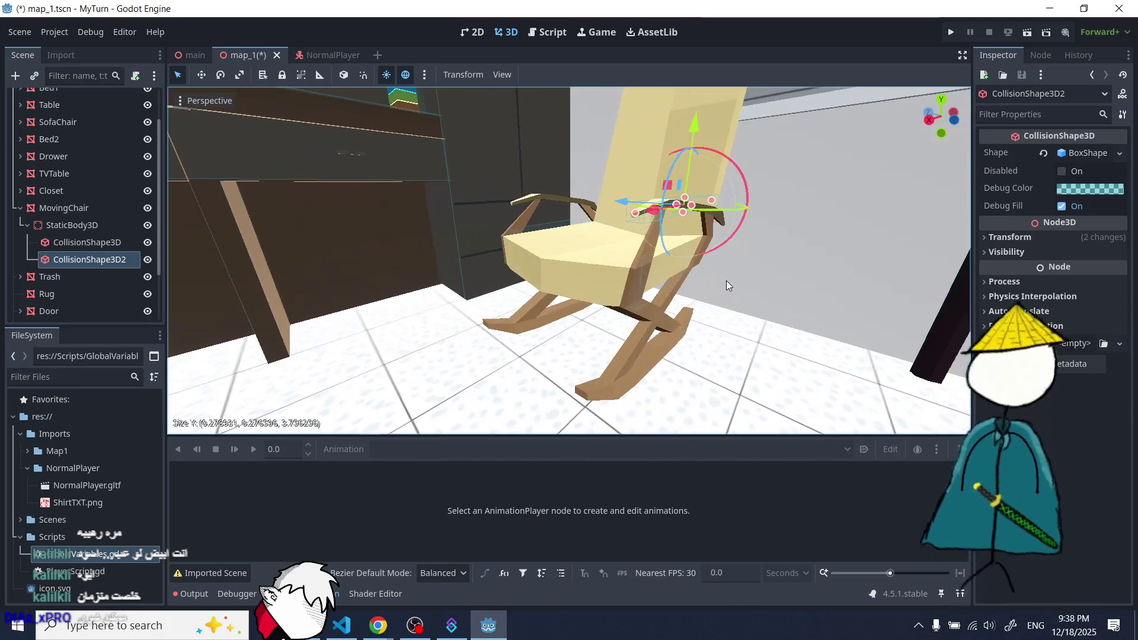
{"action": "left_click_drag", "start_coordinate": [599, 285], "coordinate": [569, 266]}
{"action": "scroll", "scroll_direction": "up", "scroll_amount": 3}
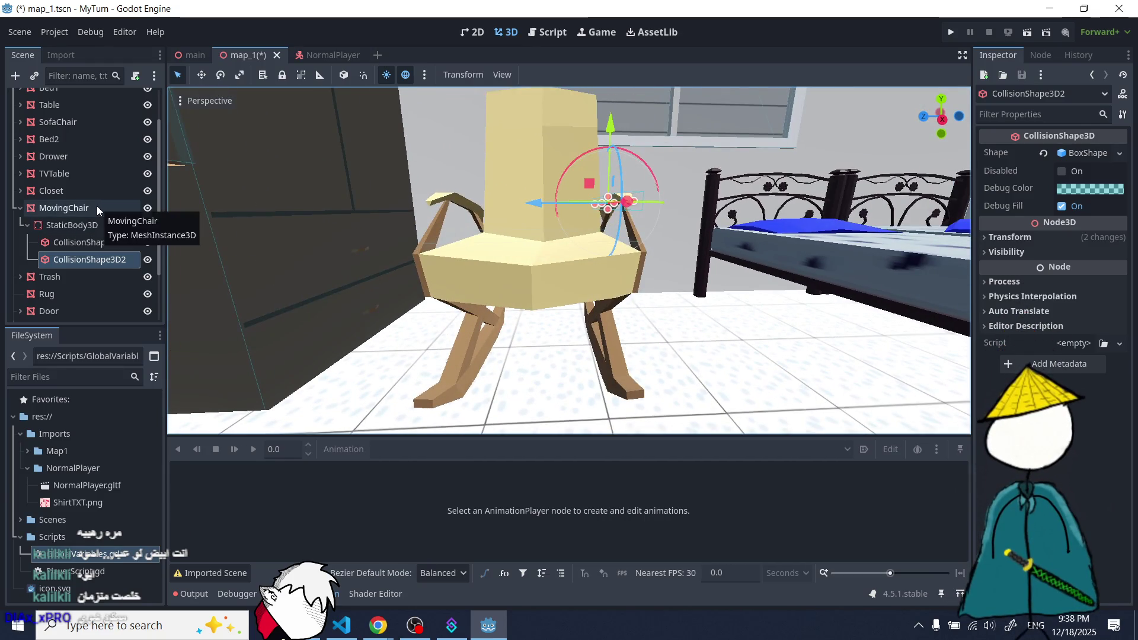
{"action": "left_click", "coordinate": [79, 226]}
- Duplicate the armrest collider and move the copy along X to the other armrest
{"action": "key", "text": "ctrl+v"}
{"action": "left_click_drag", "start_coordinate": [536, 204], "coordinate": [537, 293]}
{"action": "left_click_drag", "start_coordinate": [370, 290], "coordinate": [521, 246]}
{"action": "scroll", "scroll_direction": "down", "scroll_amount": 3}
{"action": "scroll", "scroll_direction": "down", "scroll_amount": 3}
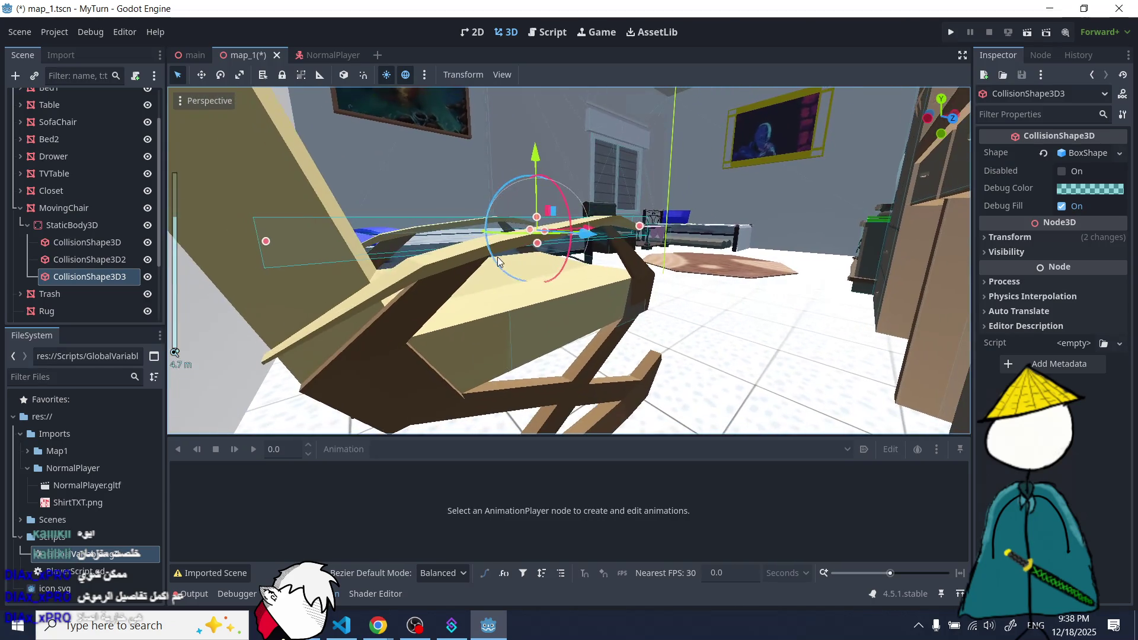
{"action": "left_click_drag", "start_coordinate": [457, 259], "coordinate": [691, 371]}
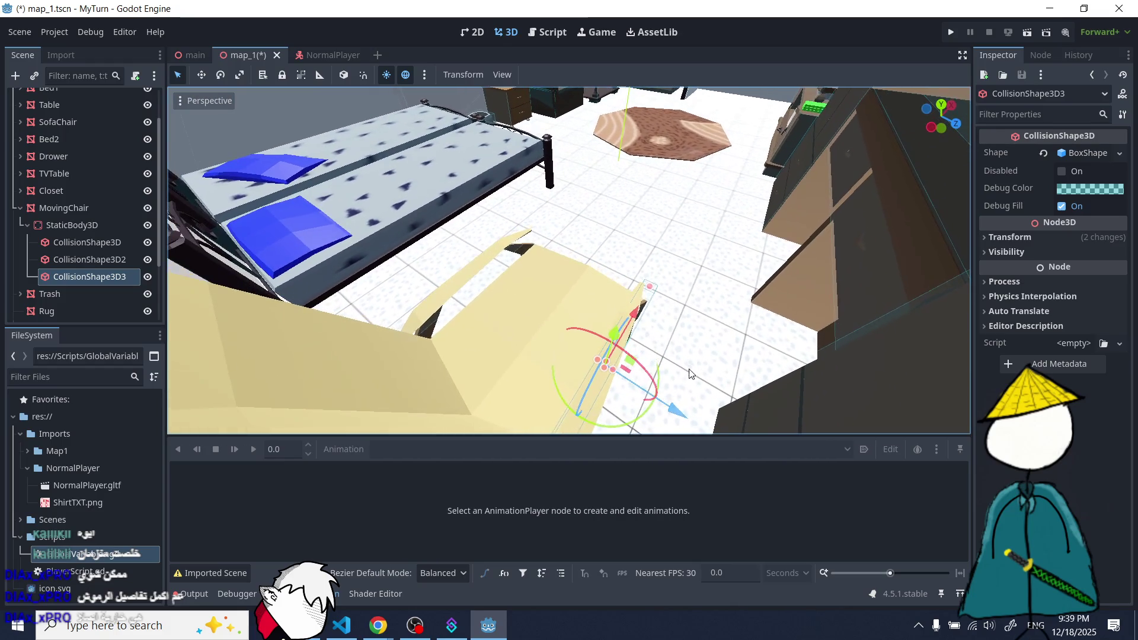
{"action": "left_click_drag", "start_coordinate": [644, 425], "coordinate": [667, 269]}
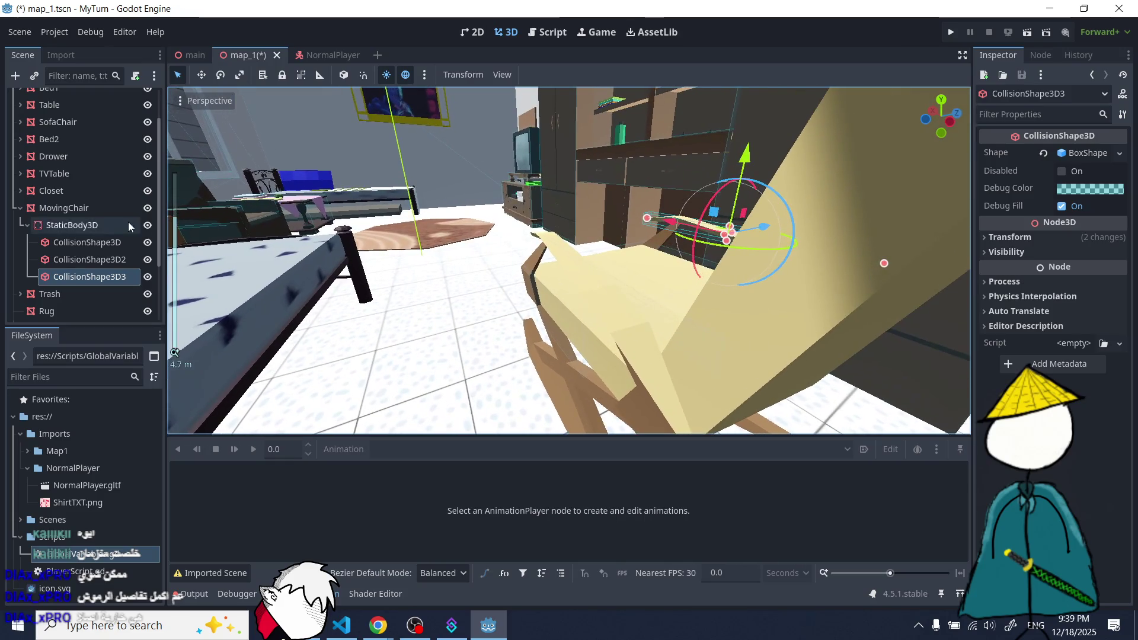
- Nudge CollisionShape3D2 slightly along Z into line
{"action": "double_click", "coordinate": [102, 262]}
{"action": "scroll", "scroll_direction": "down", "scroll_amount": 3}
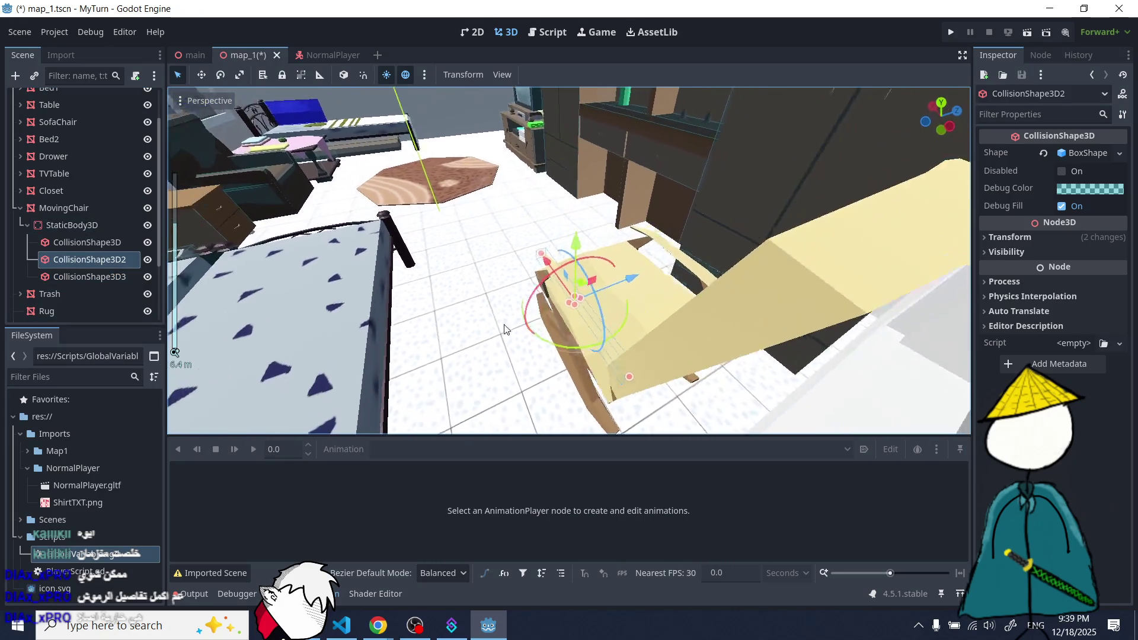
{"action": "left_click_drag", "start_coordinate": [628, 290], "coordinate": [557, 275]}
{"action": "scroll", "scroll_direction": "up", "scroll_amount": 3}
{"action": "scroll", "scroll_direction": "down", "scroll_amount": 3}
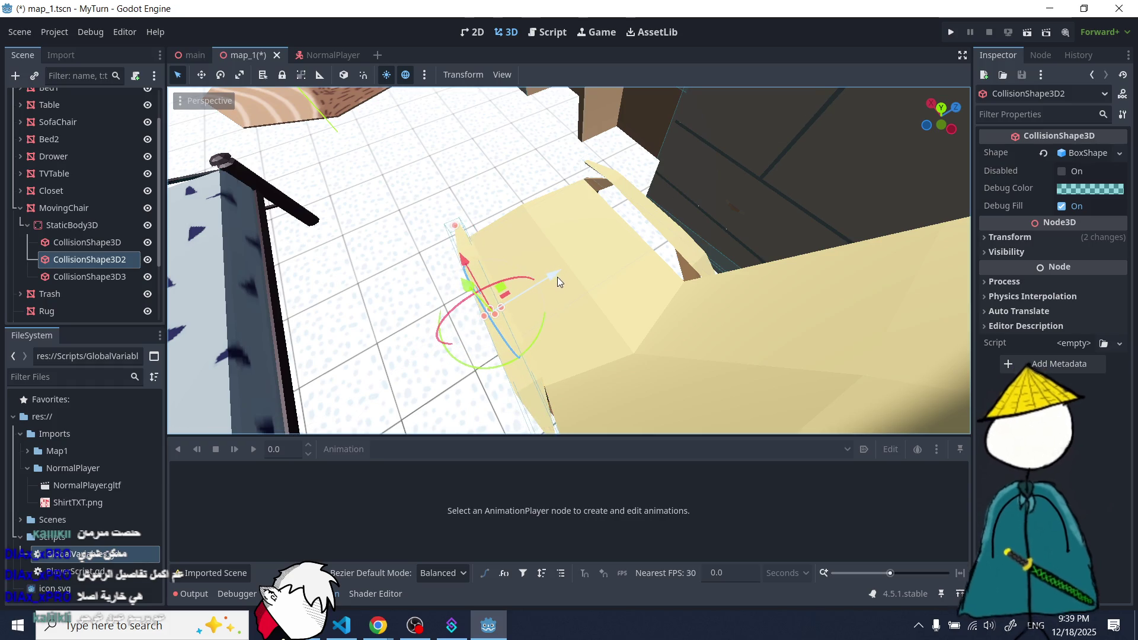
{"action": "left_click_drag", "start_coordinate": [649, 286], "coordinate": [216, 236]}
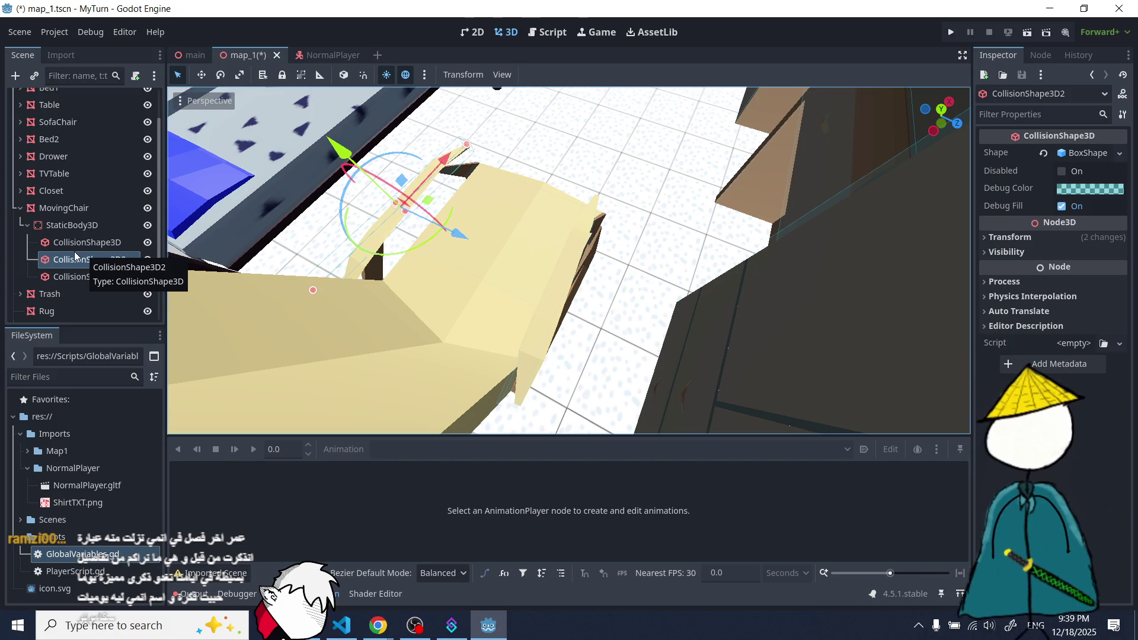
- Frame and inspect the third and first colliders on the chair
{"action": "left_click", "coordinate": [83, 276]}
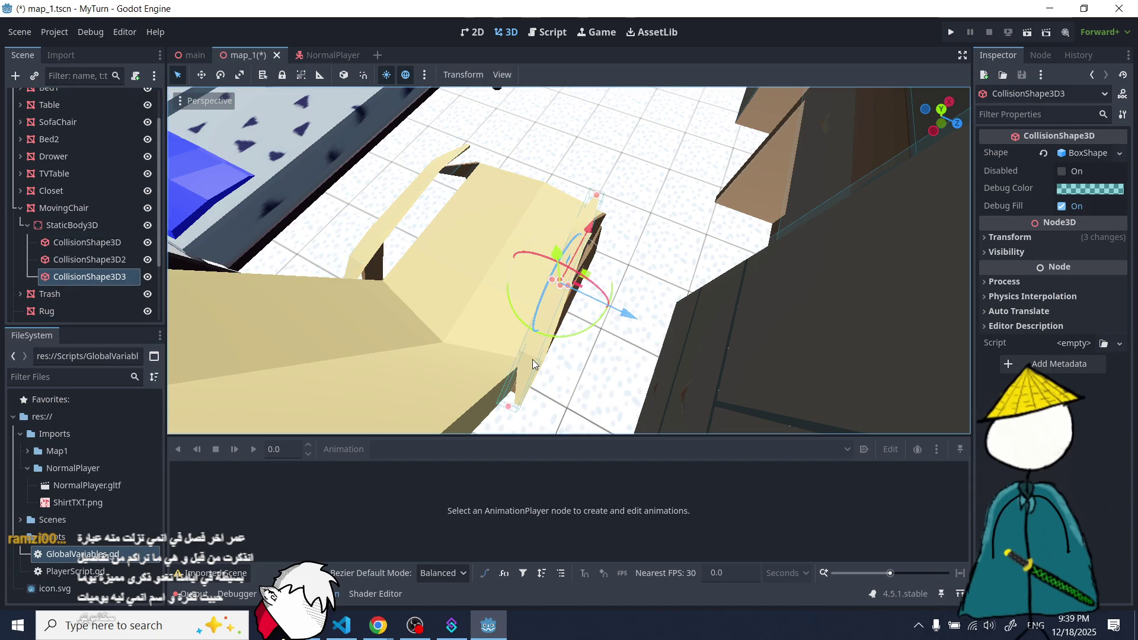
{"action": "key", "text": "f"}
{"action": "left_click_drag", "start_coordinate": [638, 372], "coordinate": [657, 265]}
{"action": "scroll", "scroll_direction": "down", "scroll_amount": 3}
{"action": "left_click", "coordinate": [85, 243]}
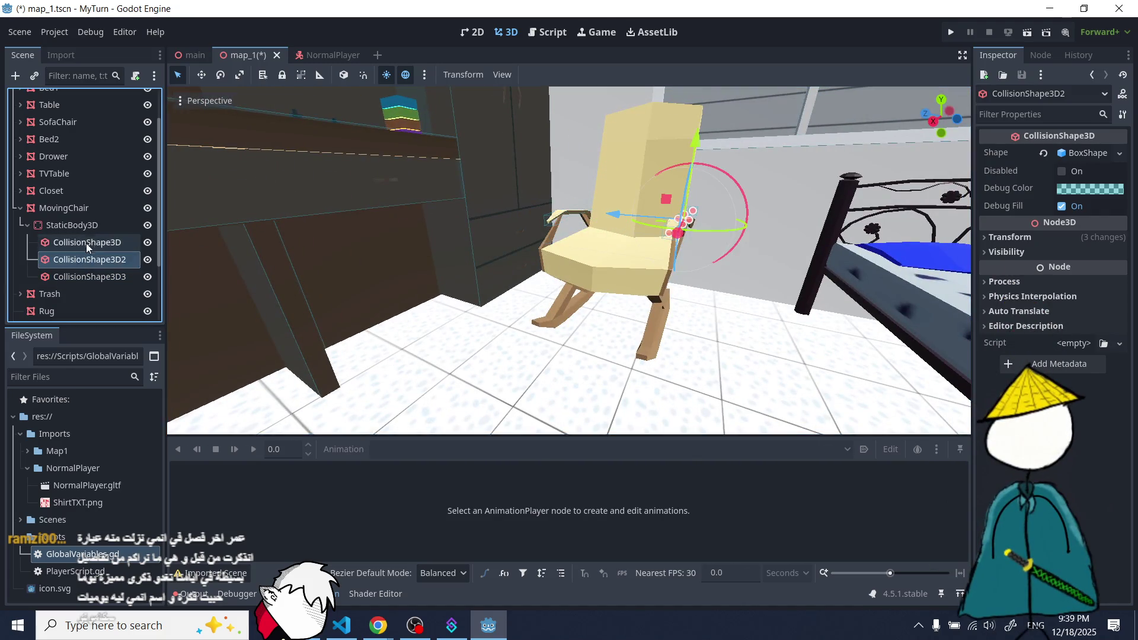
{"action": "key", "text": "f"}
{"action": "left_click_drag", "start_coordinate": [482, 283], "coordinate": [539, 227]}
{"action": "scroll", "scroll_direction": "down", "scroll_amount": 3}
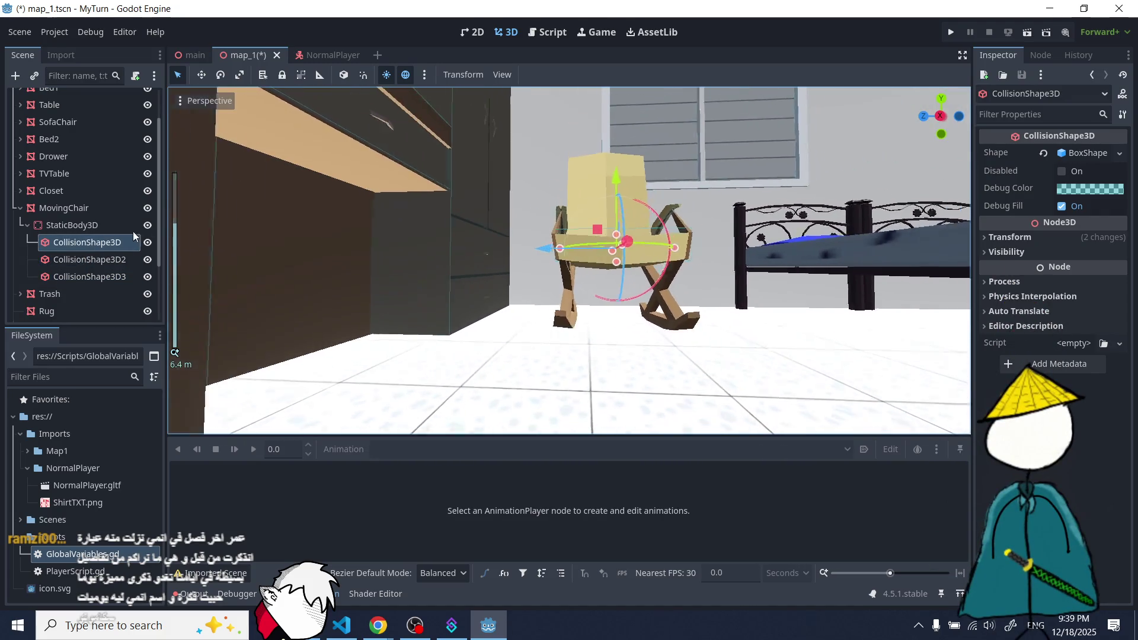
{"action": "left_click", "coordinate": [71, 225]}
- Add a new CollisionShape3D child under the chair's StaticBody3D
{"action": "left_click", "coordinate": [16, 76]}
{"action": "type", "text": "coll"}
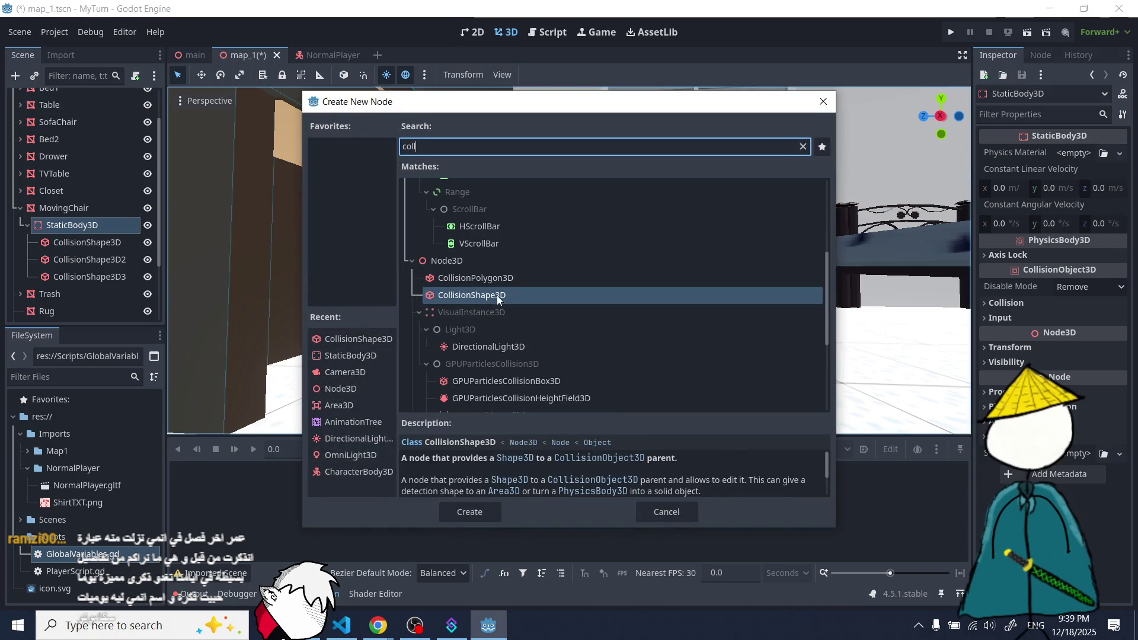
{"action": "double_click", "coordinate": [497, 295]}
{"action": "left_click", "coordinate": [1066, 153]}
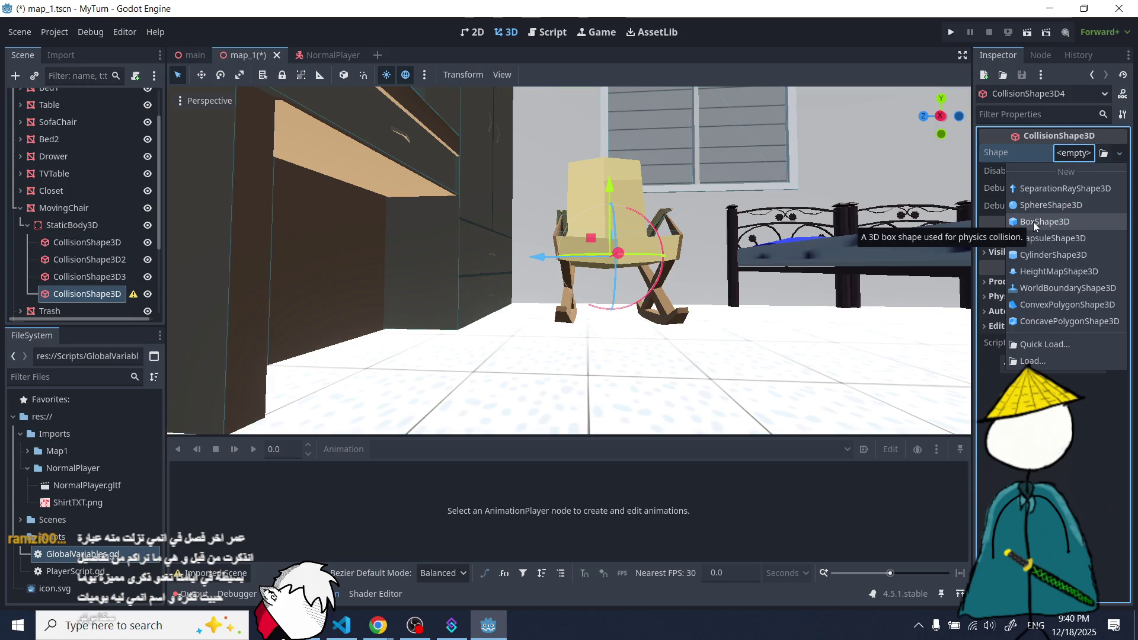
- Stretch the first box collider downward and lengthwise along Z over the seat
{"action": "left_click_drag", "start_coordinate": [948, 225], "coordinate": [0, 239]}
{"action": "left_click", "coordinate": [87, 242]}
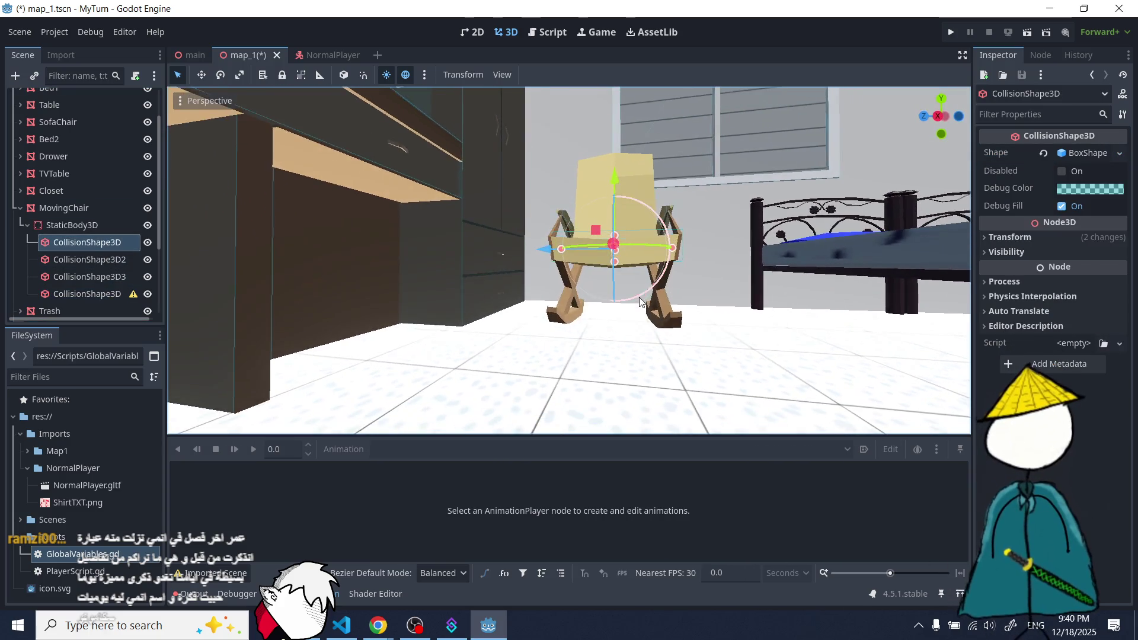
{"action": "left_click_drag", "start_coordinate": [614, 261], "coordinate": [519, 347]}
{"action": "scroll", "scroll_direction": "down", "scroll_amount": 3}
{"action": "left_click_drag", "start_coordinate": [631, 304], "coordinate": [755, 316]}
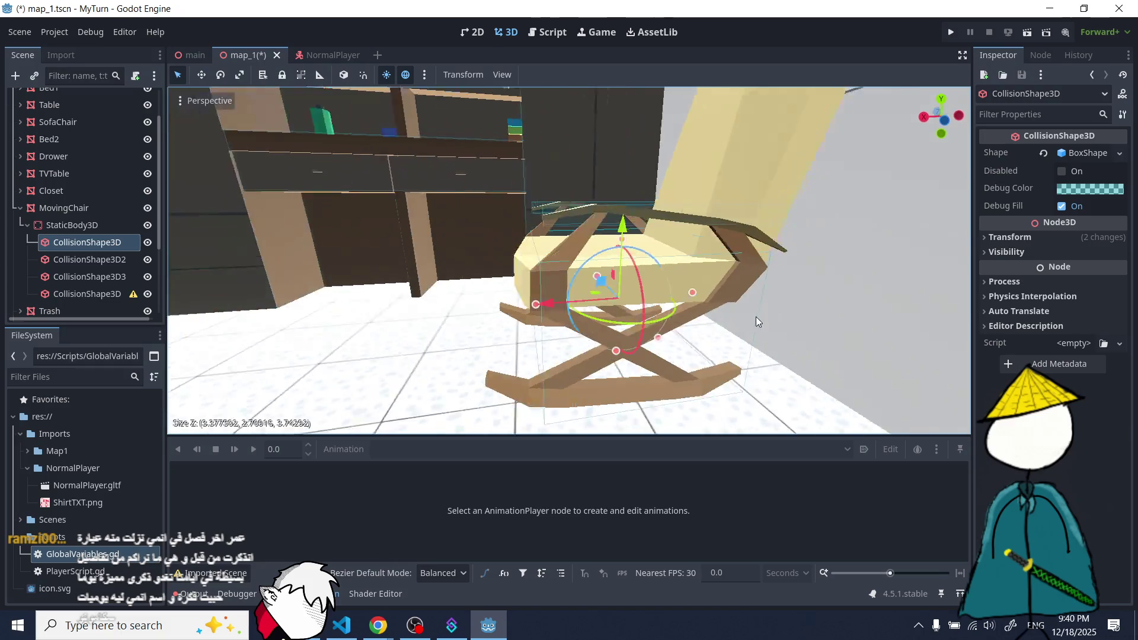
{"action": "left_click", "coordinate": [83, 294]}
- Give CollisionShape3D4 a BoxShape3D, raise it toward the backrest and make it taller
{"action": "left_click_drag", "start_coordinate": [316, 307], "coordinate": [450, 304]}
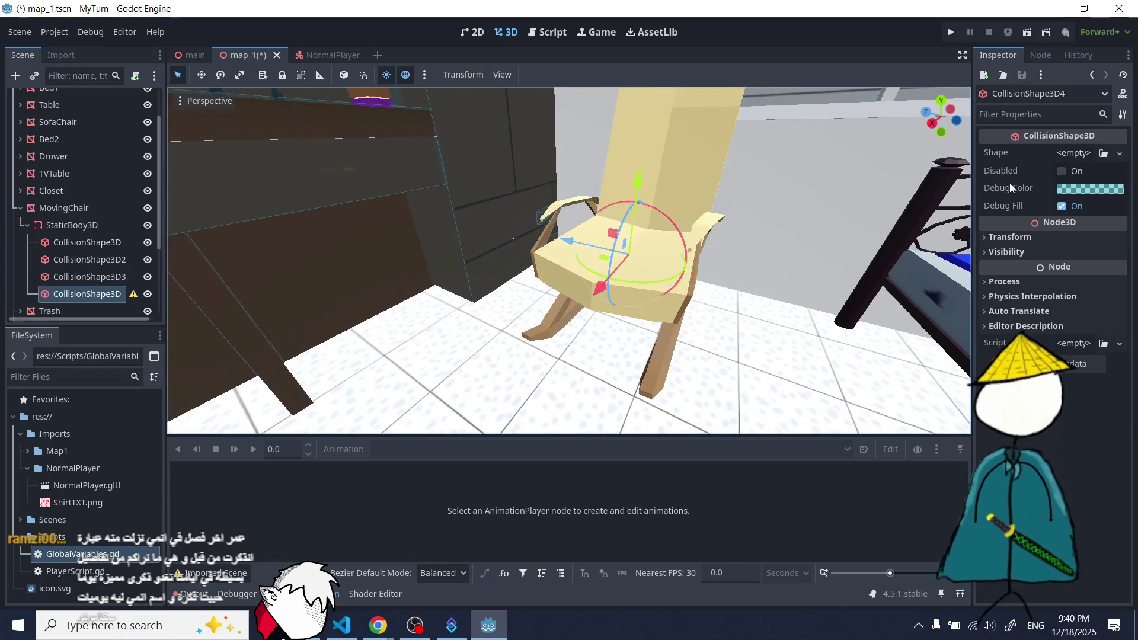
{"action": "left_click", "coordinate": [1073, 153]}
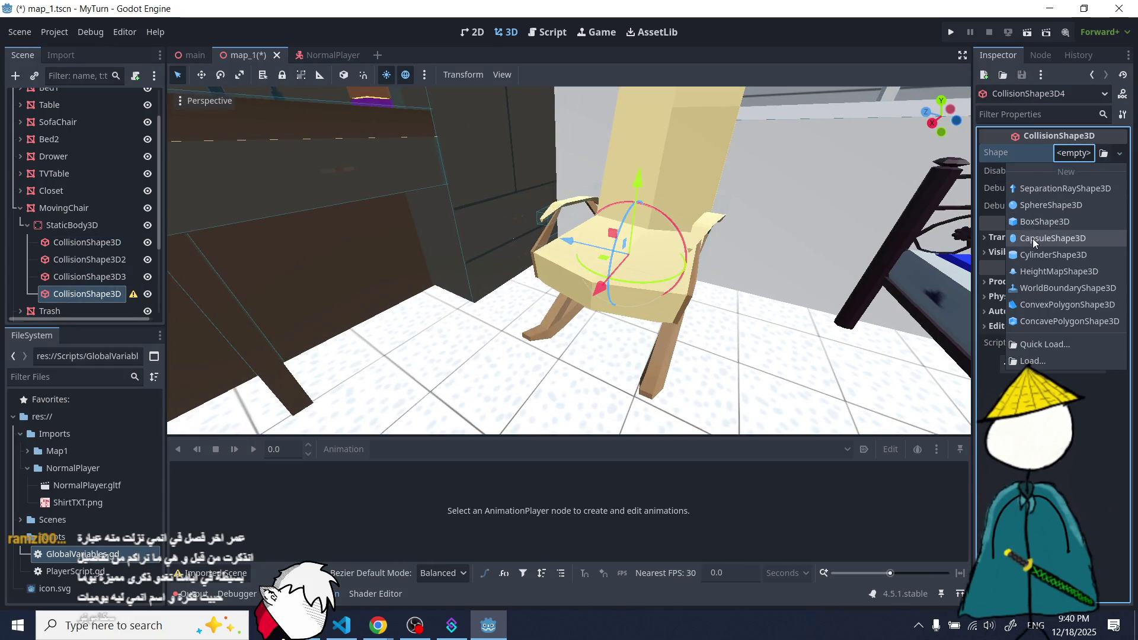
{"action": "left_click", "coordinate": [1036, 220]}
{"action": "left_click_drag", "start_coordinate": [701, 229], "coordinate": [690, 224]}
{"action": "left_click_drag", "start_coordinate": [609, 216], "coordinate": [612, 190]}
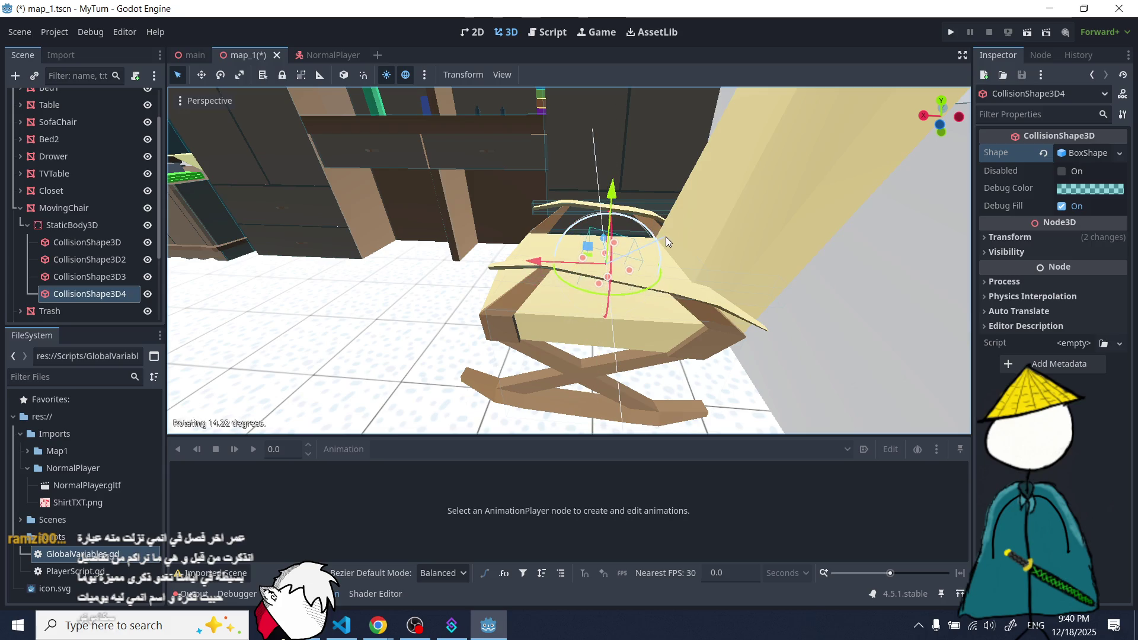
{"action": "left_click_drag", "start_coordinate": [607, 240], "coordinate": [705, 109]}
{"action": "left_click_drag", "start_coordinate": [567, 198], "coordinate": [588, 360]}
- Tilt, stretch and widen the box to match the backrest's lean, height and width
{"action": "scroll", "scroll_direction": "up", "scroll_amount": 3}
{"action": "left_click_drag", "start_coordinate": [624, 228], "coordinate": [622, 279]}
{"action": "left_click_drag", "start_coordinate": [507, 320], "coordinate": [476, 312]}
{"action": "left_click_drag", "start_coordinate": [602, 289], "coordinate": [603, 286]}
{"action": "left_click_drag", "start_coordinate": [580, 232], "coordinate": [617, 168]}
{"action": "key", "text": "f"}
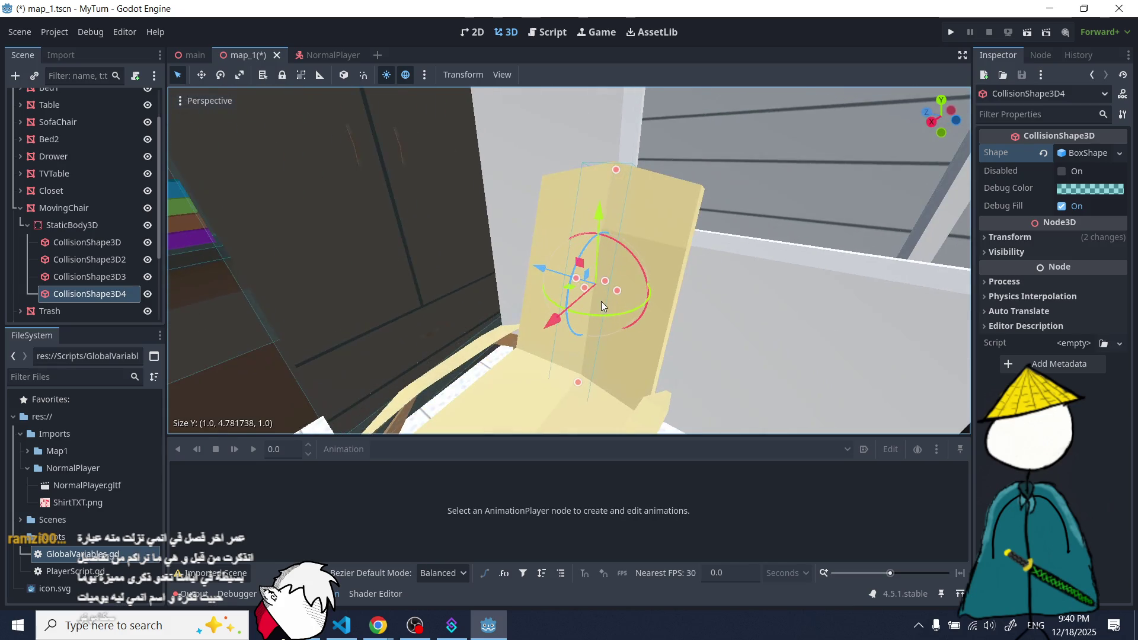
{"action": "left_click_drag", "start_coordinate": [664, 295], "coordinate": [678, 301]}
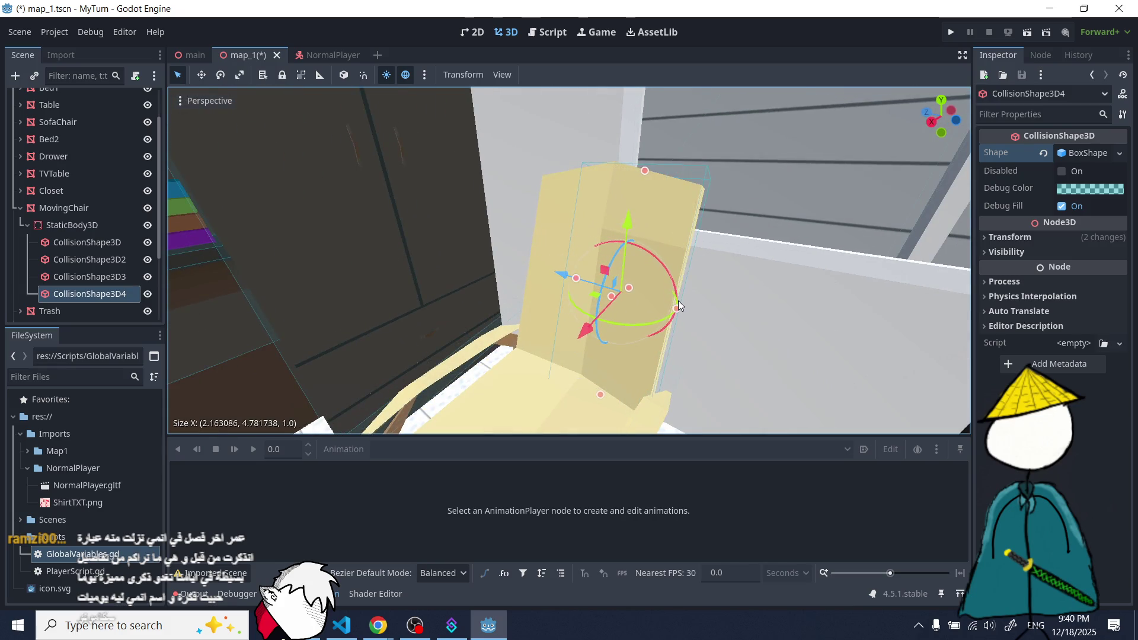
{"action": "left_click_drag", "start_coordinate": [568, 285], "coordinate": [586, 284]}
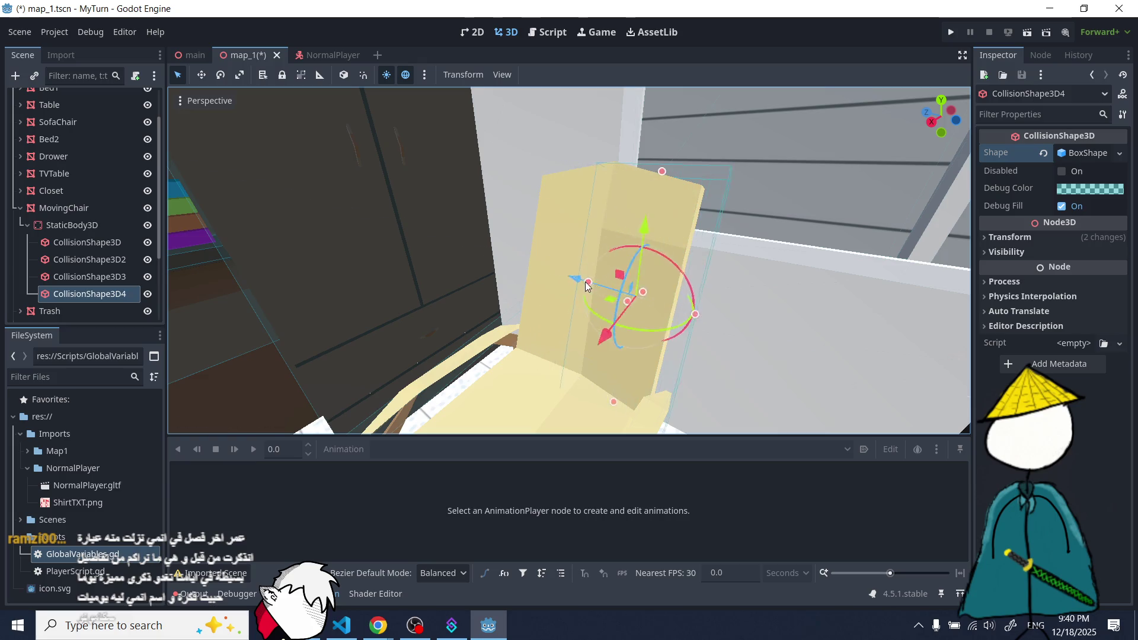
{"action": "key", "text": "f"}
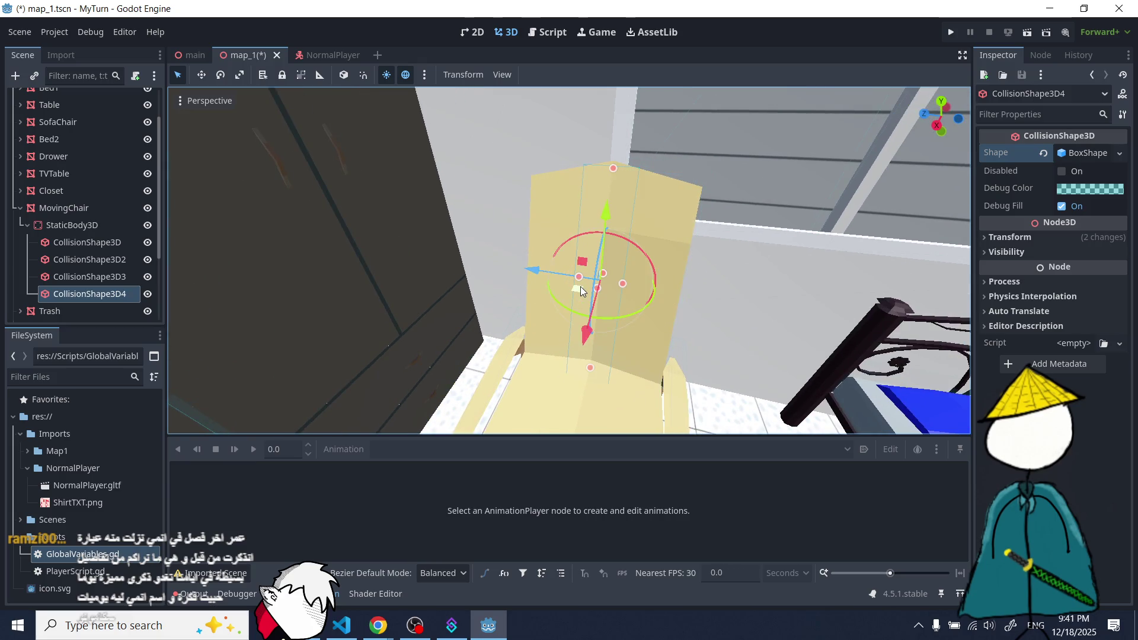
{"action": "left_click_drag", "start_coordinate": [579, 276], "coordinate": [545, 301]}
- Review the backrest box from other angles and show its non-uniform scaling warning
{"action": "scroll", "scroll_direction": "up", "scroll_amount": 3}
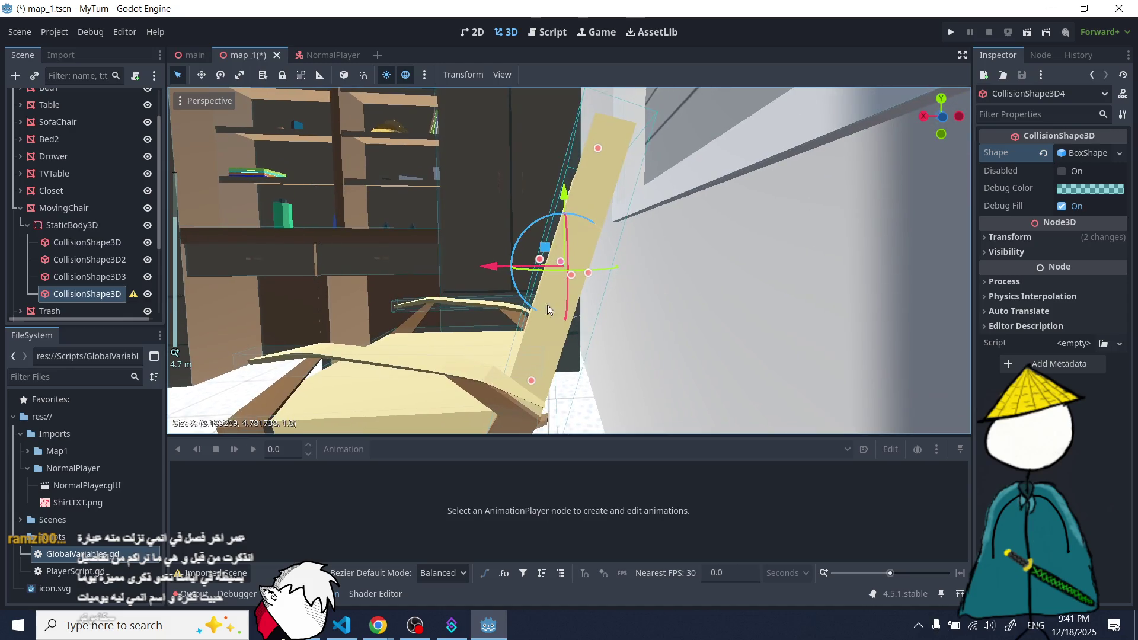
{"action": "left_click_drag", "start_coordinate": [550, 348], "coordinate": [578, 262]}
{"action": "scroll", "scroll_direction": "down", "scroll_amount": 3}
{"action": "left_click_drag", "start_coordinate": [587, 209], "coordinate": [681, 274]}
{"action": "scroll", "scroll_direction": "down", "scroll_amount": 3}
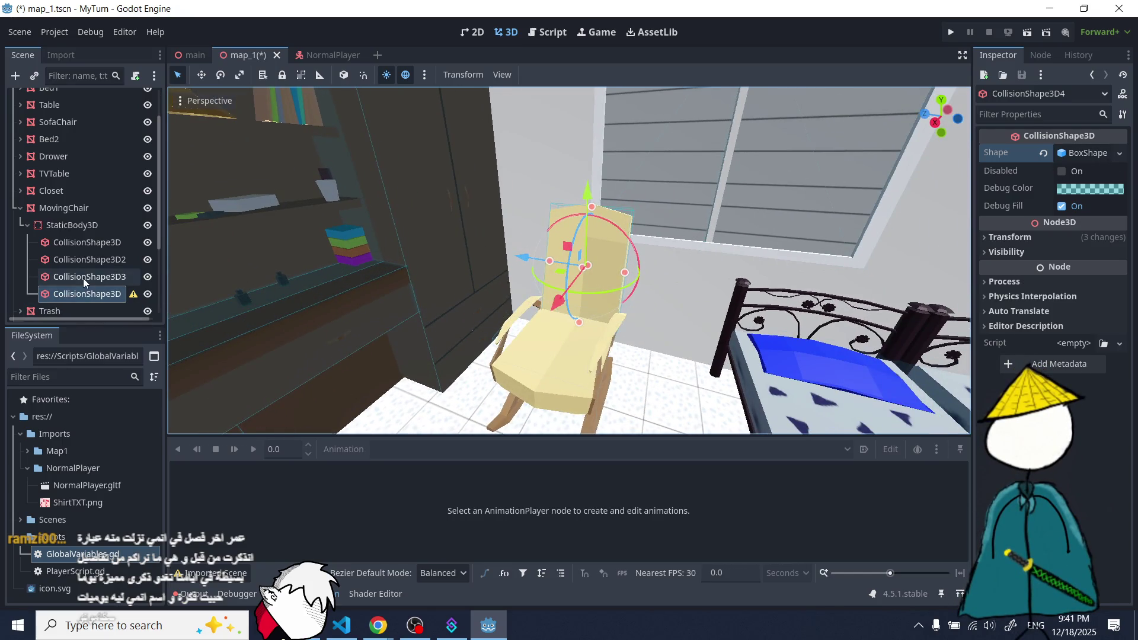
{"action": "left_click", "coordinate": [119, 300]}
{"action": "left_click", "coordinate": [133, 296]}
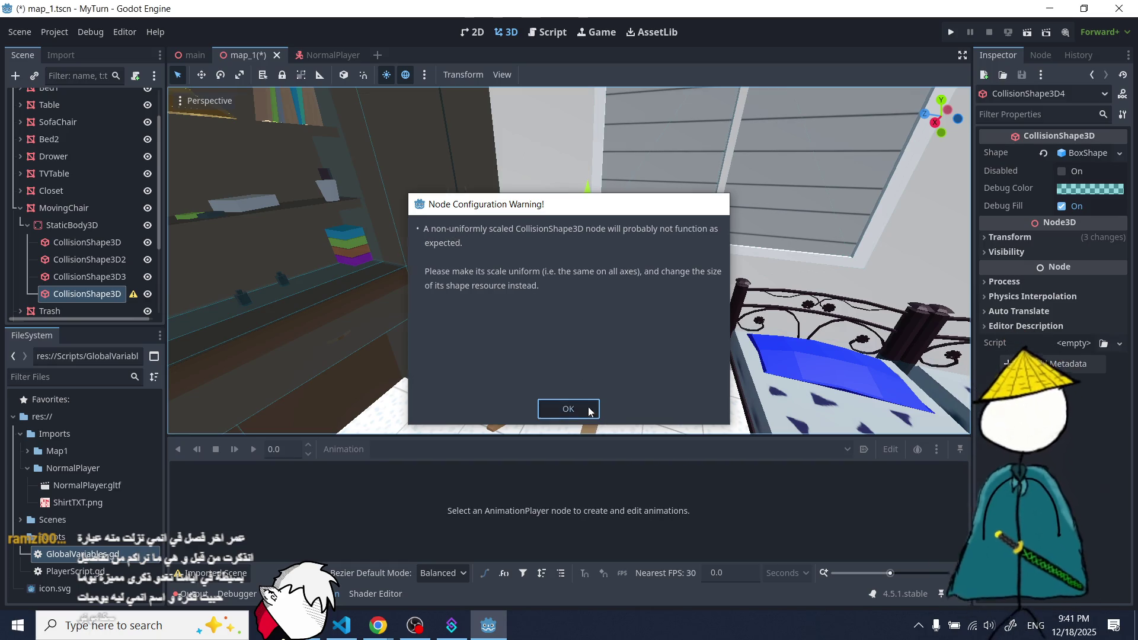
- Dismiss the warning and save the map_1 scene
{"action": "left_click", "coordinate": [567, 408]}
{"action": "left_click_drag", "start_coordinate": [514, 287], "coordinate": [514, 343]}
{"action": "scroll", "scroll_direction": "up", "scroll_amount": 3}
{"action": "scroll", "scroll_direction": "down", "scroll_amount": 3}
{"action": "key", "text": "ctrl+s"}
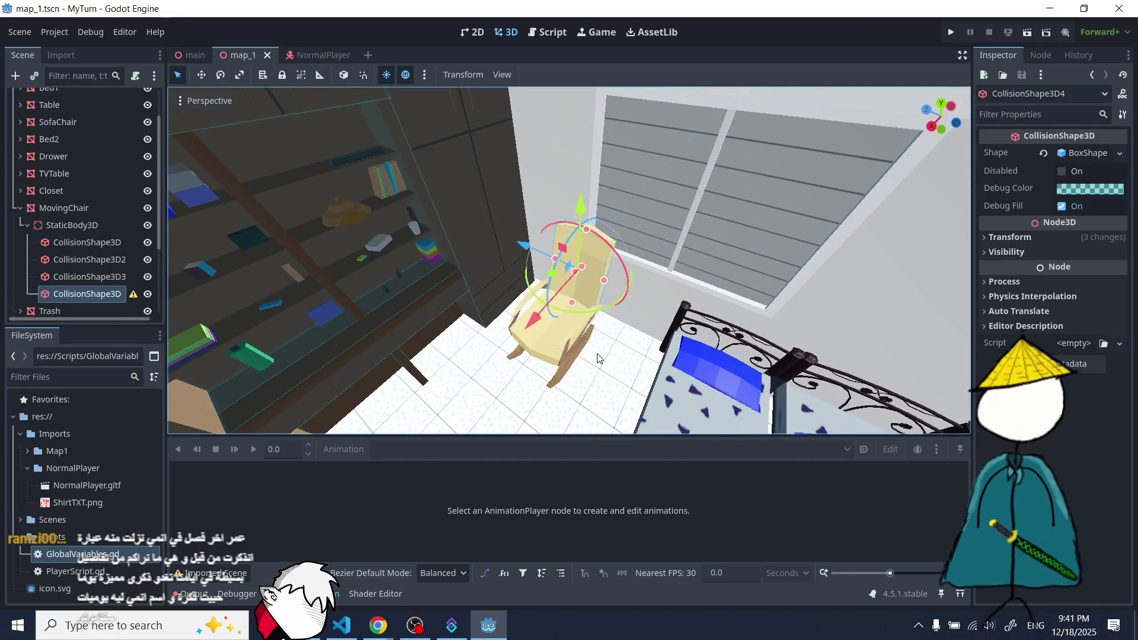
{"action": "scroll", "scroll_direction": "down", "scroll_amount": 3}
{"action": "left_click_drag", "start_coordinate": [603, 353], "coordinate": [445, 154]}
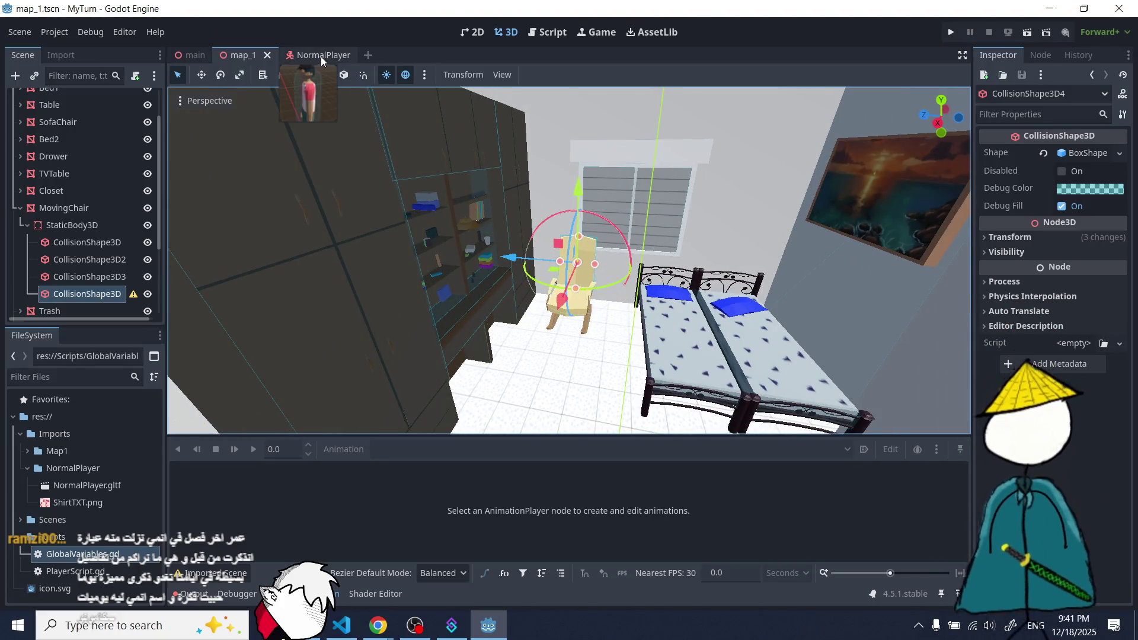
- Make the main scene the project's main scene, test-run the game, then stop it
{"action": "left_click", "coordinate": [319, 58]}
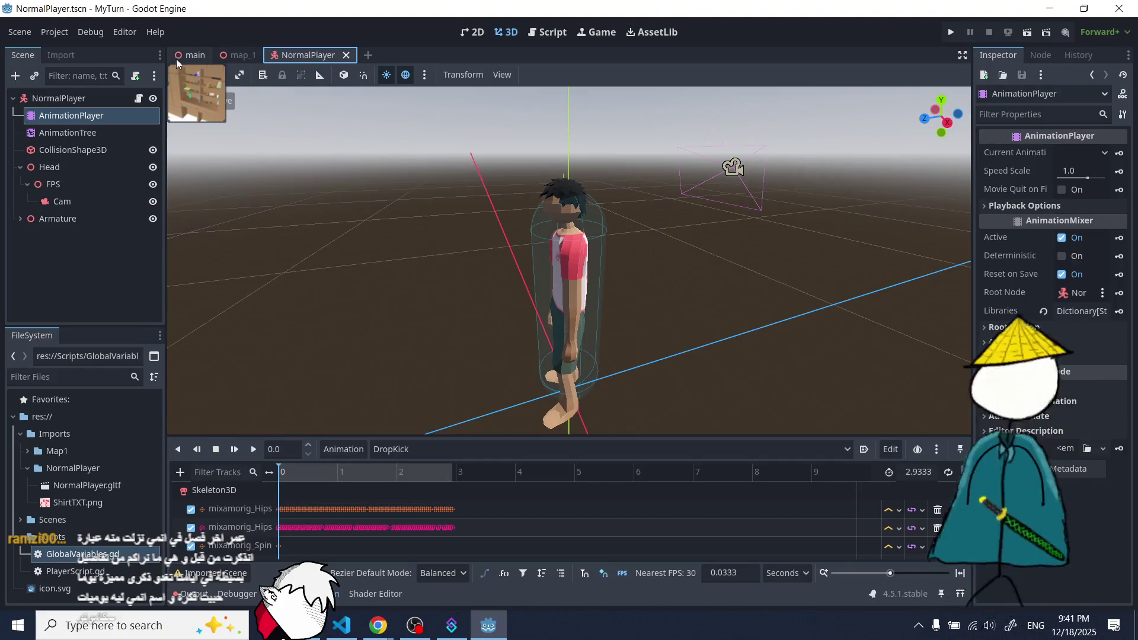
{"action": "left_click", "coordinate": [239, 55]}
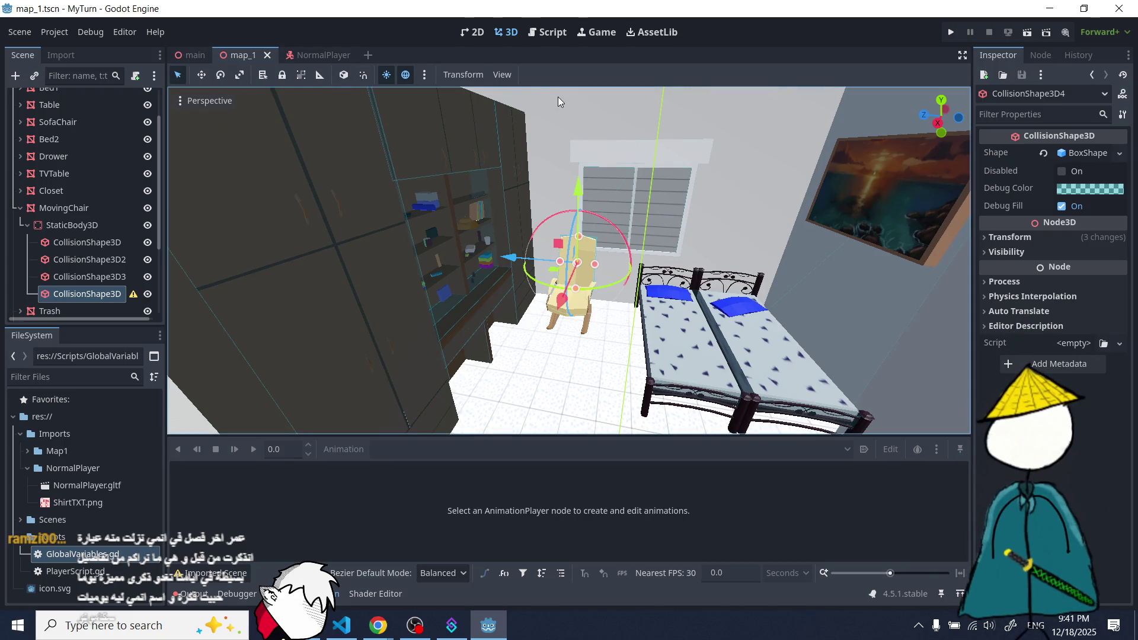
{"action": "left_click", "coordinate": [196, 55]}
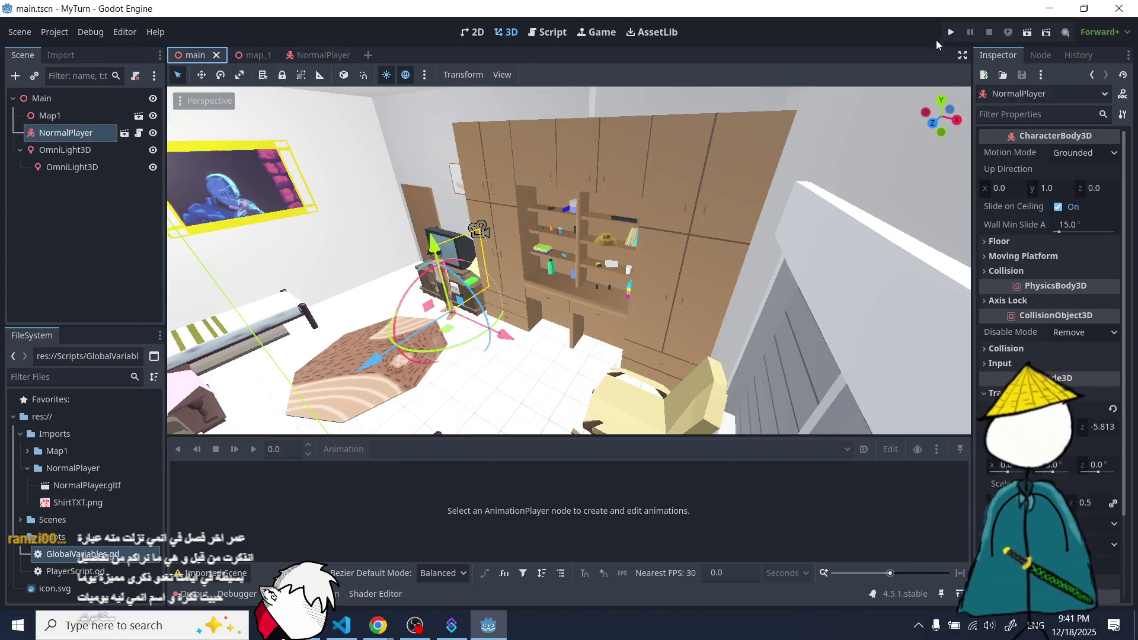
{"action": "left_click", "coordinate": [951, 32]}
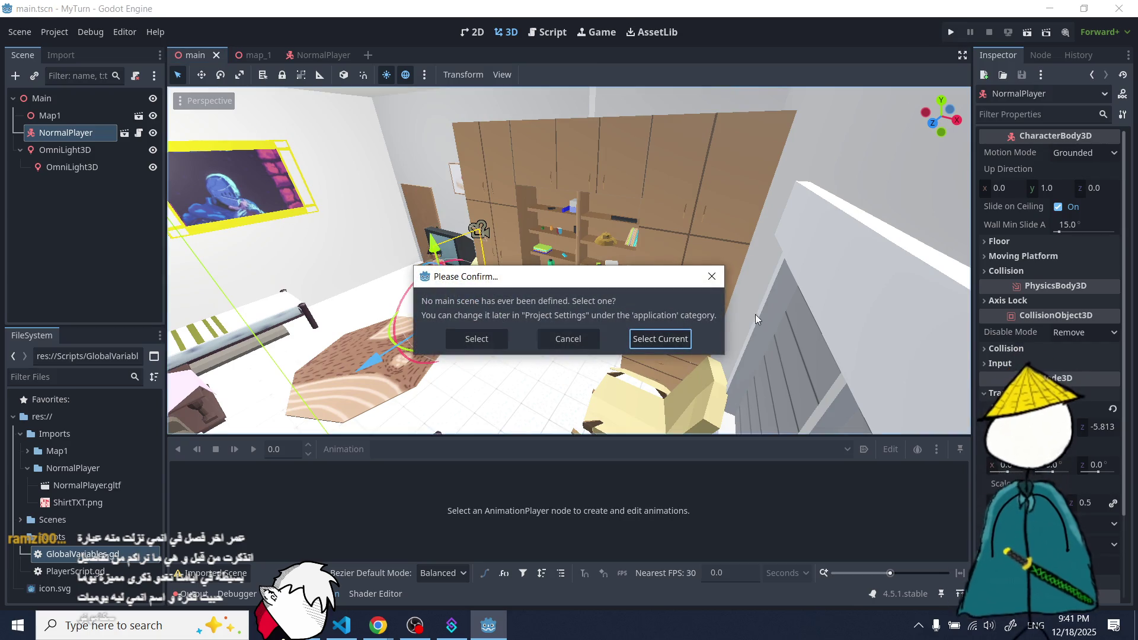
{"action": "left_click", "coordinate": [712, 276]}
{"action": "left_click", "coordinate": [1028, 32]}
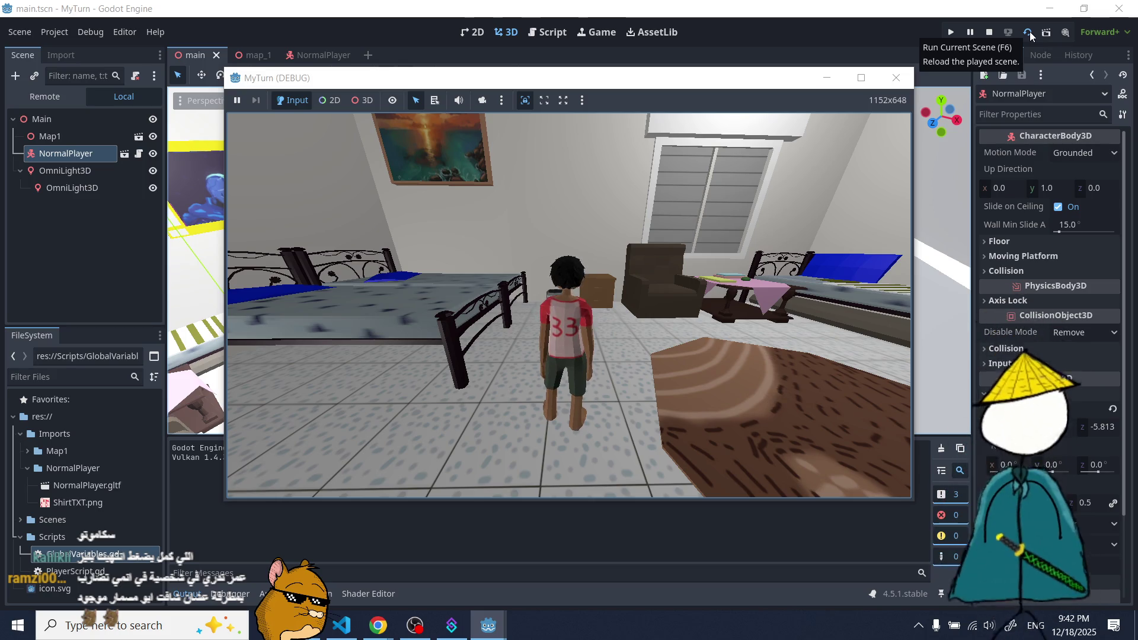
{"action": "left_click", "coordinate": [1030, 37]}
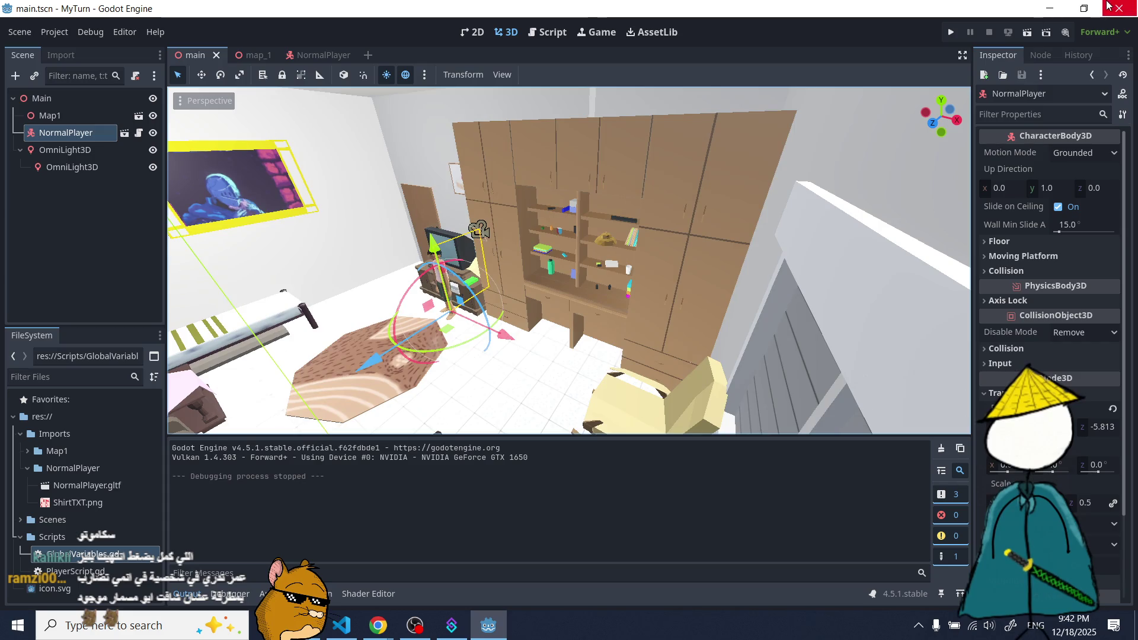
{"action": "left_click", "coordinate": [1119, 9]}
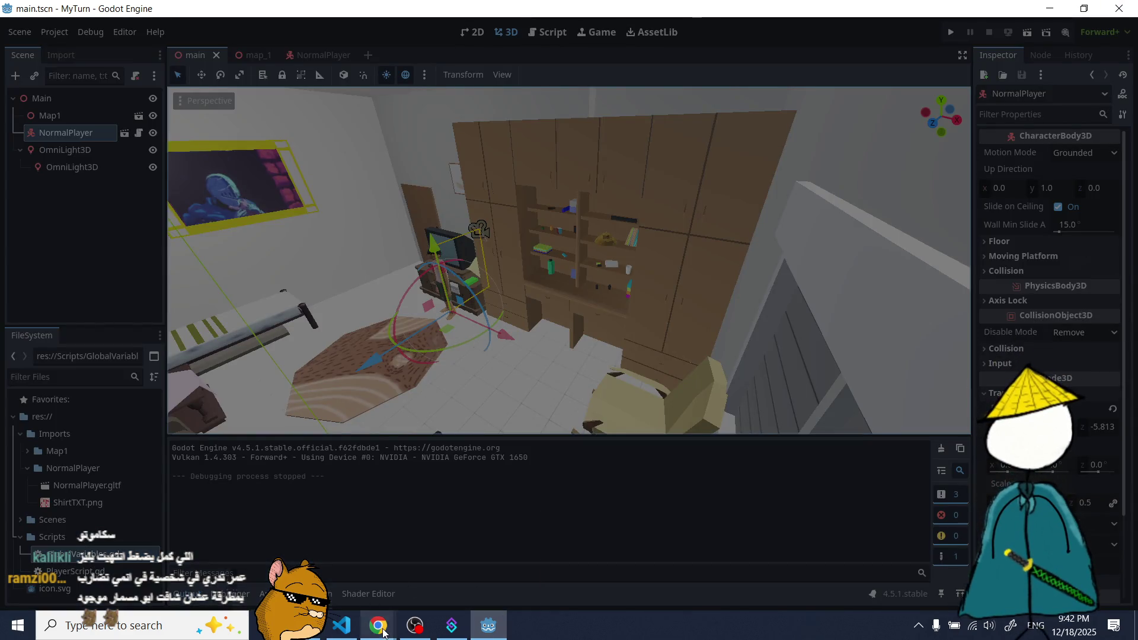
- Bring the Twitch mod view window forward and jump to the first tab
{"action": "mouse_move", "coordinate": [383, 633]}
{"action": "left_click", "coordinate": [339, 544]}
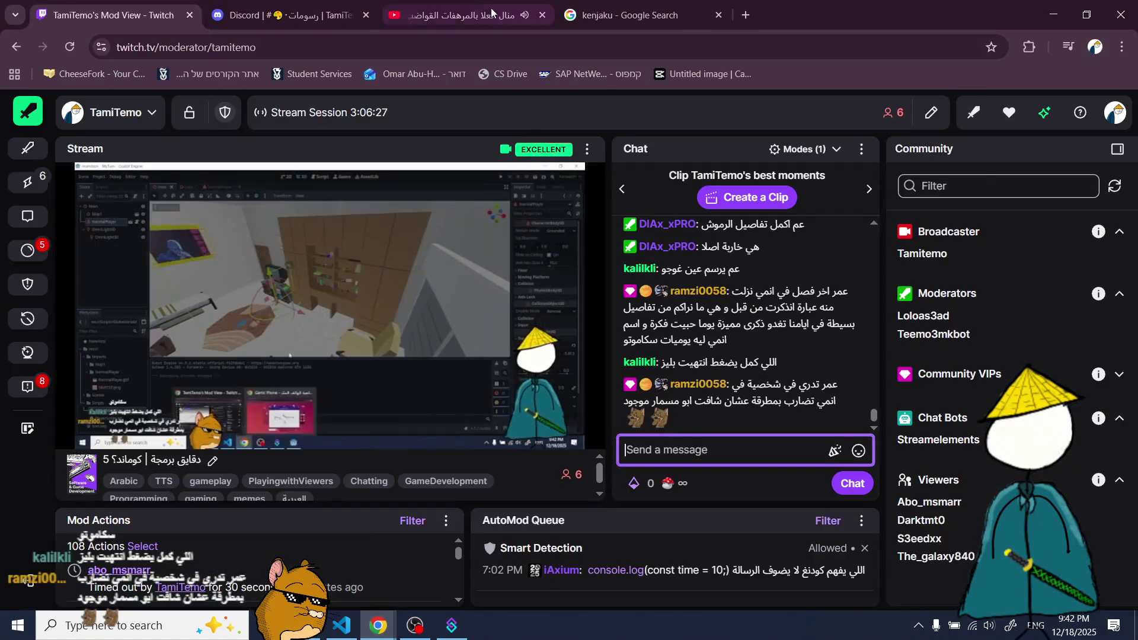
{"action": "left_click", "coordinate": [496, 12]}
{"action": "key", "text": "ctrl+1"}
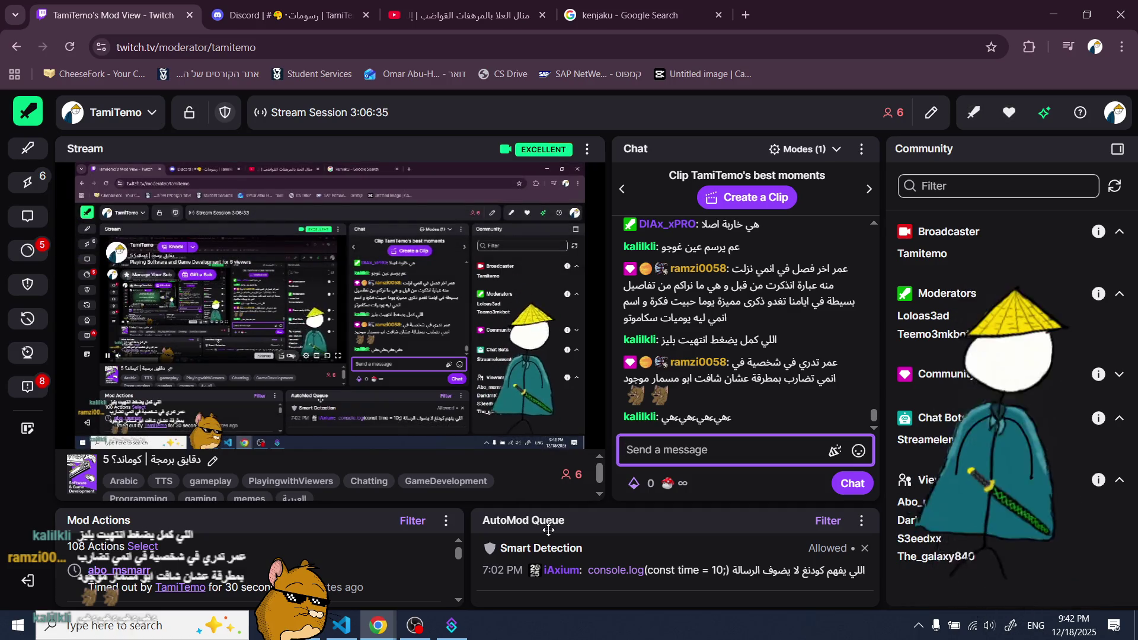
- Replace the image search query with 'kaiju8 c' and preview the Thangs spear image
{"action": "key", "text": "ctrl+shift+Tab"}
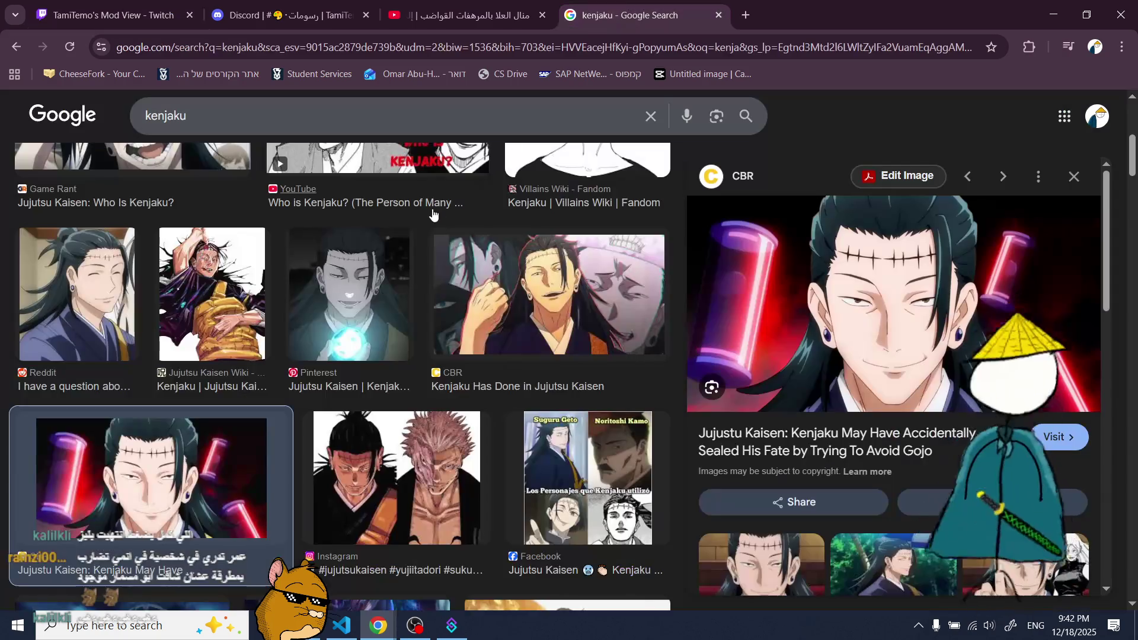
{"action": "left_click", "coordinate": [331, 117]}
{"action": "type", "text": "kaiju8 c"}
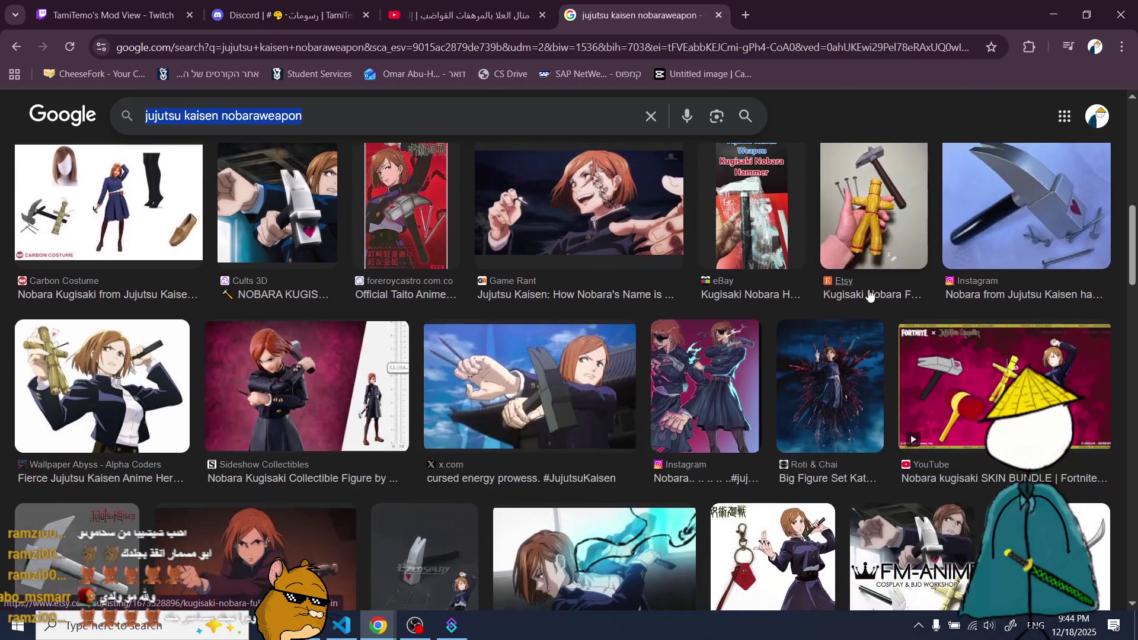
{"action": "scroll", "scroll_direction": "down", "scroll_amount": 3}
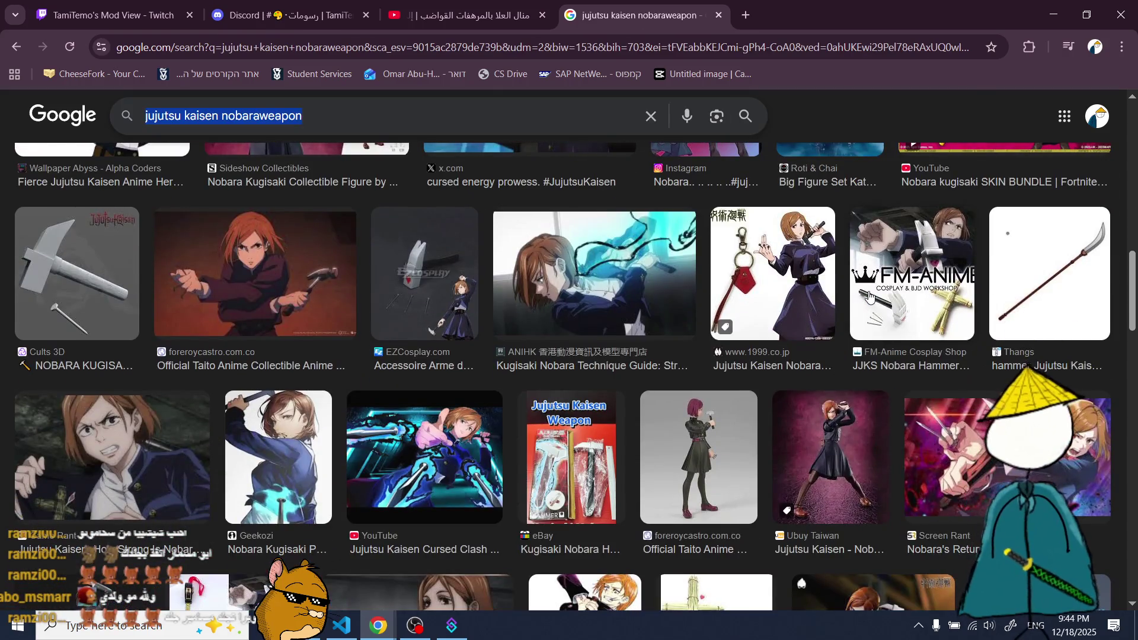
{"action": "scroll", "scroll_direction": "up", "scroll_amount": 3}
{"action": "left_click", "coordinate": [1016, 346]}
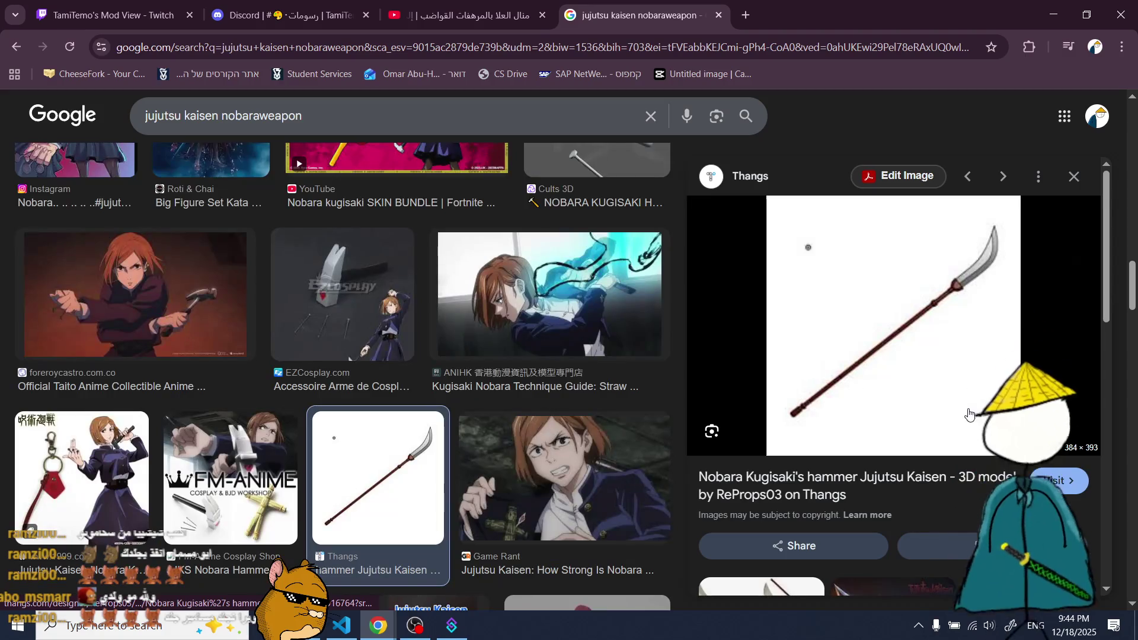
{"action": "scroll", "scroll_direction": "down", "scroll_amount": 3}
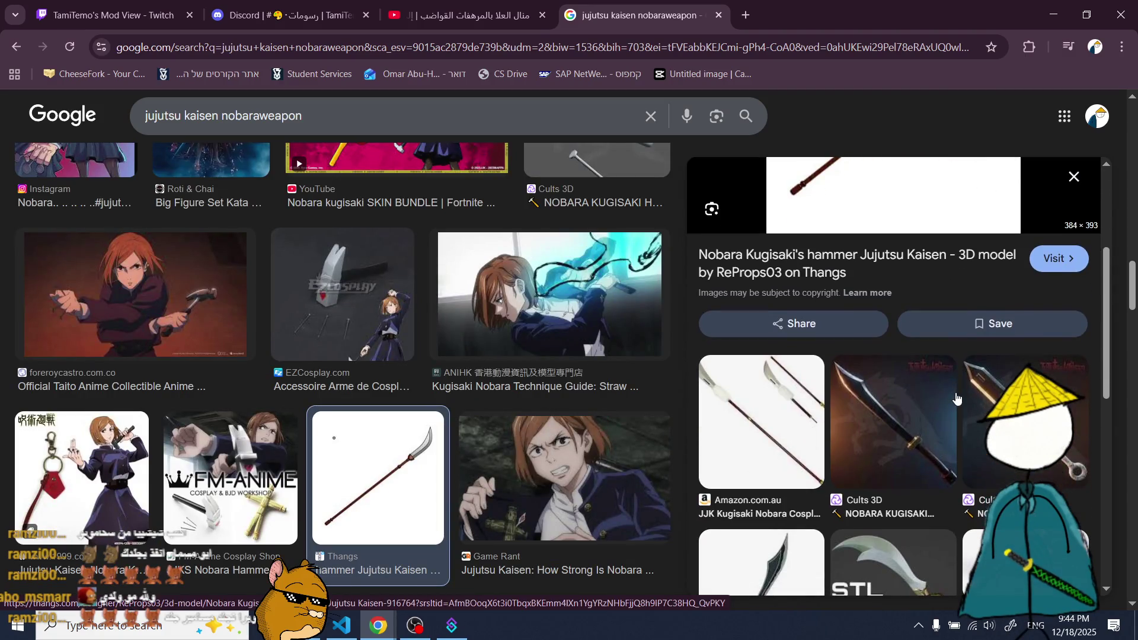
{"action": "scroll", "scroll_direction": "up", "scroll_amount": 3}
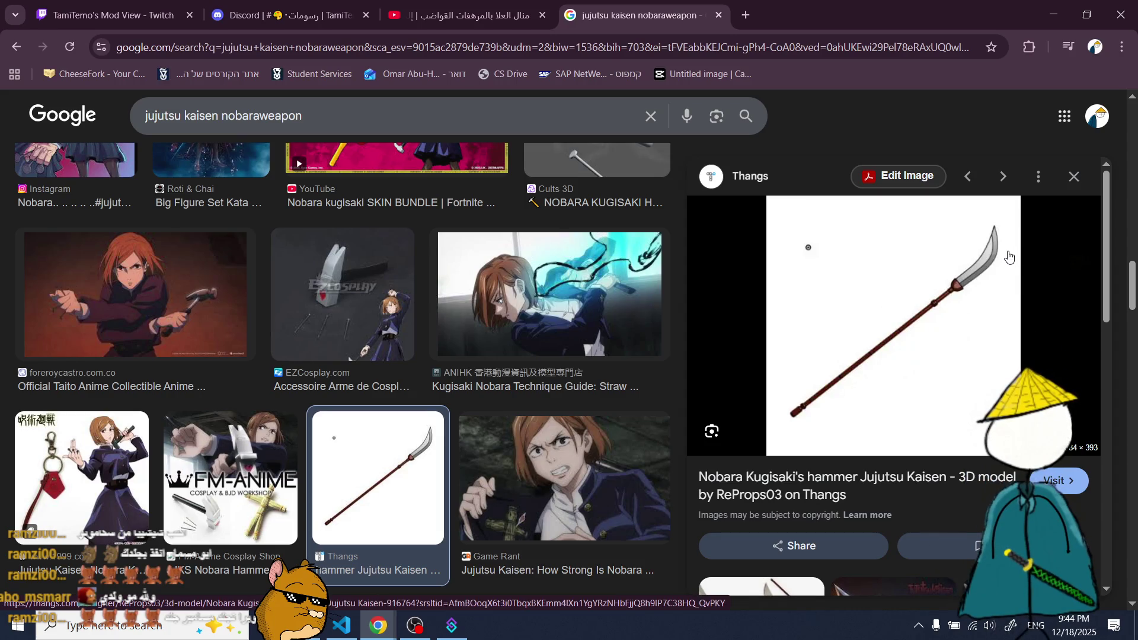
{"action": "left_click", "coordinate": [1073, 176]}
- Glance over the Discord, Twitch and YouTube tabs, then return to the Nobara weapon results
{"action": "scroll", "scroll_direction": "up", "scroll_amount": 3}
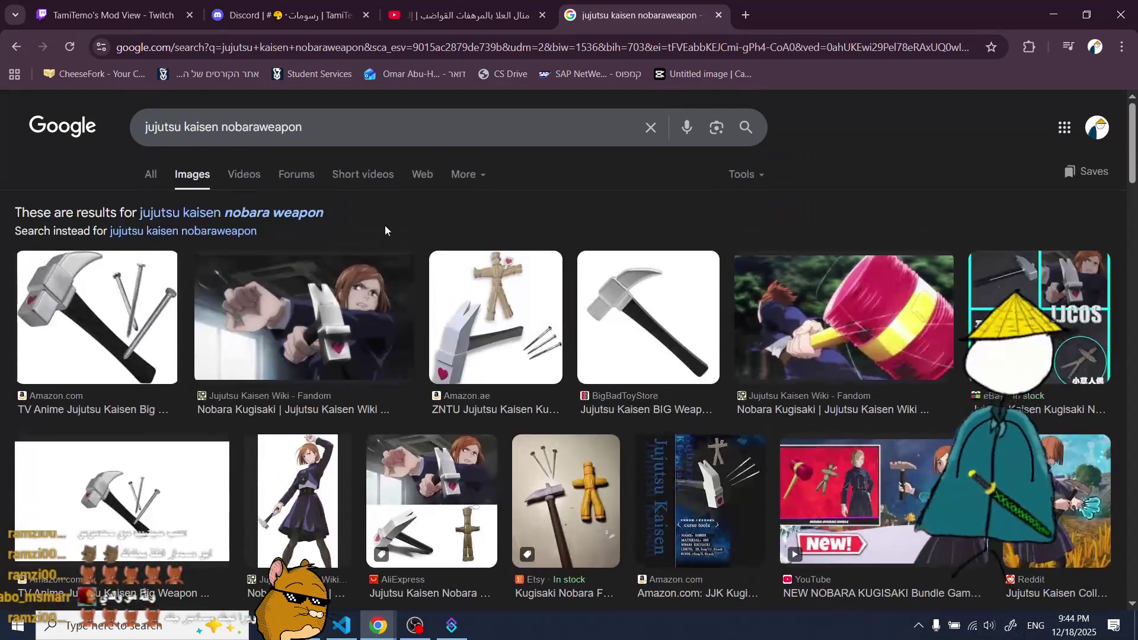
{"action": "left_click", "coordinate": [284, 14]}
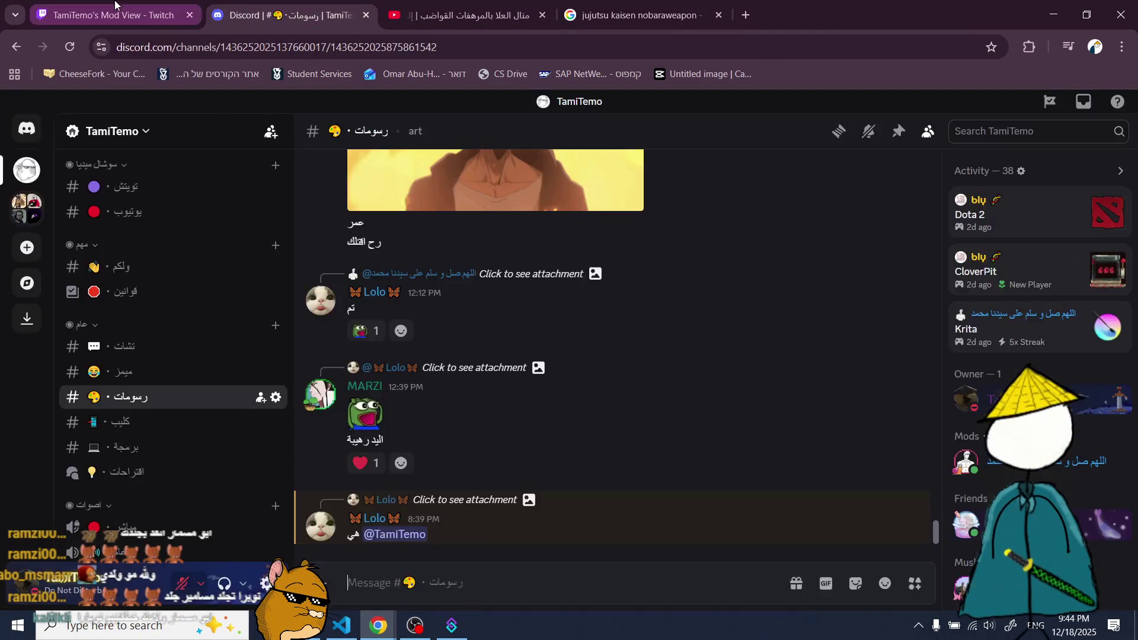
{"action": "left_click", "coordinate": [115, 4]}
{"action": "left_click", "coordinate": [552, 11]}
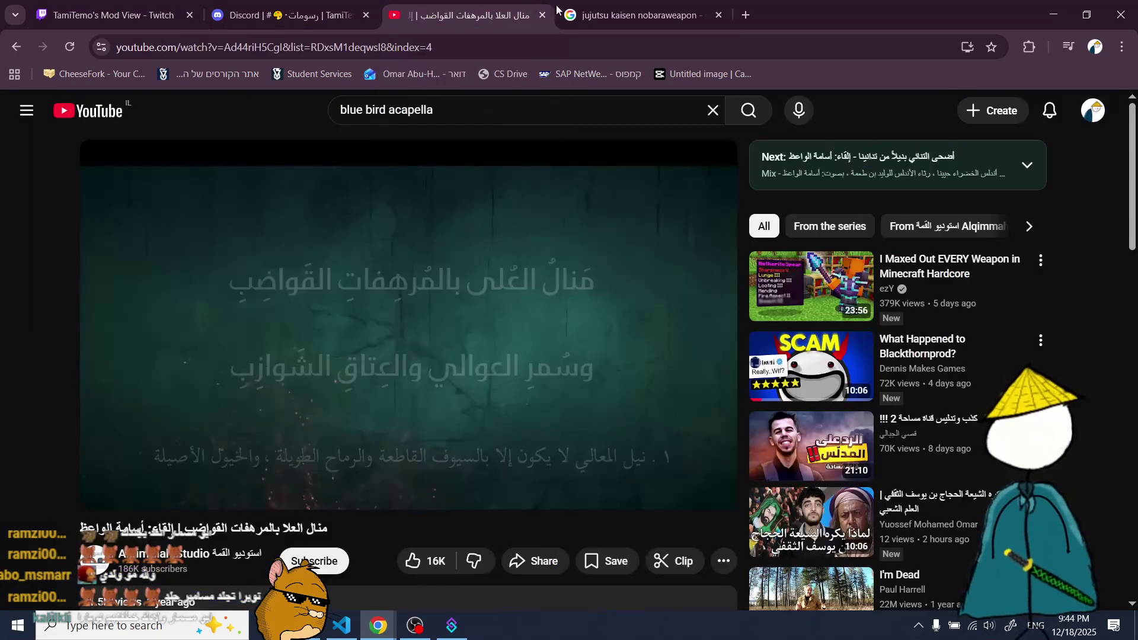
{"action": "left_click", "coordinate": [611, 11]}
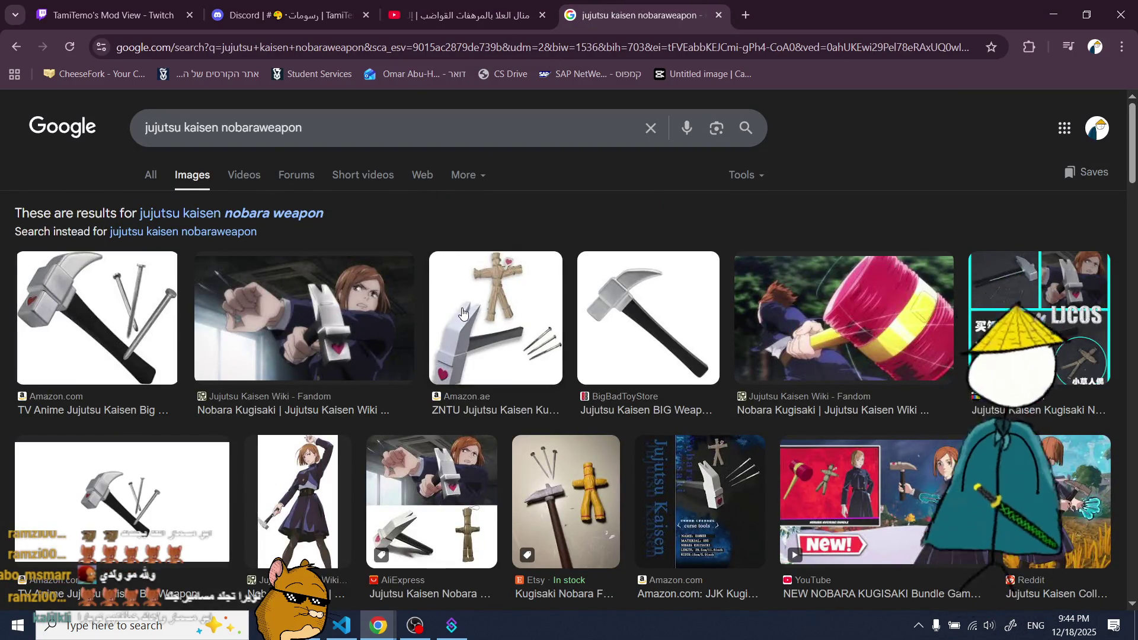
- Browse the Nobara results, preview the Sketchfab 3D model image, then close the search and return to Twitch
{"action": "scroll", "scroll_direction": "down", "scroll_amount": 3}
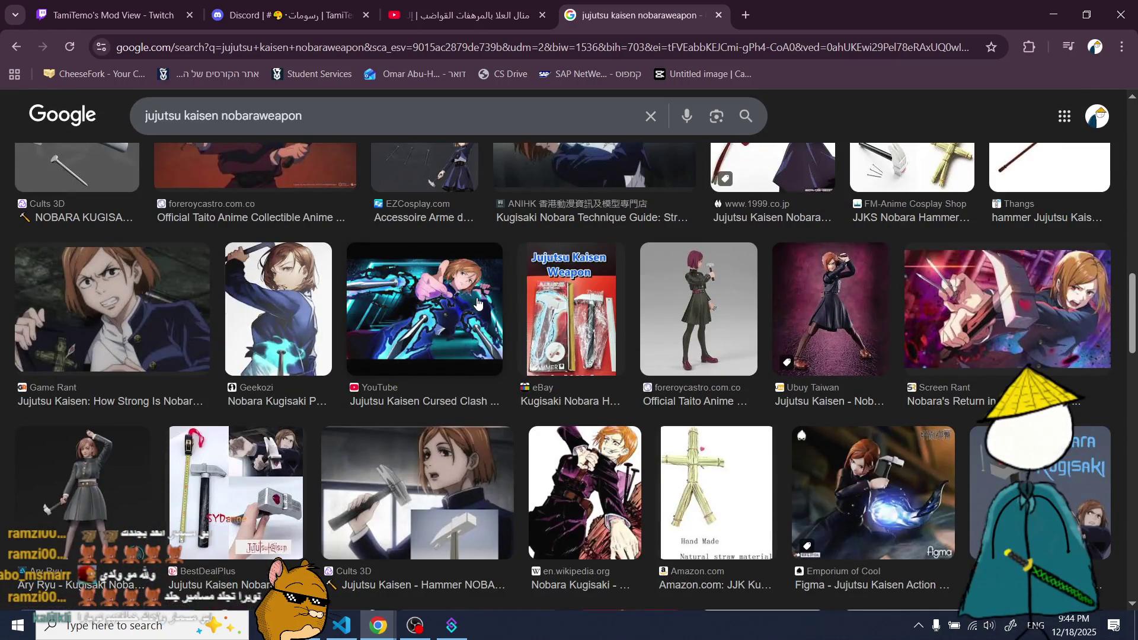
{"action": "scroll", "scroll_direction": "down", "scroll_amount": 3}
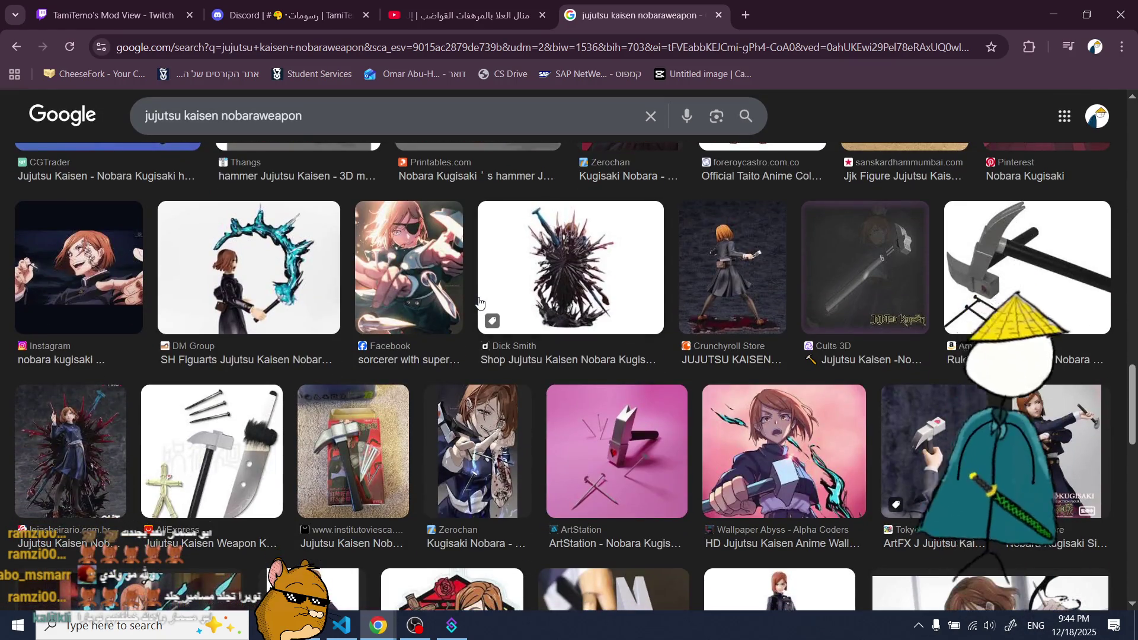
{"action": "scroll", "scroll_direction": "down", "scroll_amount": 3}
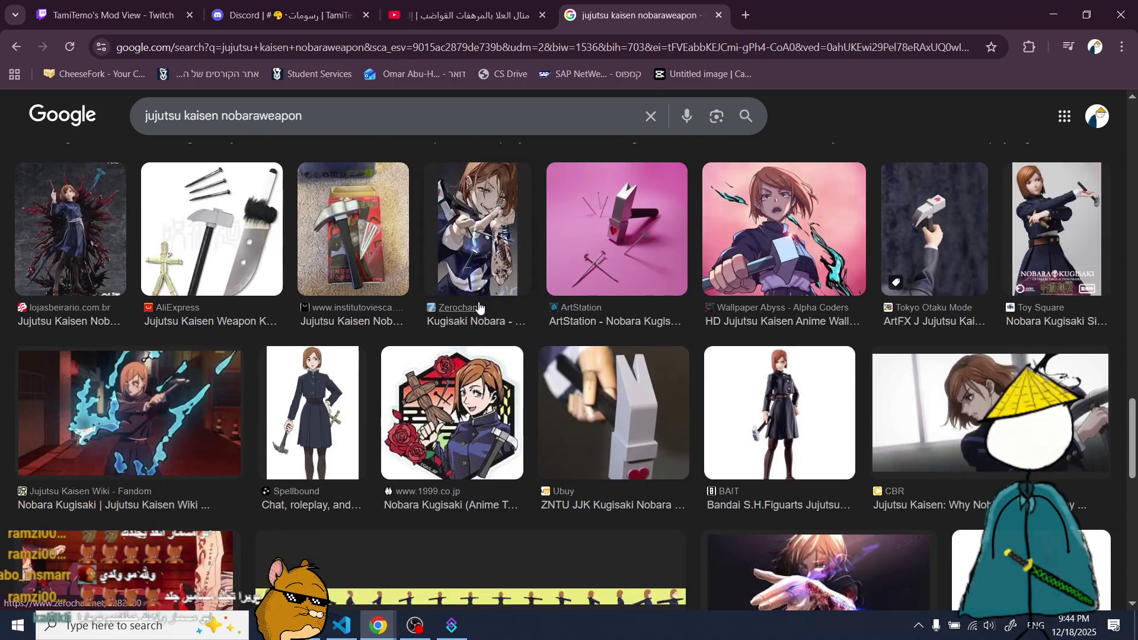
{"action": "scroll", "scroll_direction": "down", "scroll_amount": 3}
{"action": "scroll", "scroll_direction": "up", "scroll_amount": 3}
{"action": "left_click", "coordinate": [479, 367]}
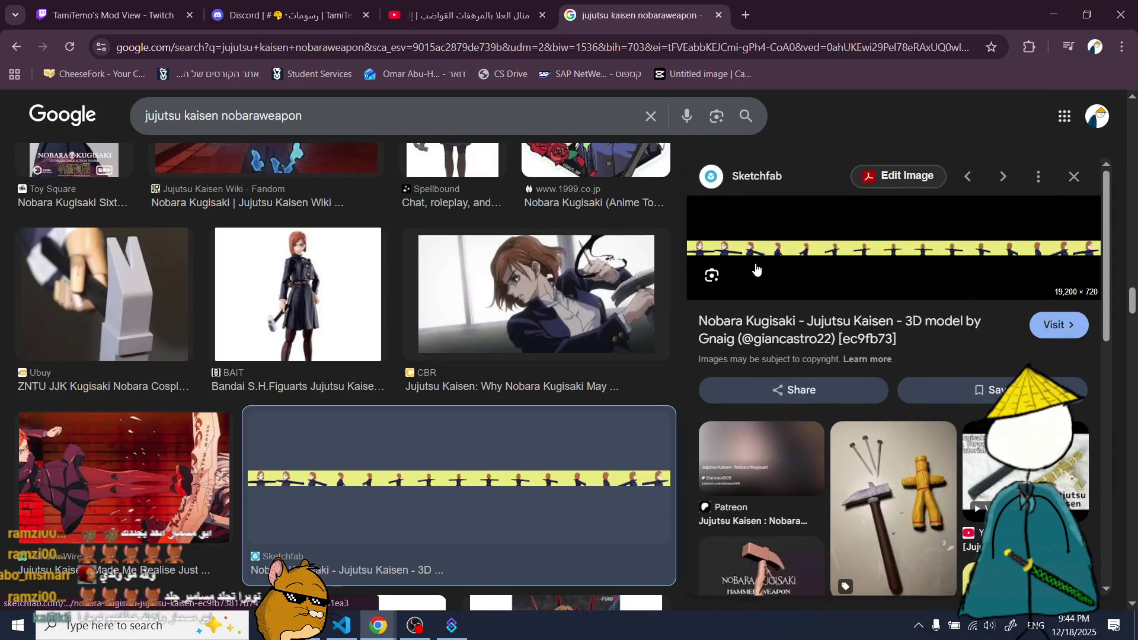
{"action": "left_click", "coordinate": [1075, 177]}
{"action": "scroll", "scroll_direction": "up", "scroll_amount": 3}
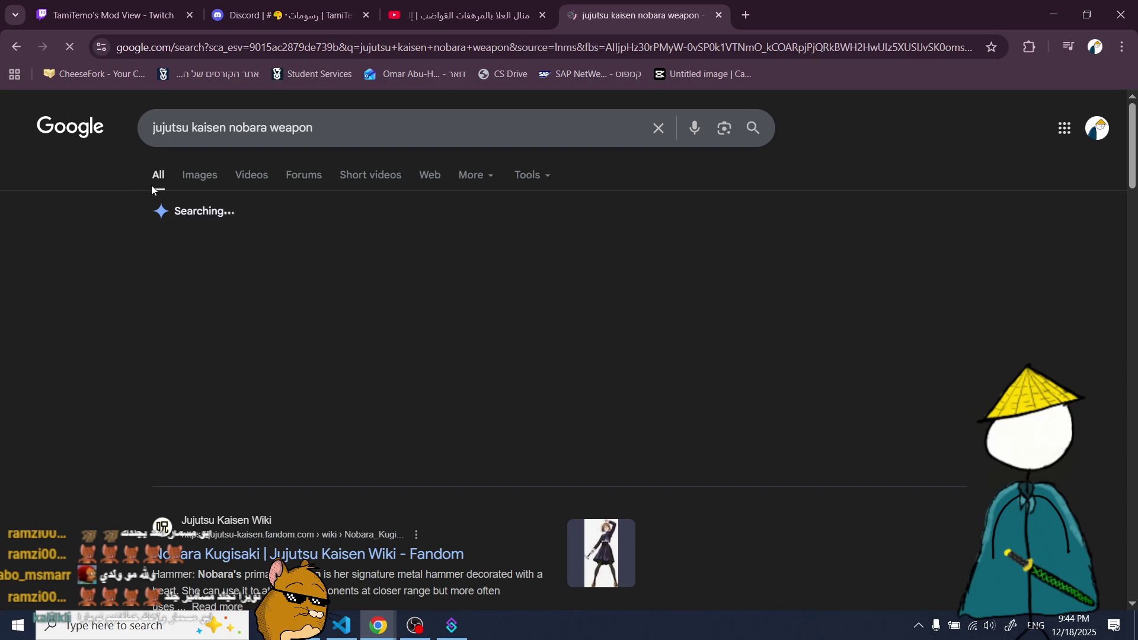
{"action": "scroll", "scroll_direction": "down", "scroll_amount": 3}
{"action": "scroll", "scroll_direction": "down", "scroll_amount": 3}
{"action": "scroll", "scroll_direction": "up", "scroll_amount": 3}
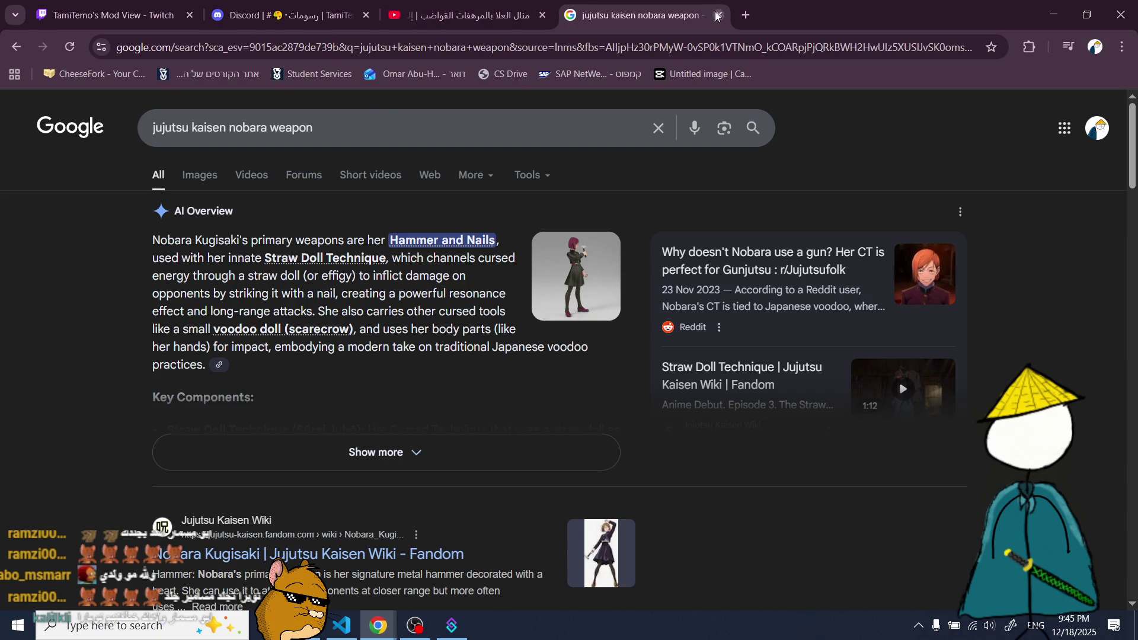
{"action": "left_click", "coordinate": [717, 16]}
{"action": "left_click", "coordinate": [119, 16]}
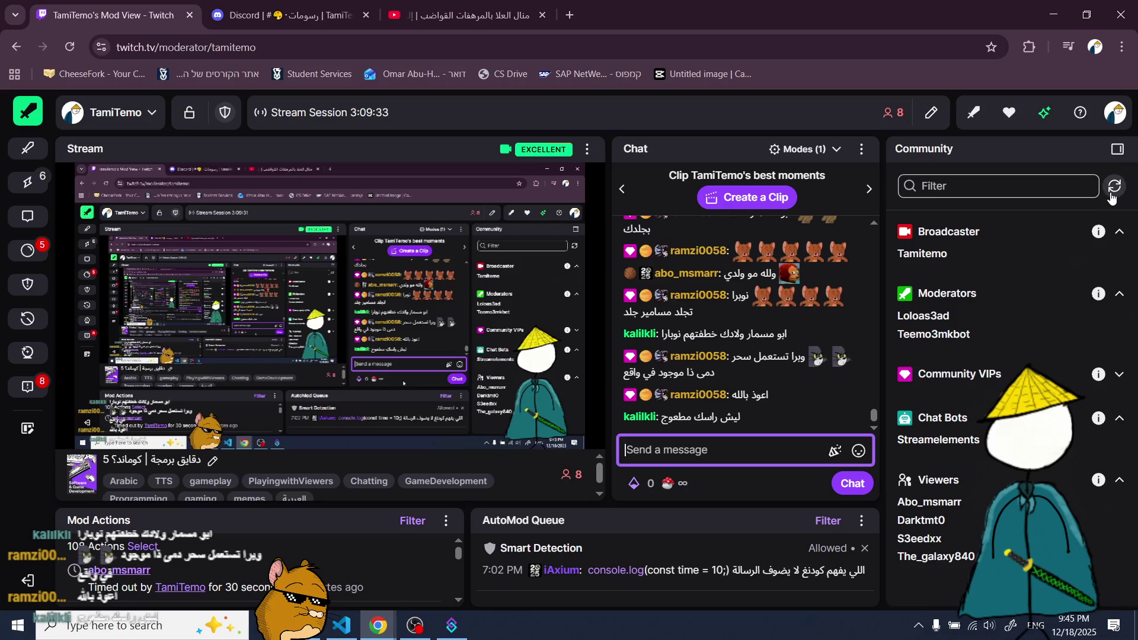
- Refresh the community list and send a /timeout command for the disruptive chatter
{"action": "left_click", "coordinate": [1113, 187]}
{"action": "mouse_move", "coordinate": [312, 267]}
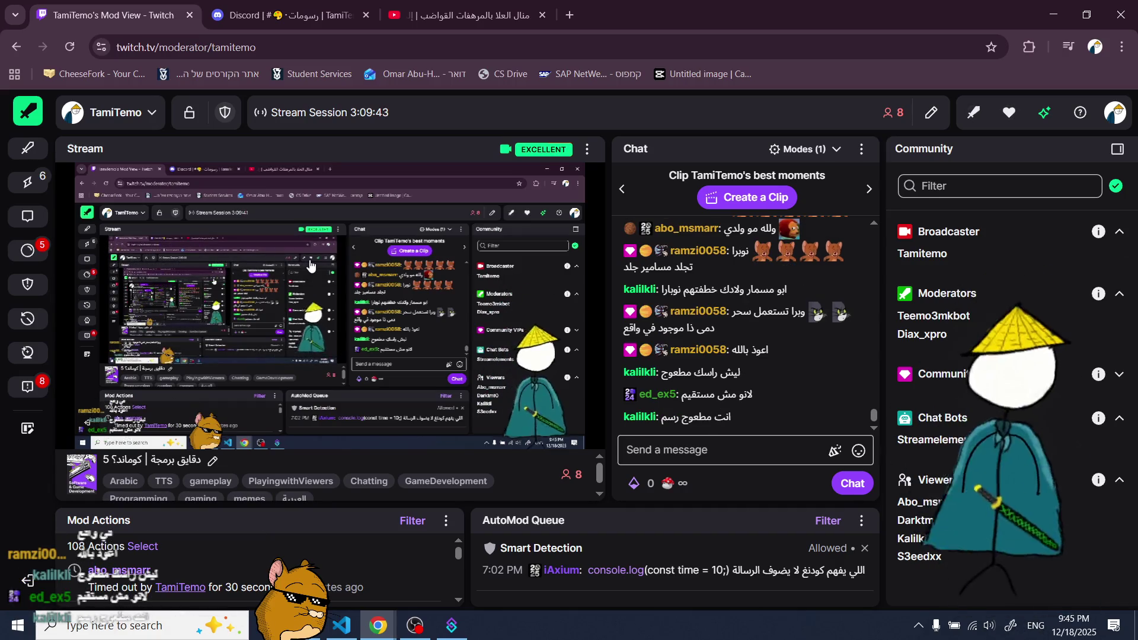
{"action": "left_click", "coordinate": [755, 453]}
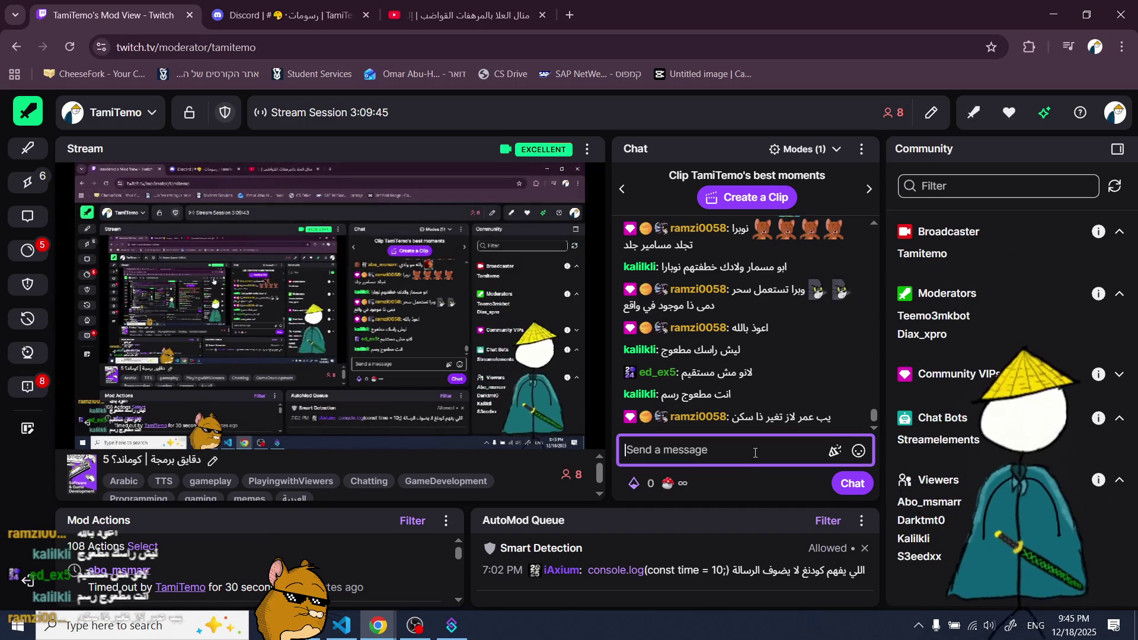
{"action": "type", "text": "/timeout ed"}
{"action": "key", "text": "Tab"}
{"action": "key", "text": "Return"}
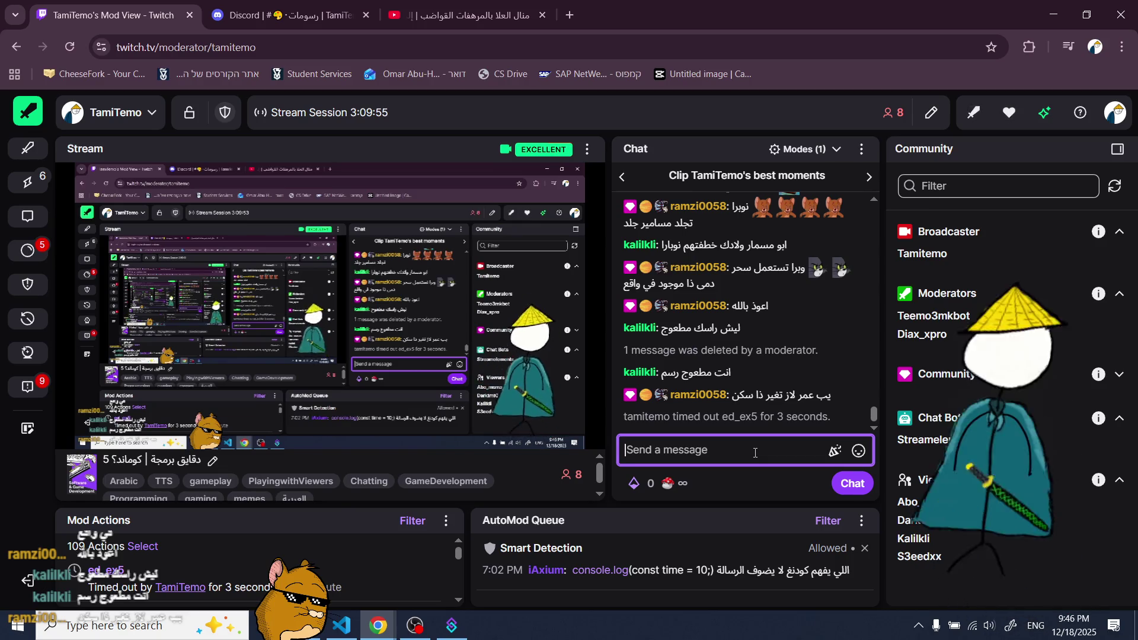
- Select part of the latest chat message and open the timed-out chatter's user card
{"action": "mouse_move", "coordinate": [550, 431]}
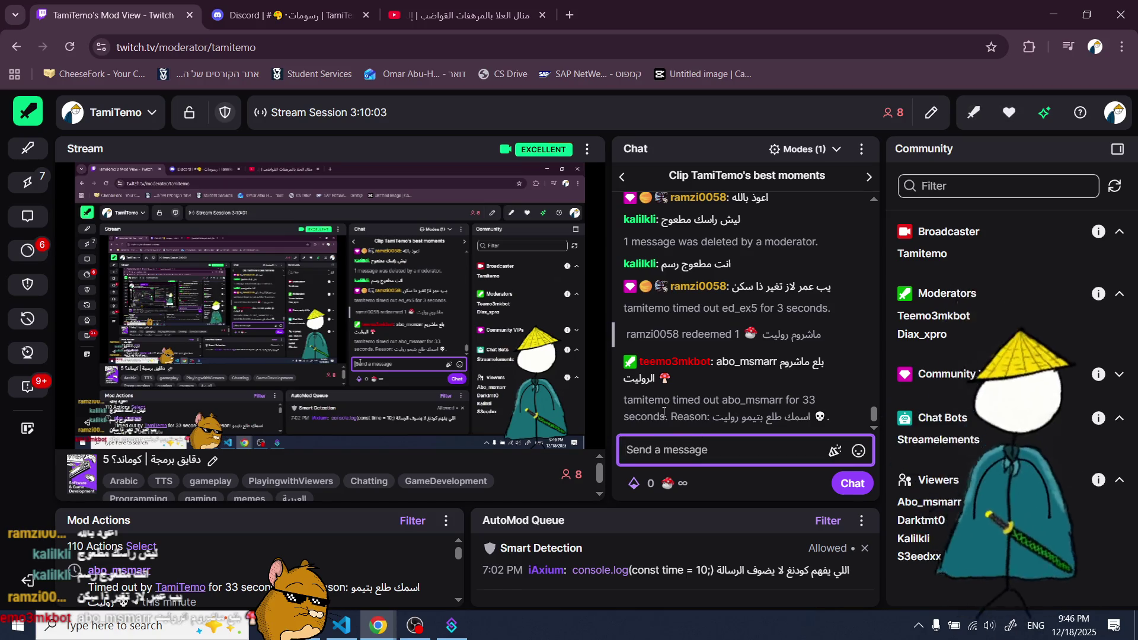
{"action": "left_click_drag", "start_coordinate": [671, 405], "coordinate": [627, 406]}
{"action": "left_click", "coordinate": [668, 440]}
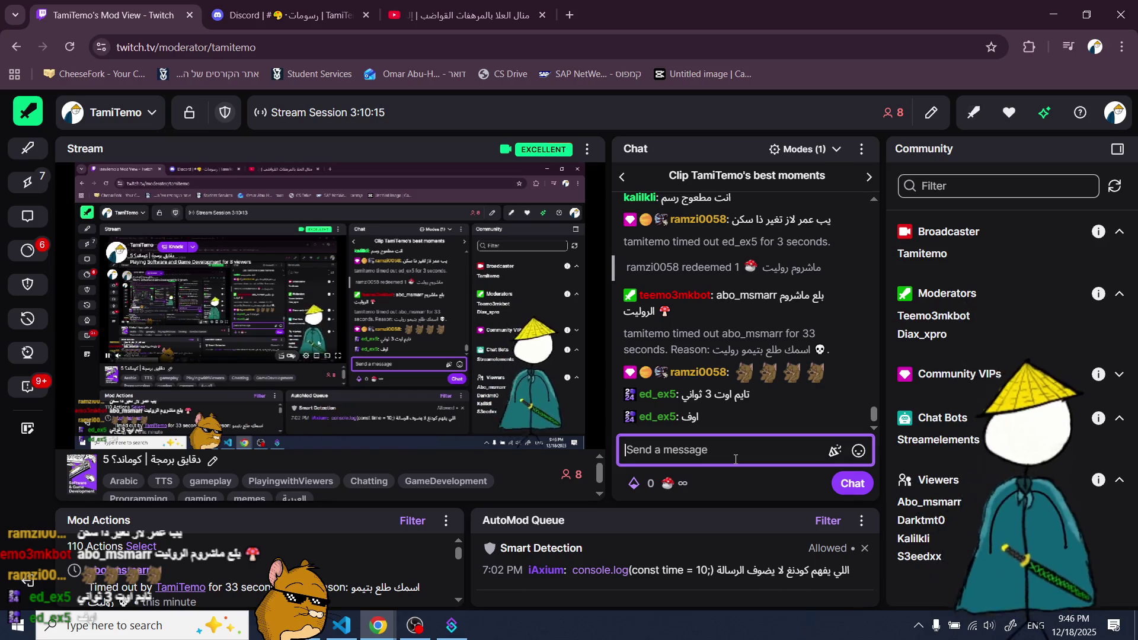
{"action": "left_click", "coordinate": [652, 421]}
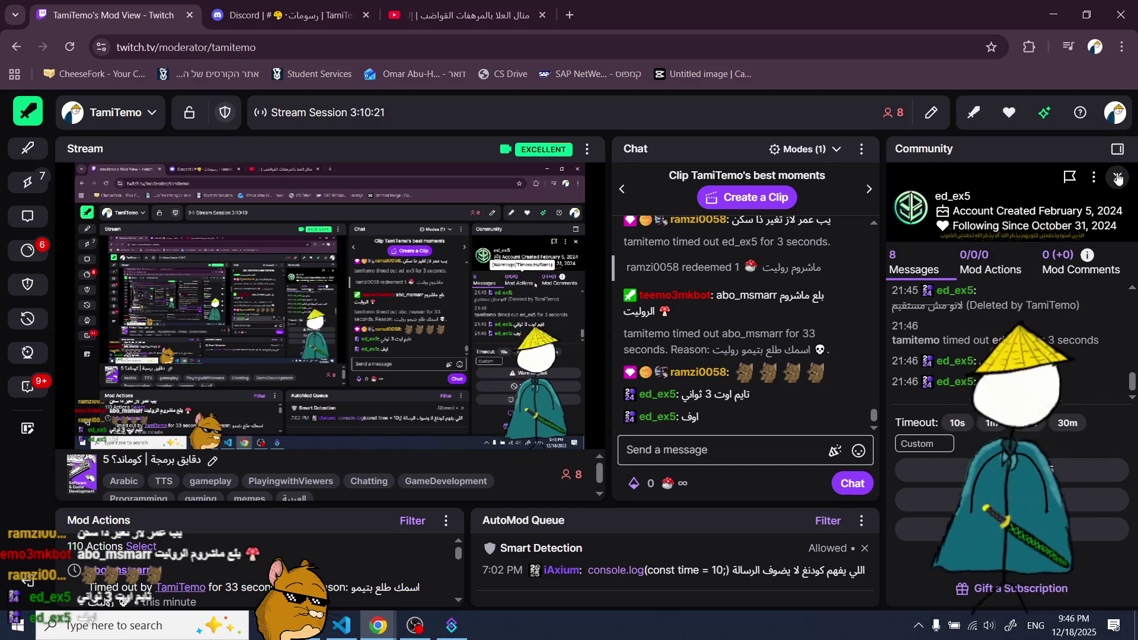
- Close the user card and send a 10-second timeout for the first chatter
{"action": "left_click", "coordinate": [1118, 178]}
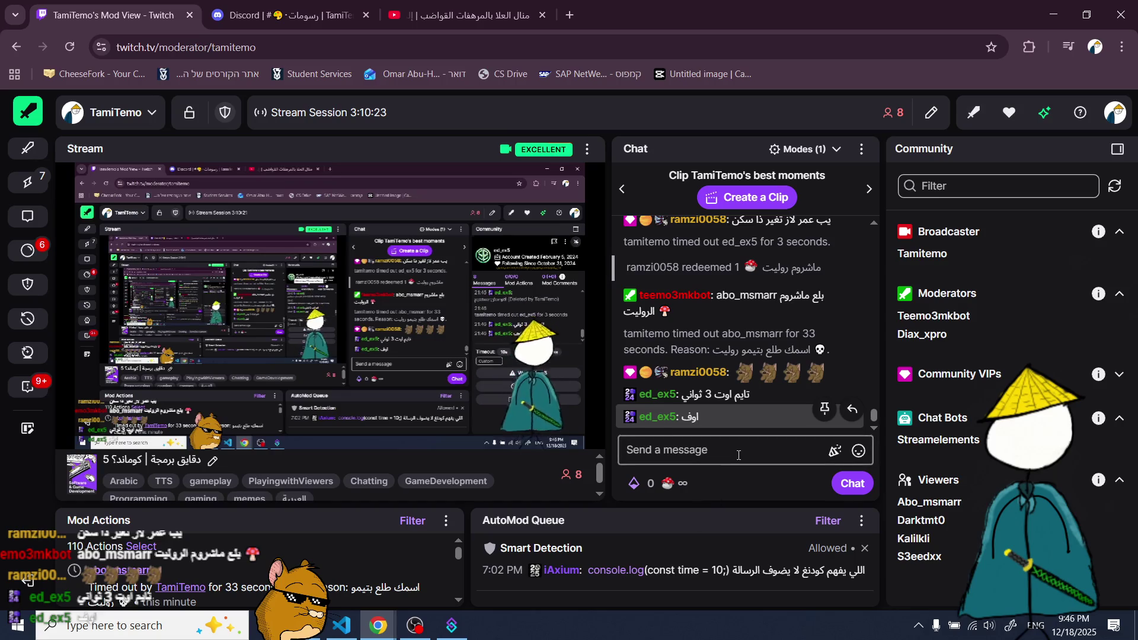
{"action": "left_click", "coordinate": [739, 455]}
{"action": "type", "text": "/time"}
{"action": "key", "text": "Tab"}
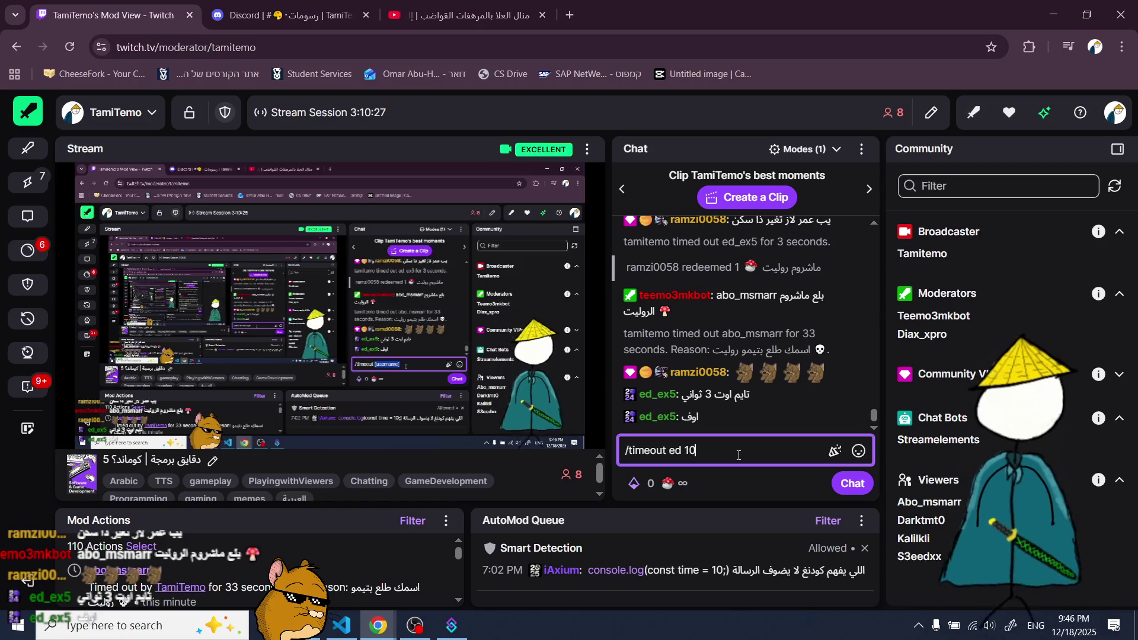
{"action": "type", "text": "_ex5"}
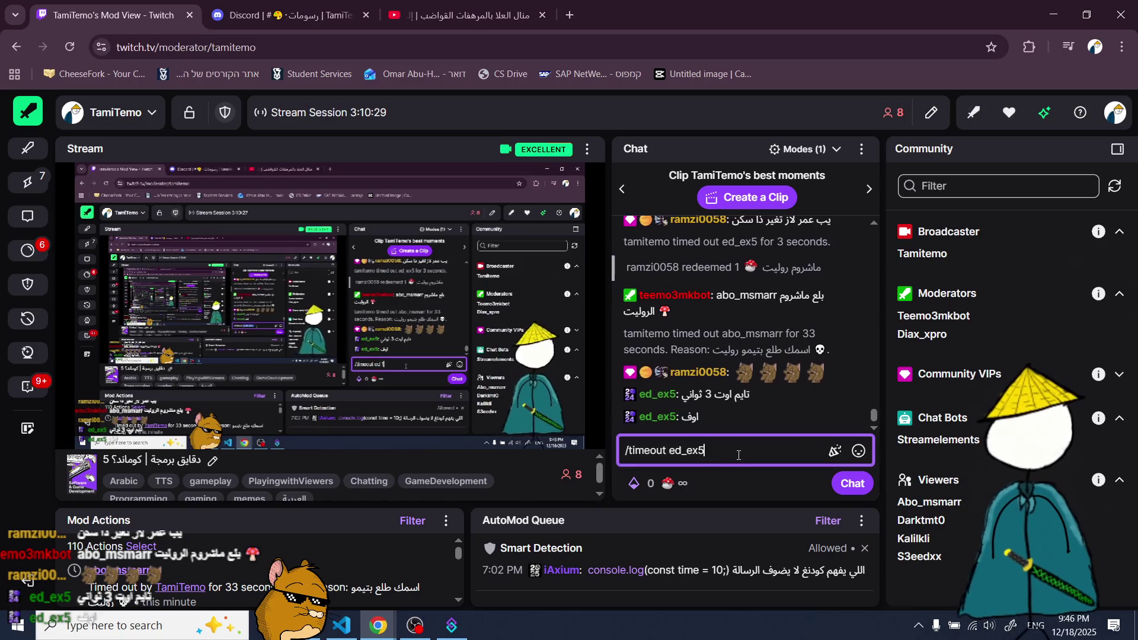
{"action": "type", "text": "0"}
{"action": "key", "text": "Return"}
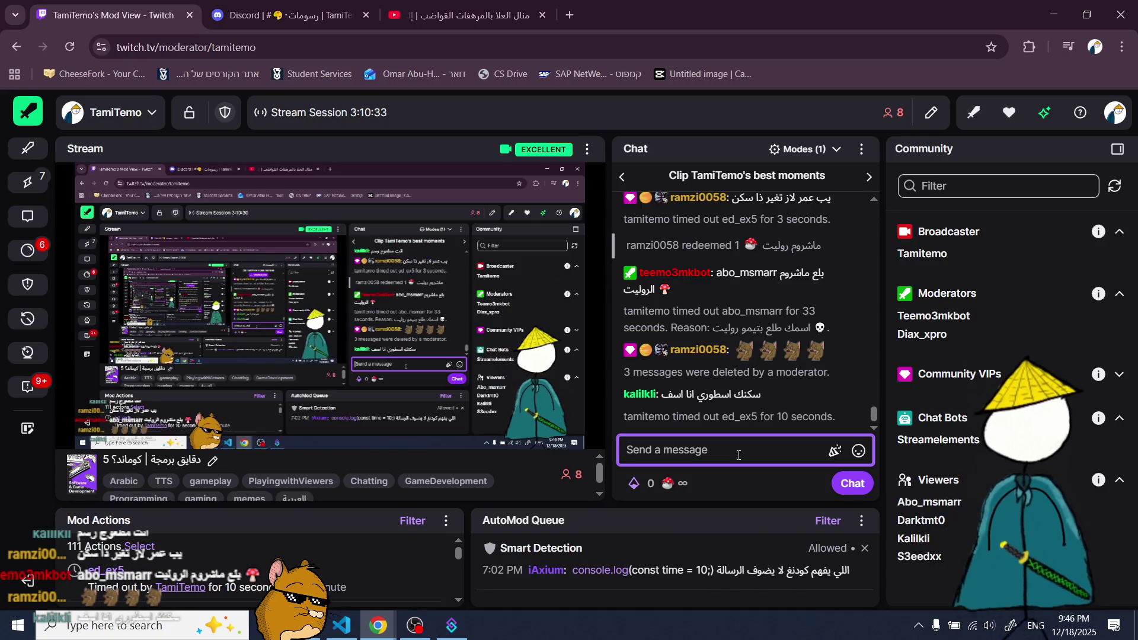
- Write a 3-second /timeout command for the second chatter, autocompleting the username
{"action": "type", "text": "/ti"}
{"action": "key", "text": "Tab"}
{"action": "type", "text": "a"}
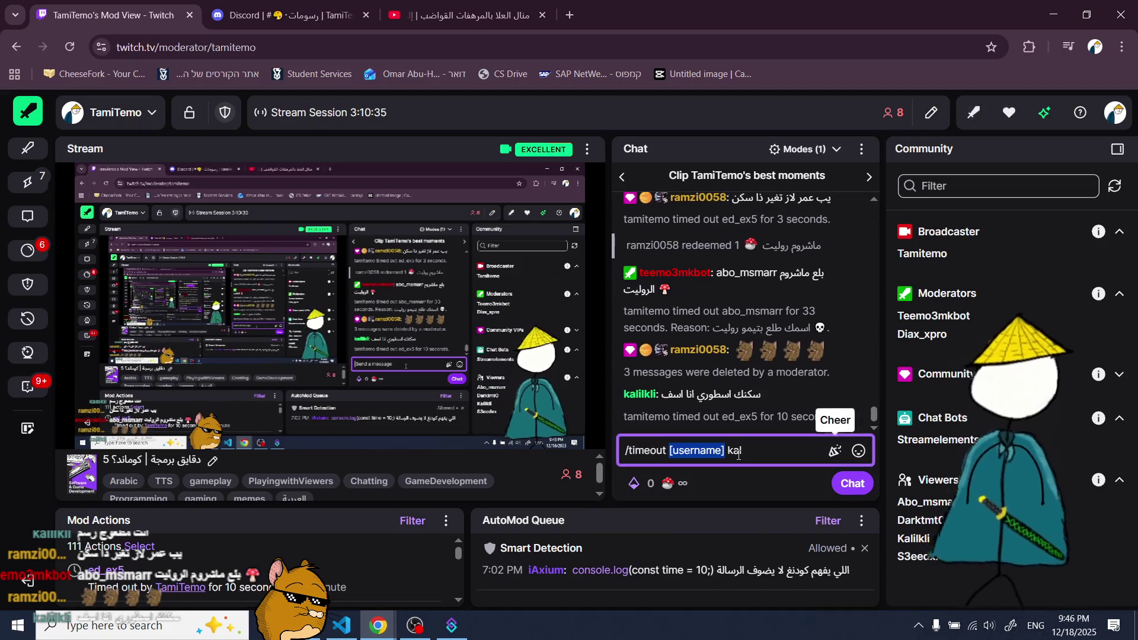
{"action": "type", "text": "l"}
{"action": "key", "text": "Tab"}
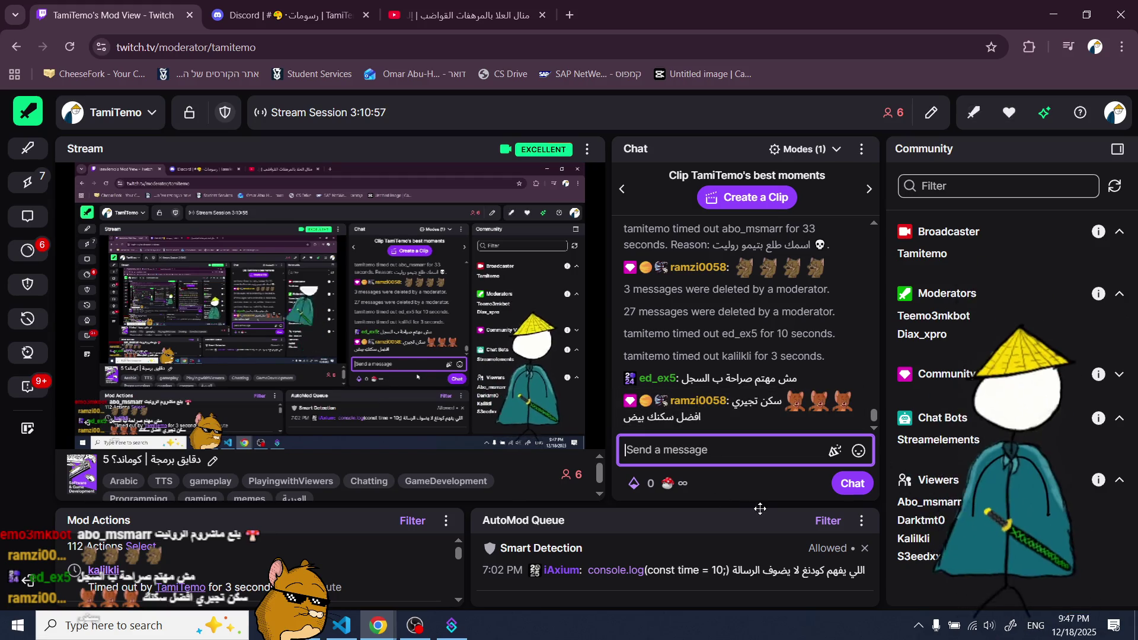
{"action": "left_click", "coordinate": [752, 492]}
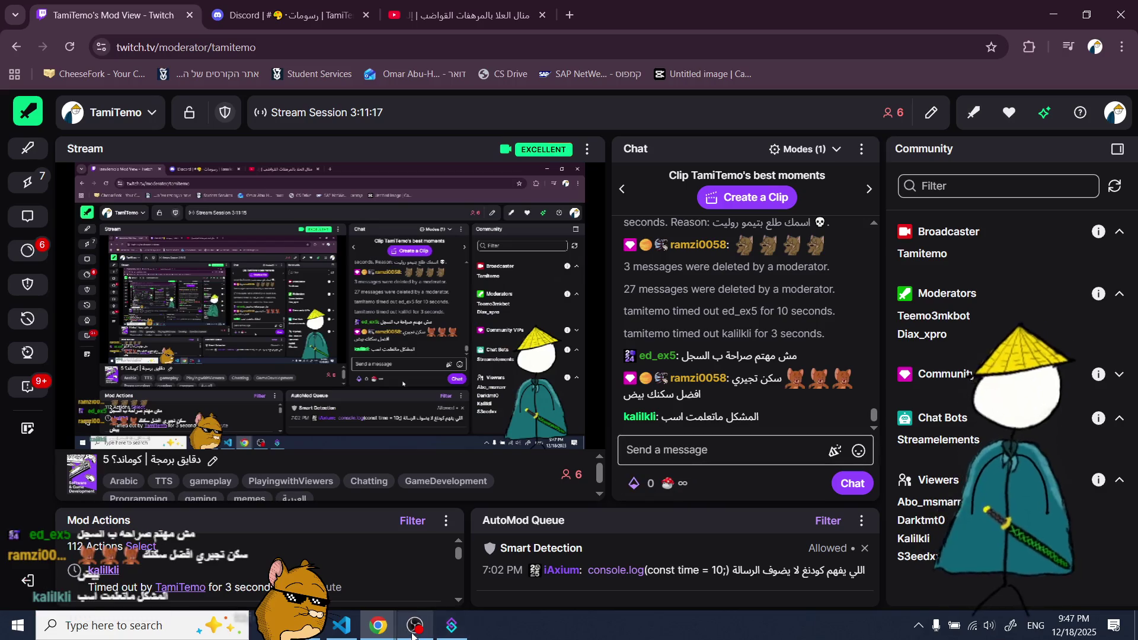
- Submit the 'مسابقة رسم :3' drawing with Done and start presenting the albums
{"action": "mouse_move", "coordinate": [380, 629]}
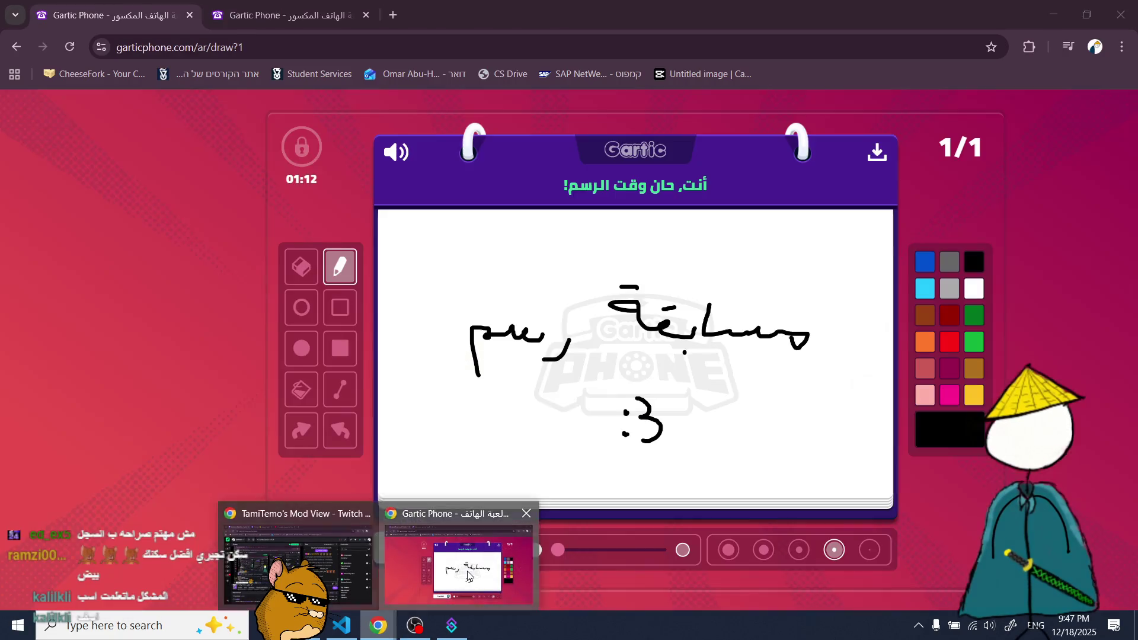
{"action": "left_click", "coordinate": [443, 565]}
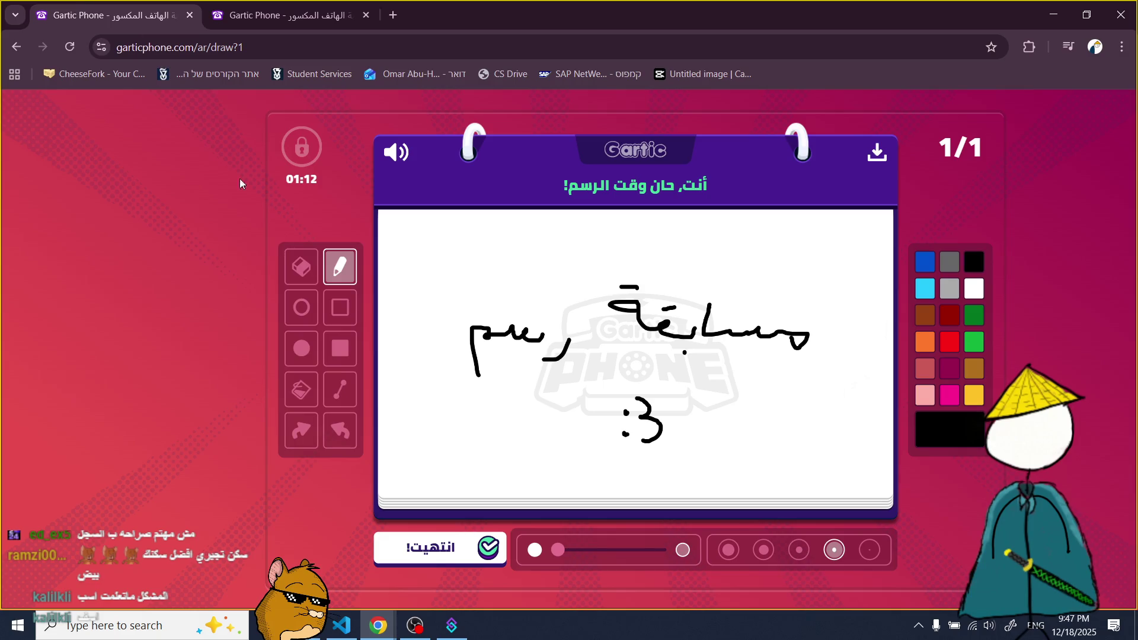
{"action": "left_click", "coordinate": [432, 554]}
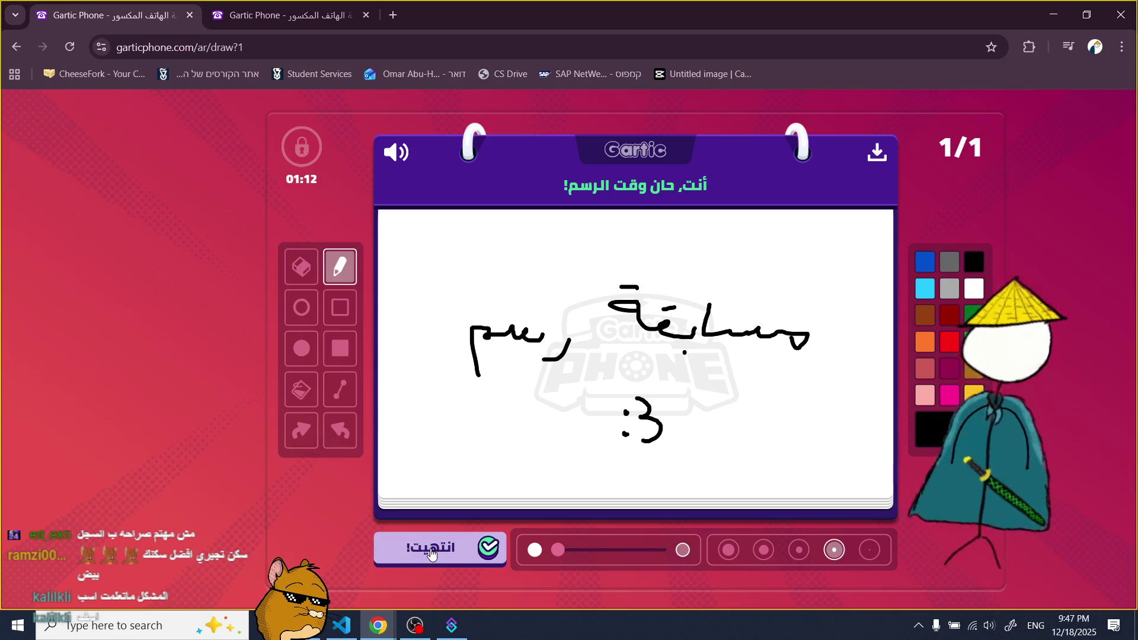
{"action": "left_click", "coordinate": [432, 554]}
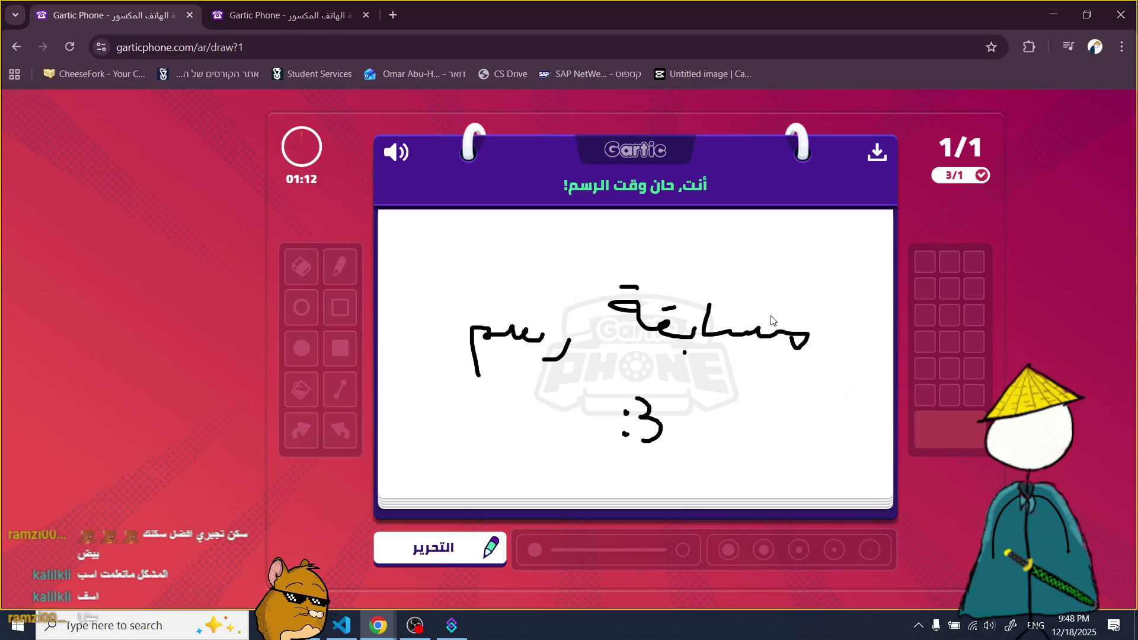
{"action": "left_click", "coordinate": [487, 551]}
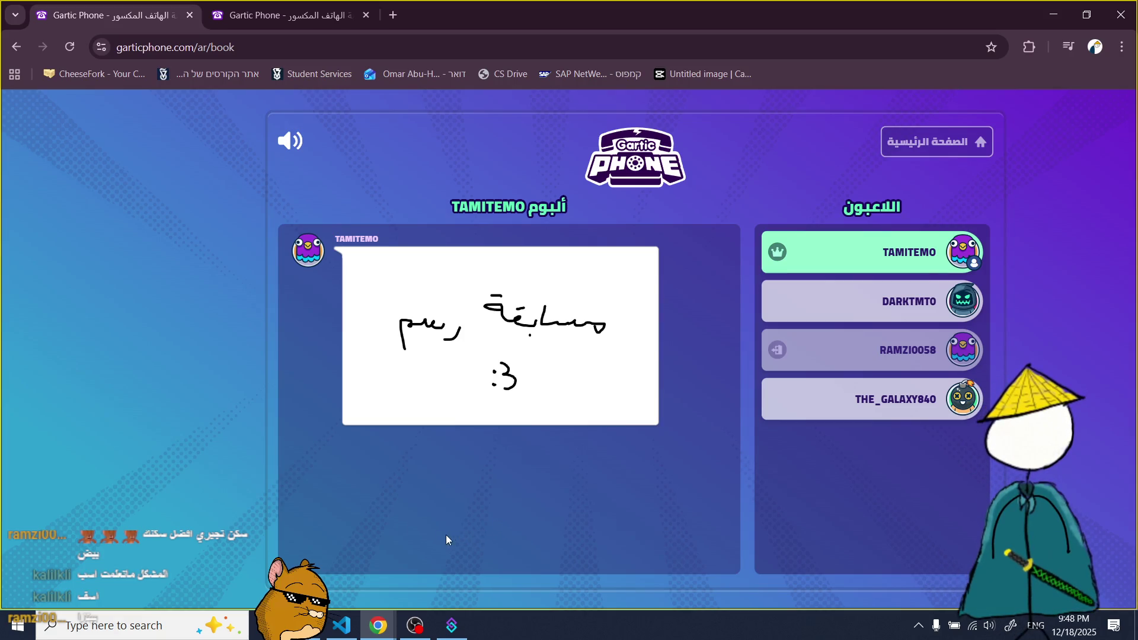
- Advance to the next album and save its landscape drawing to the Desktop as download.png
{"action": "left_click", "coordinate": [475, 505]}
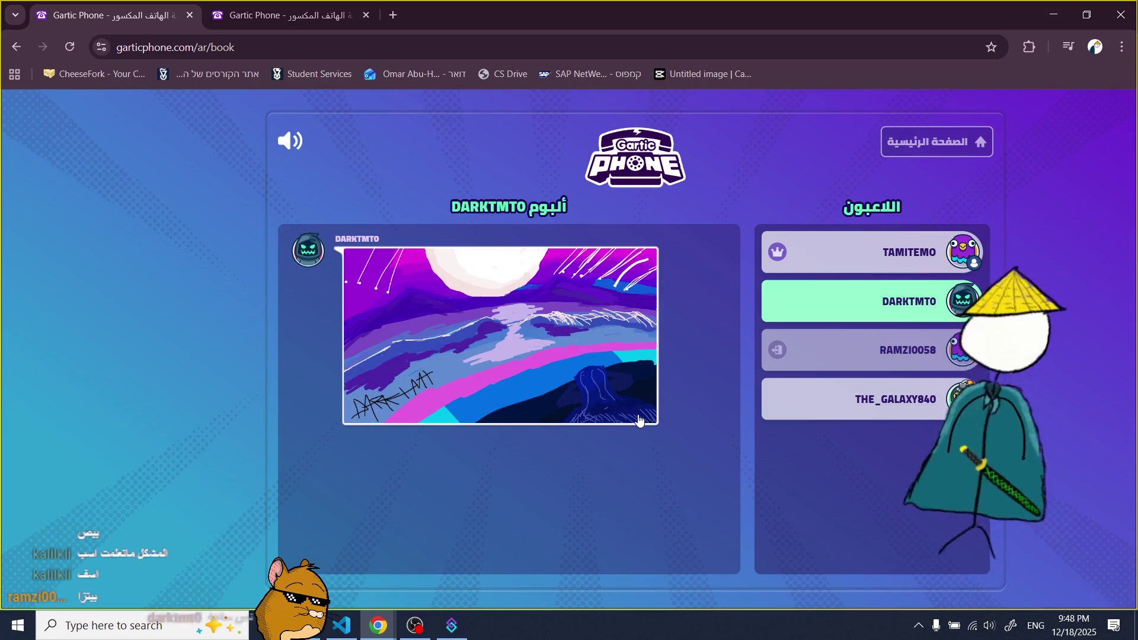
{"action": "right_click", "coordinate": [513, 378]}
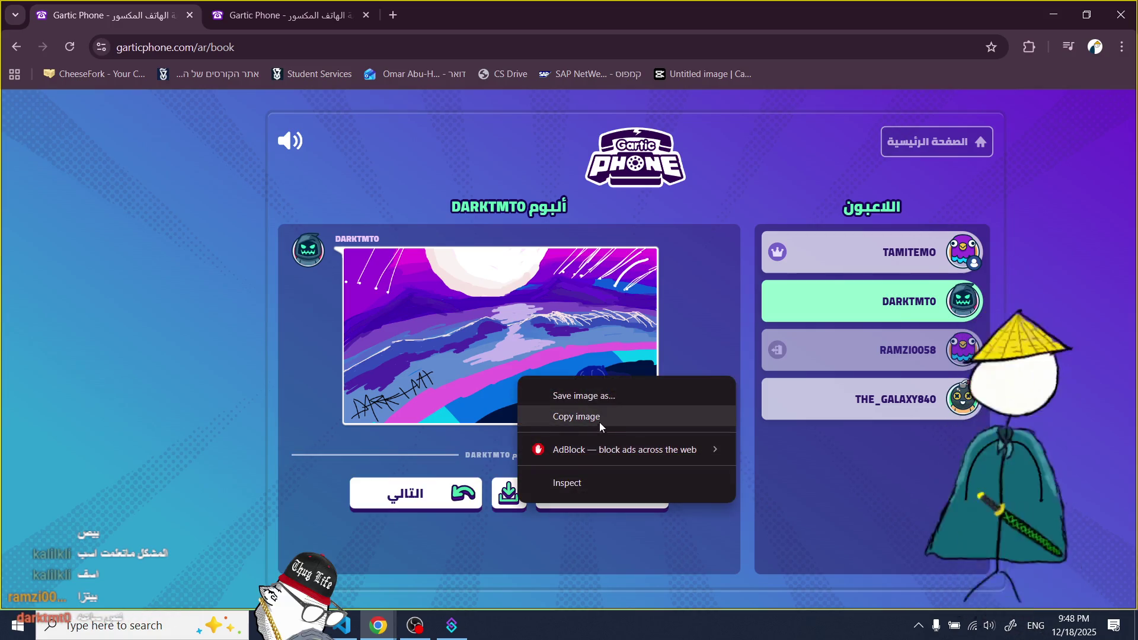
{"action": "left_click", "coordinate": [602, 395]}
{"action": "scroll", "scroll_direction": "down", "scroll_amount": 3}
{"action": "scroll", "scroll_direction": "up", "scroll_amount": 3}
{"action": "scroll", "scroll_direction": "down", "scroll_amount": 3}
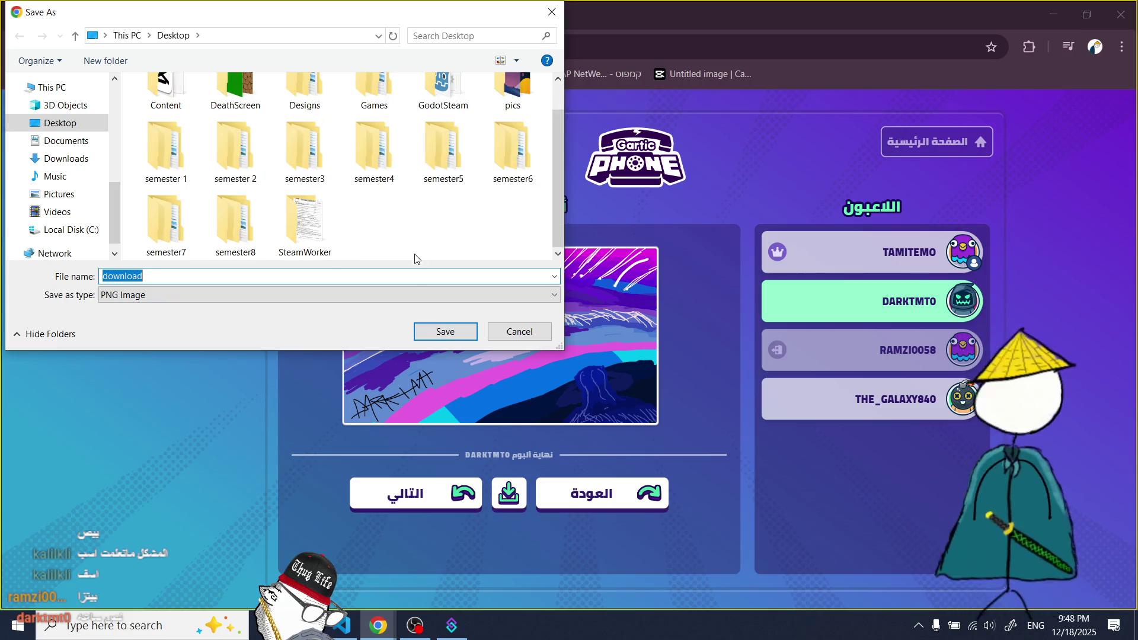
{"action": "left_click", "coordinate": [445, 332]}
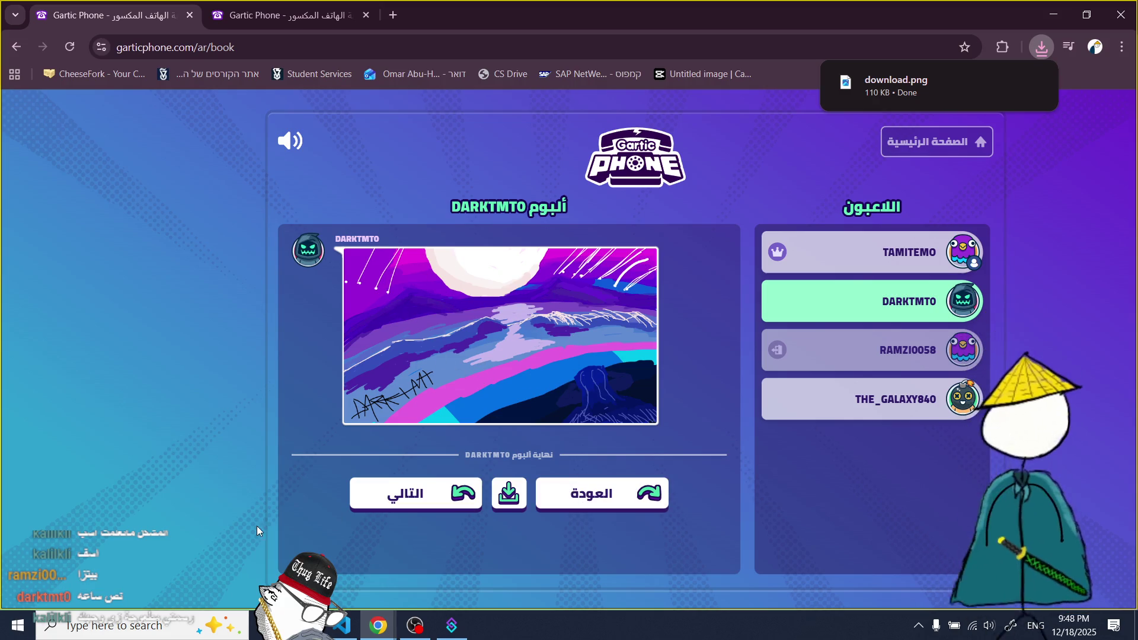
- Step through the remaining albums to the last player's and close the finished game's tab
{"action": "left_click", "coordinate": [404, 494]}
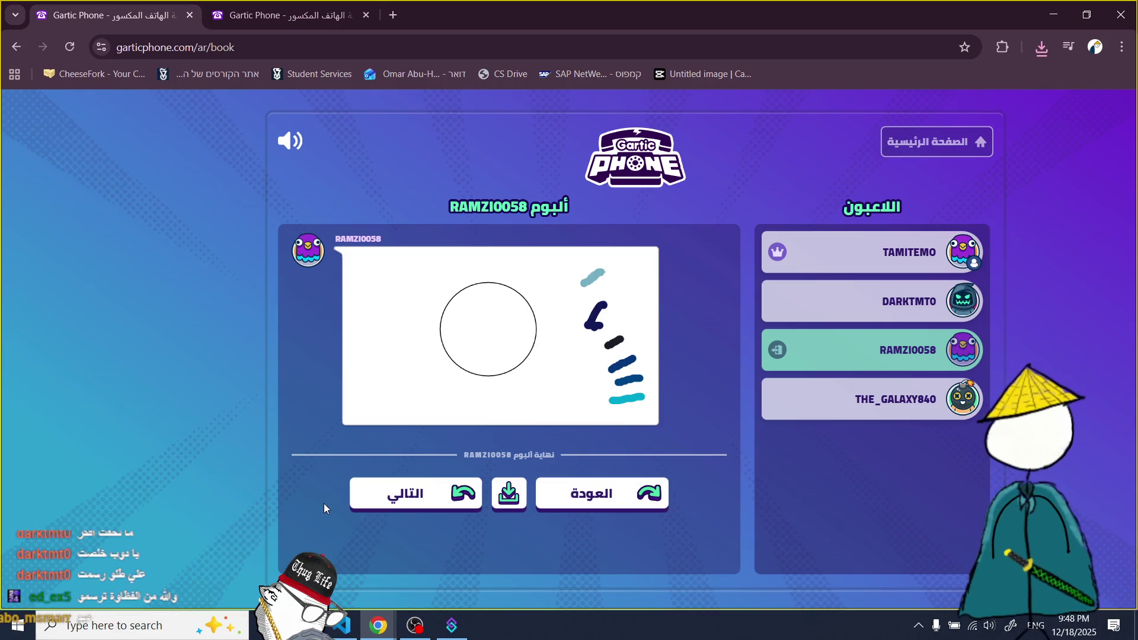
{"action": "left_click", "coordinate": [431, 509]}
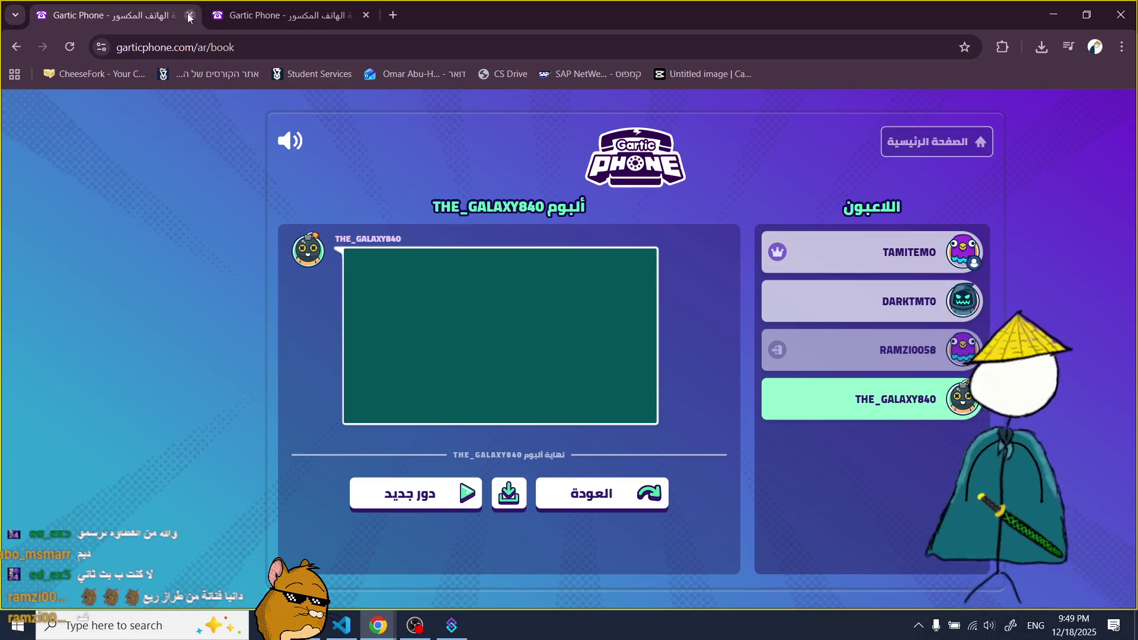
{"action": "left_click", "coordinate": [189, 17]}
- Confirm Leave site for the finished game, then submit the single-curve drawing in the other game
{"action": "left_click", "coordinate": [631, 144]}
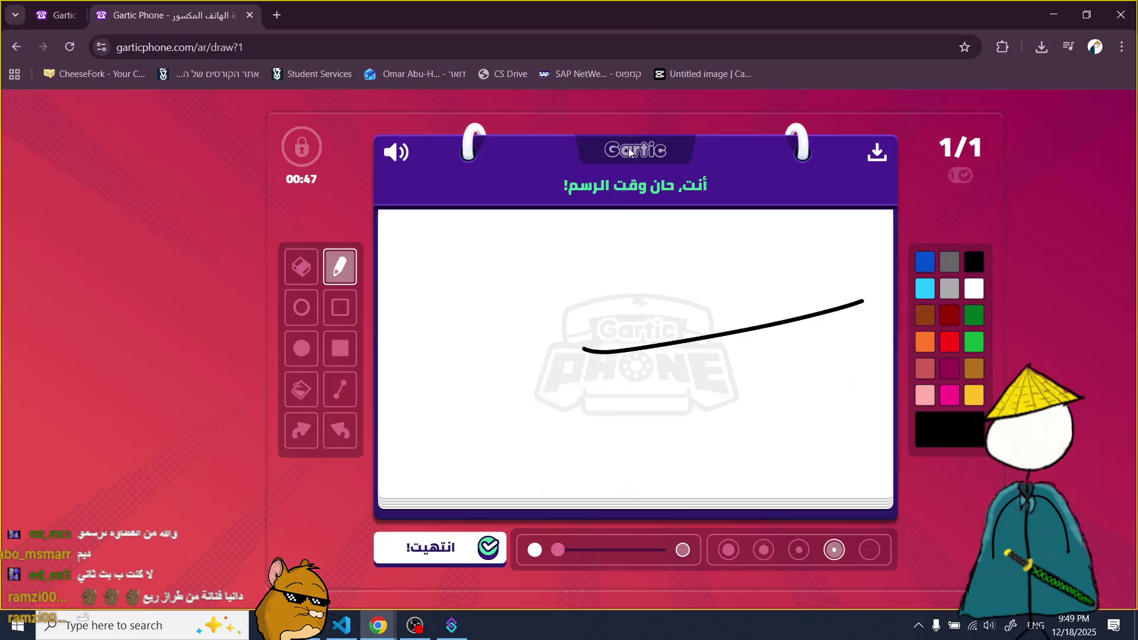
{"action": "left_click", "coordinate": [438, 547]}
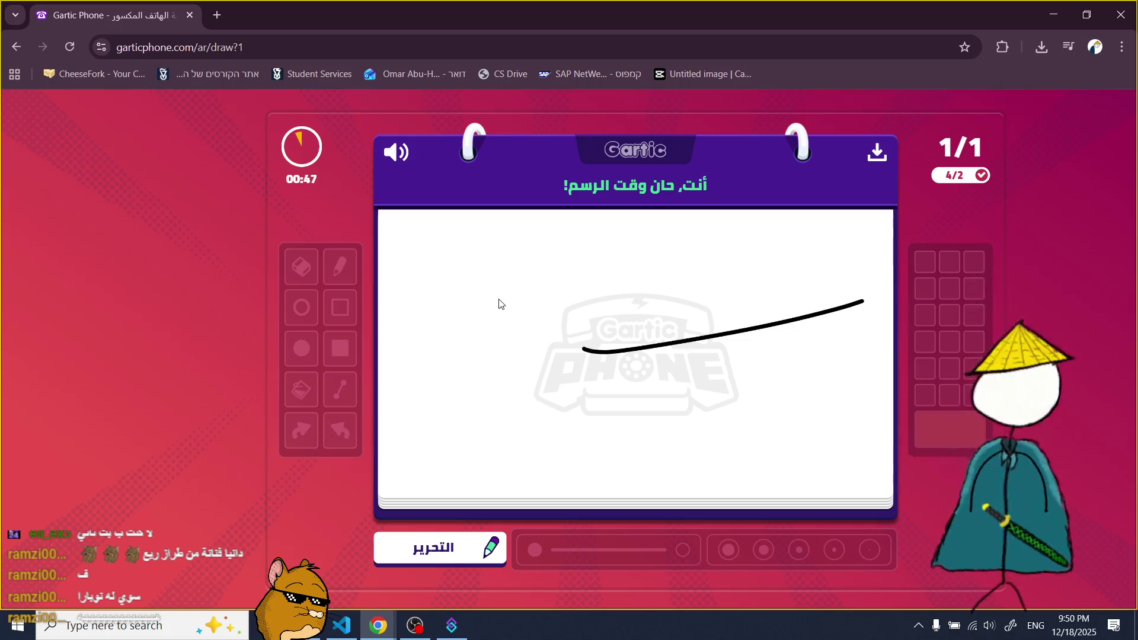
{"action": "mouse_move", "coordinate": [377, 623]}
{"action": "left_click", "coordinate": [348, 603]}
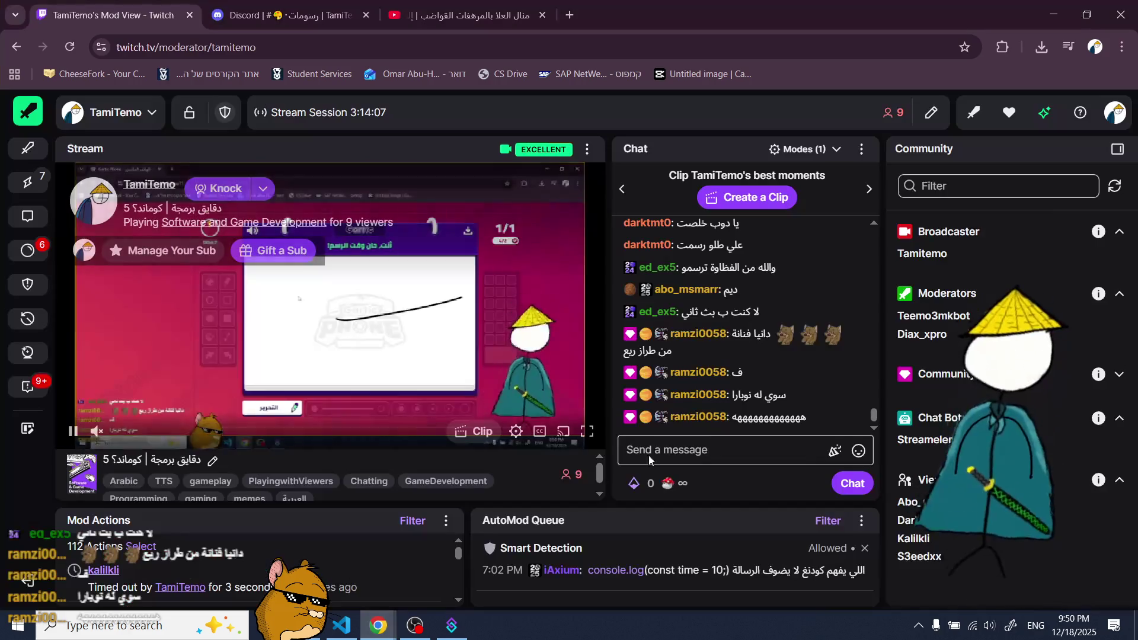
- Check the 1,111-point reward's cooldown in Power-ups & Rewards, then start the new game's album presentation
{"action": "left_click", "coordinate": [646, 483]}
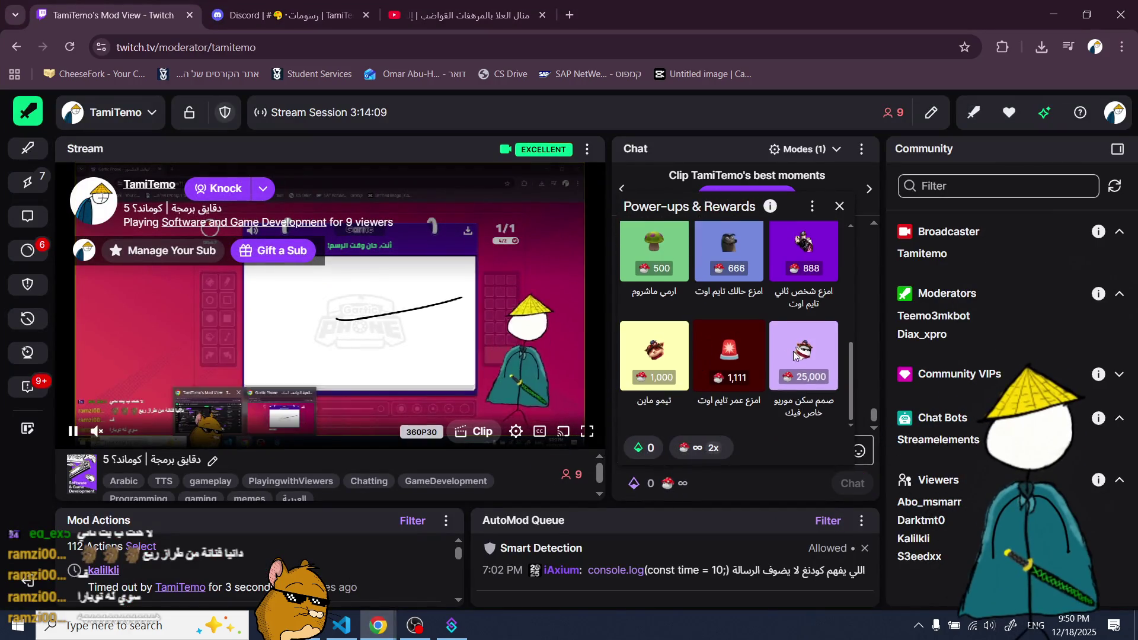
{"action": "left_click", "coordinate": [711, 380]}
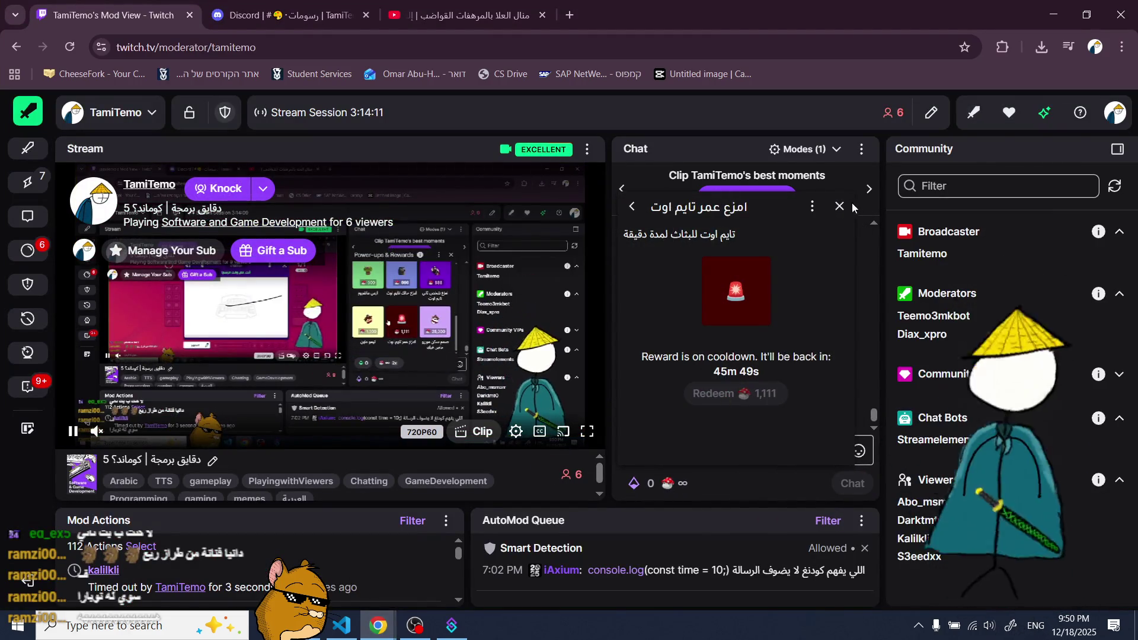
{"action": "left_click", "coordinate": [839, 205]}
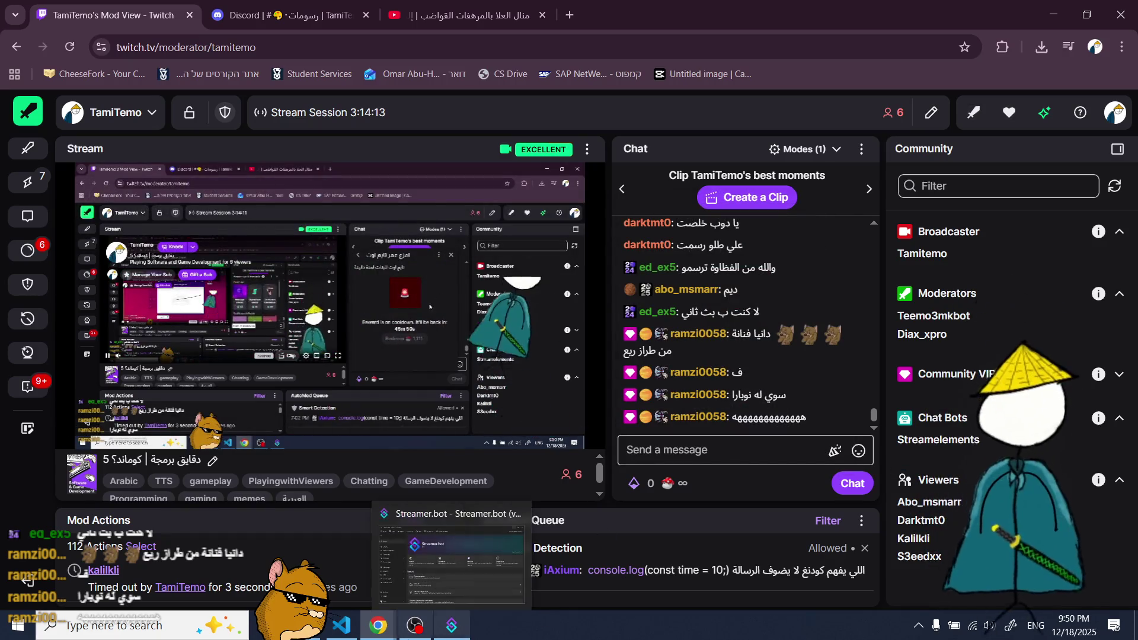
{"action": "mouse_move", "coordinate": [375, 629]}
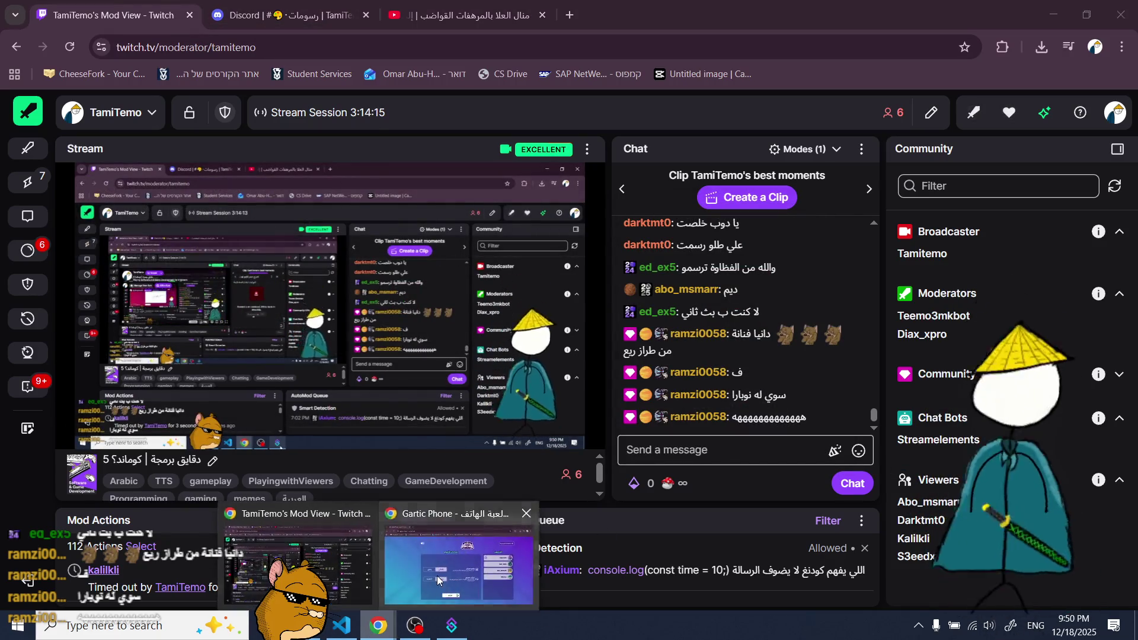
{"action": "left_click", "coordinate": [391, 551]}
{"action": "left_click", "coordinate": [525, 542]}
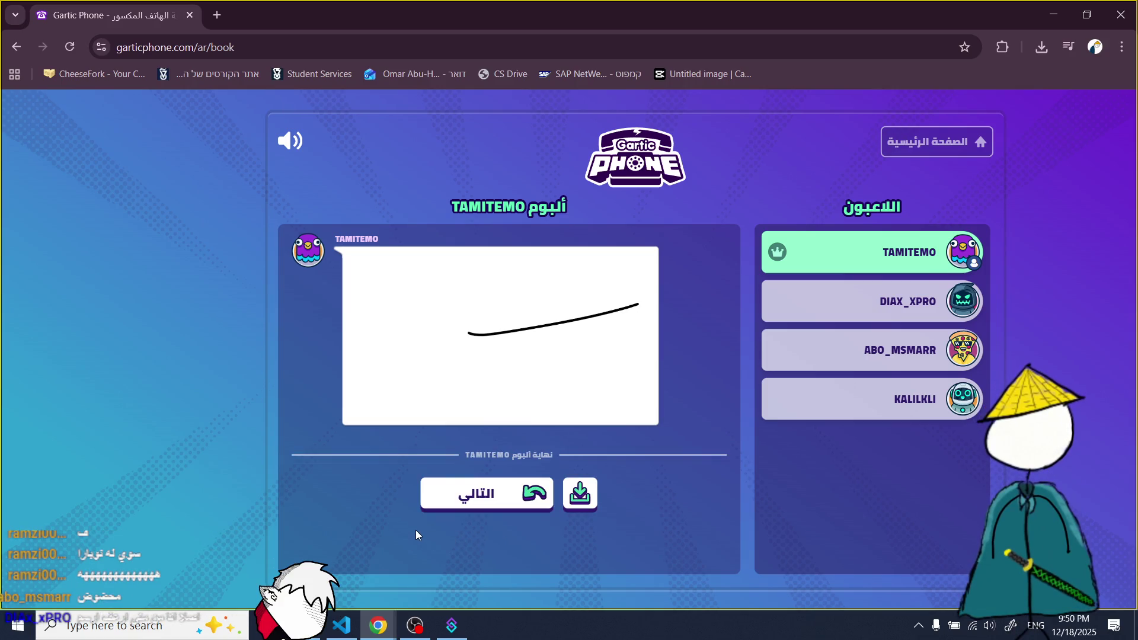
- Advance to the next album, copy the eye drawing and save it as download (1)
{"action": "left_click", "coordinate": [488, 503]}
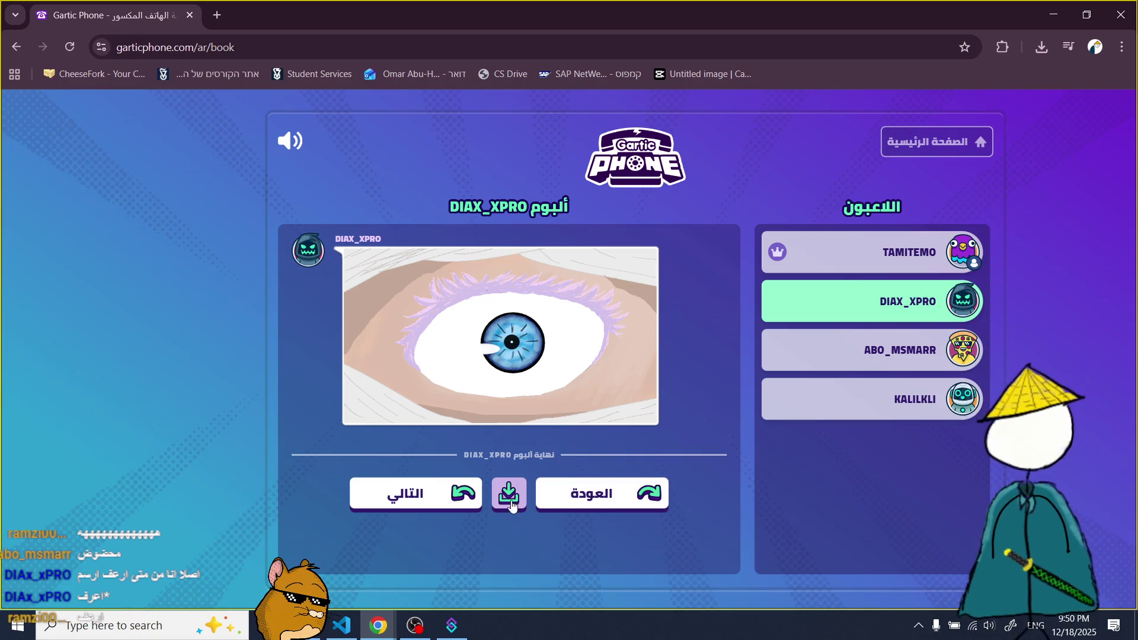
{"action": "right_click", "coordinate": [529, 386]}
{"action": "left_click", "coordinate": [593, 425]}
{"action": "right_click", "coordinate": [564, 302]}
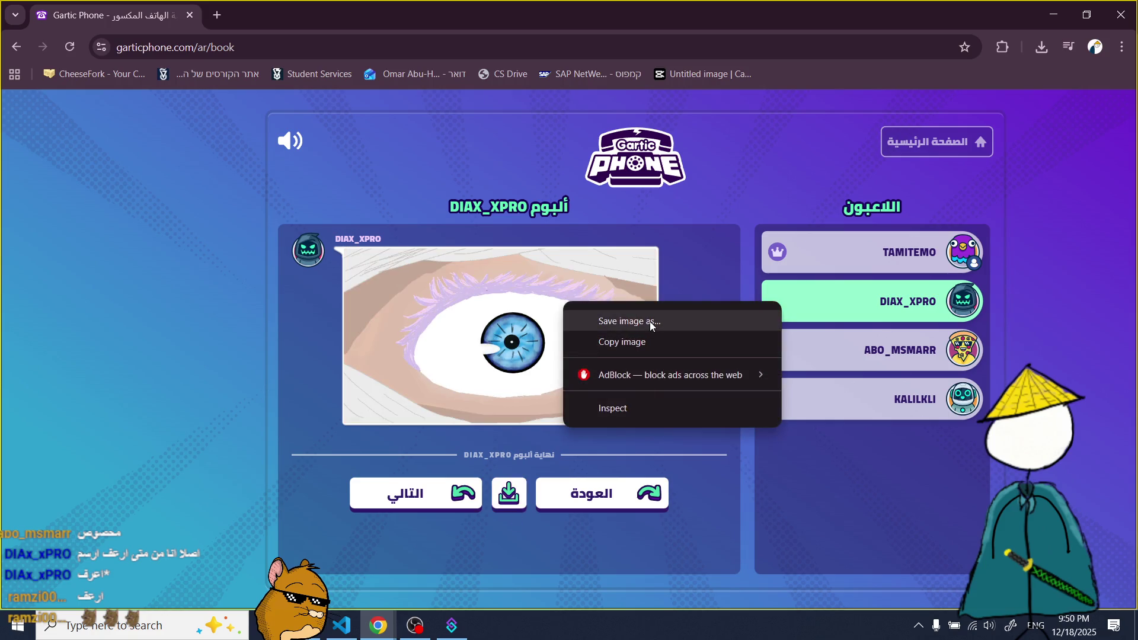
{"action": "left_click", "coordinate": [650, 323]}
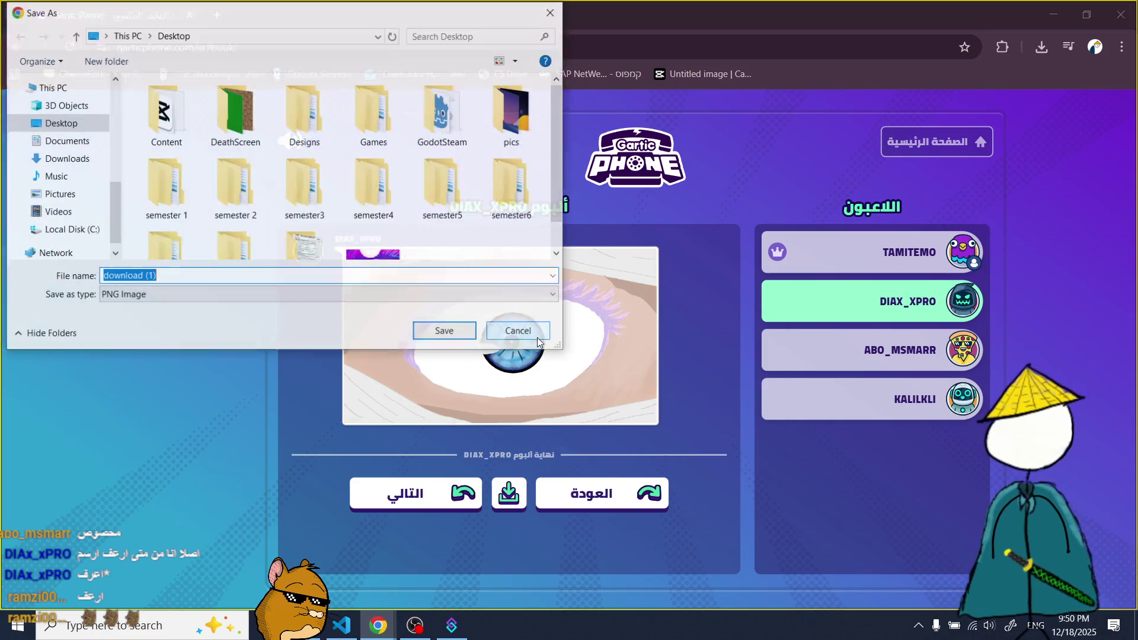
{"action": "left_click", "coordinate": [436, 332]}
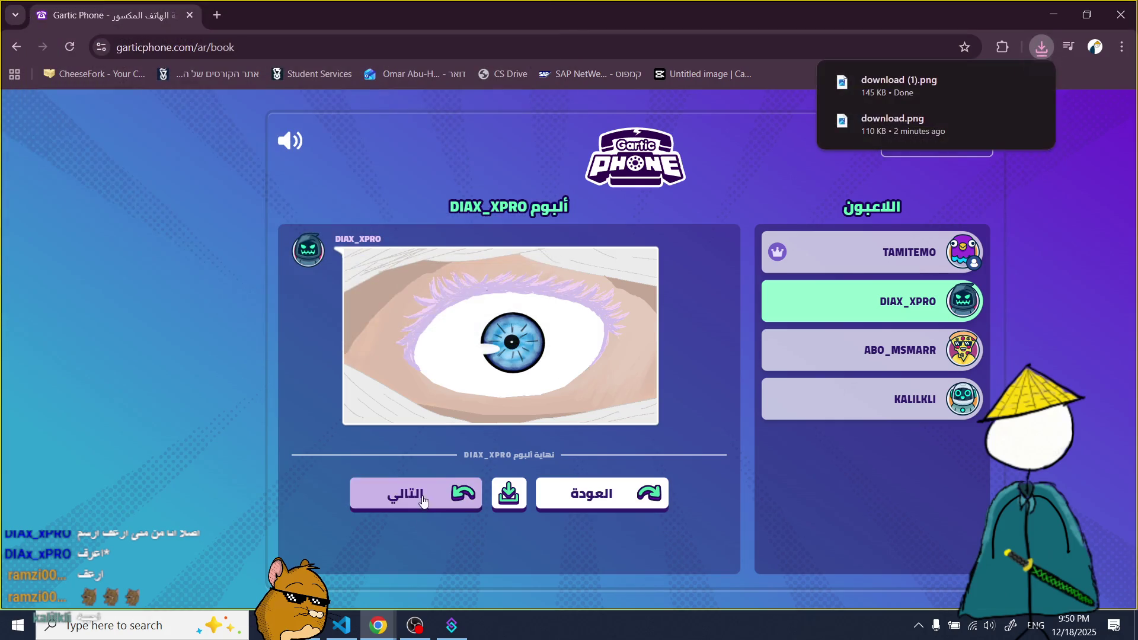
- Advance to the white sports car album and save the car drawing to the Desktop
{"action": "left_click", "coordinate": [423, 494]}
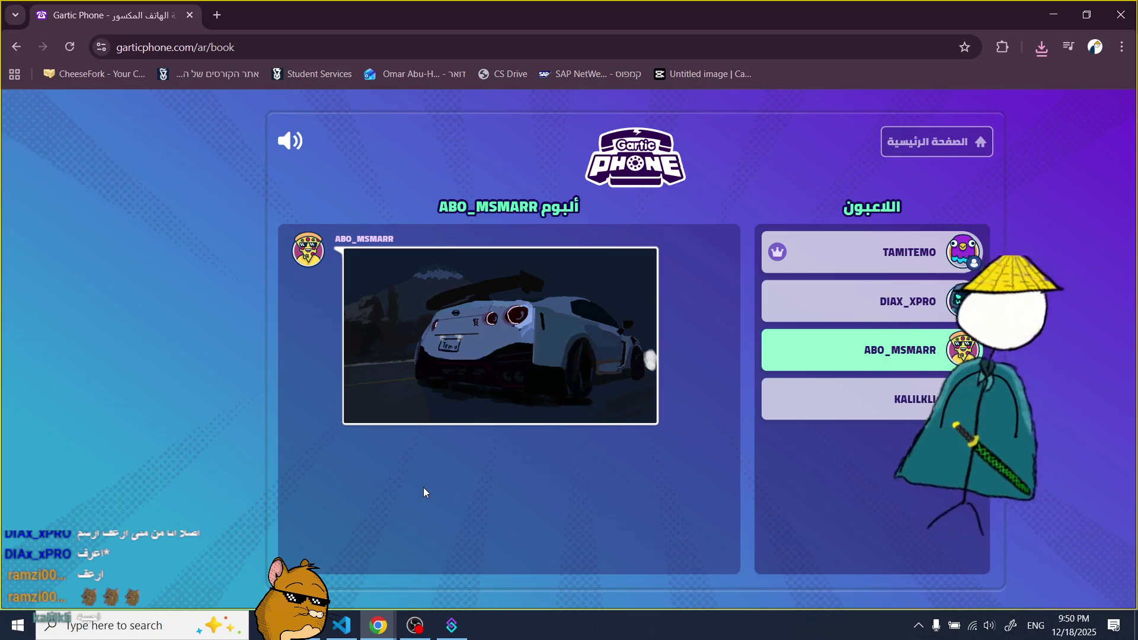
{"action": "right_click", "coordinate": [529, 376]}
{"action": "left_click", "coordinate": [596, 391]}
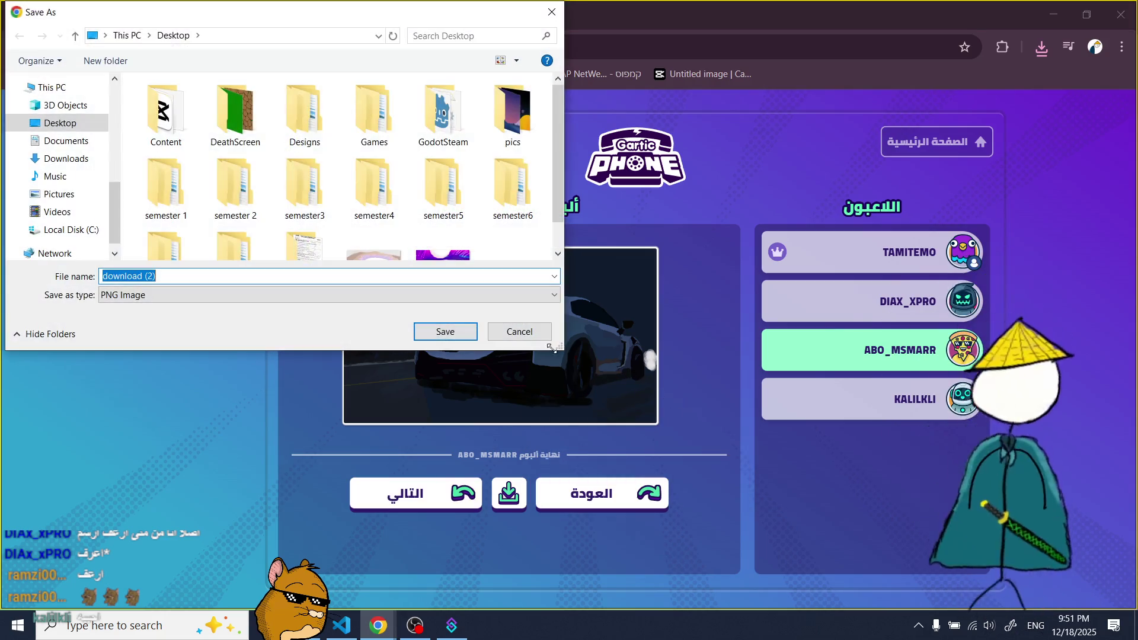
{"action": "left_click", "coordinate": [444, 332]}
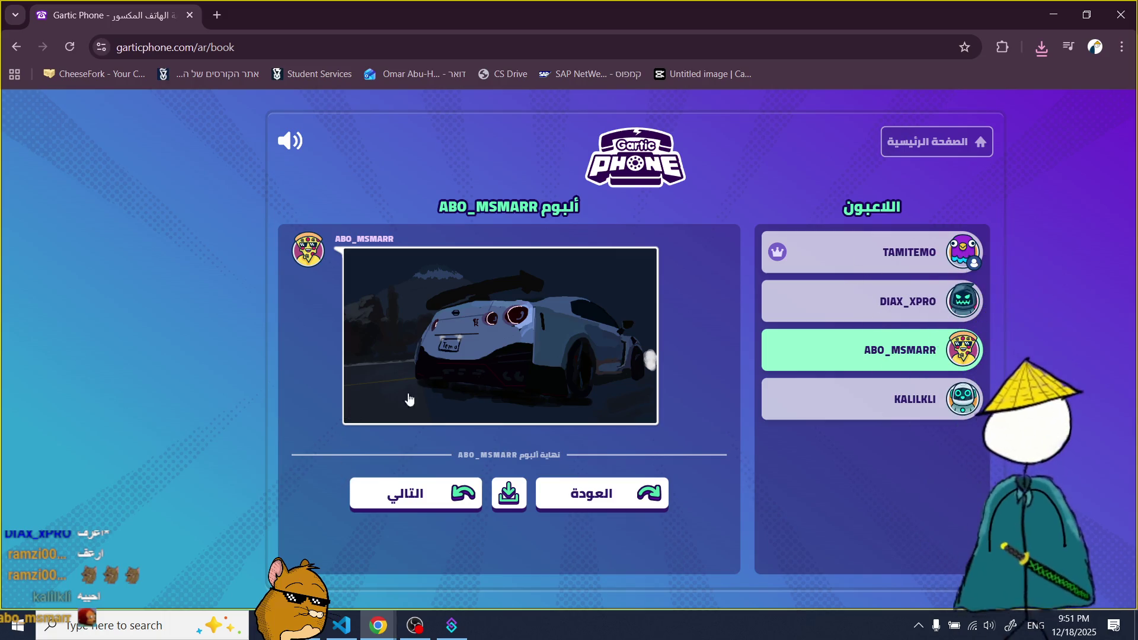
{"action": "key", "text": "alt+Tab"}
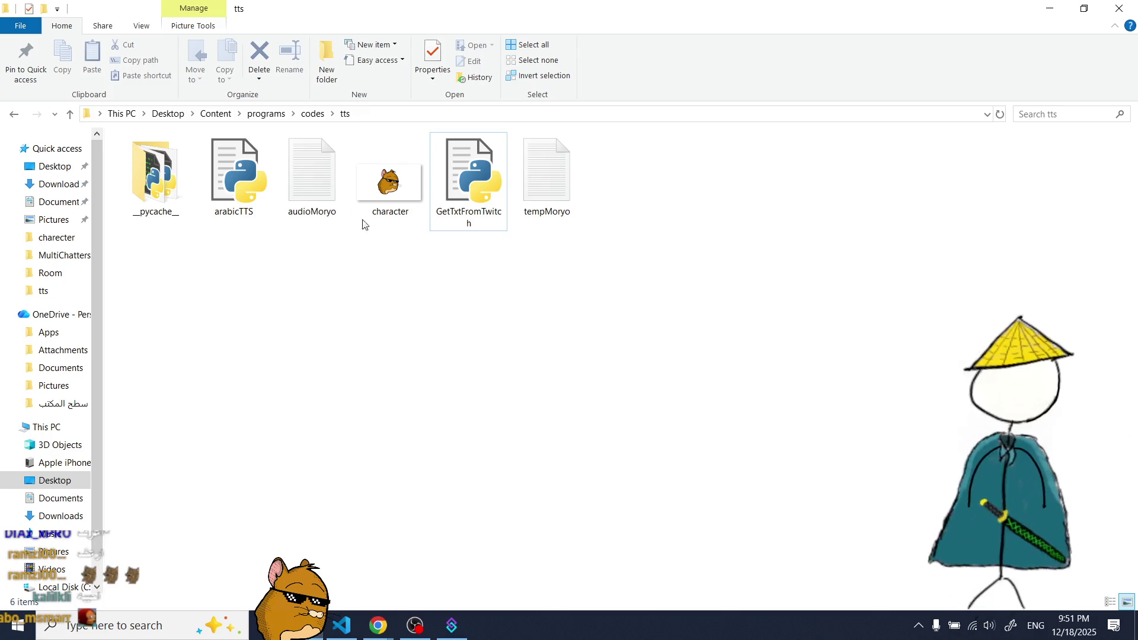
- Open download (2) from the Desktop, zoom in on the car drawing, then return to Chrome
{"action": "left_click", "coordinate": [54, 480]}
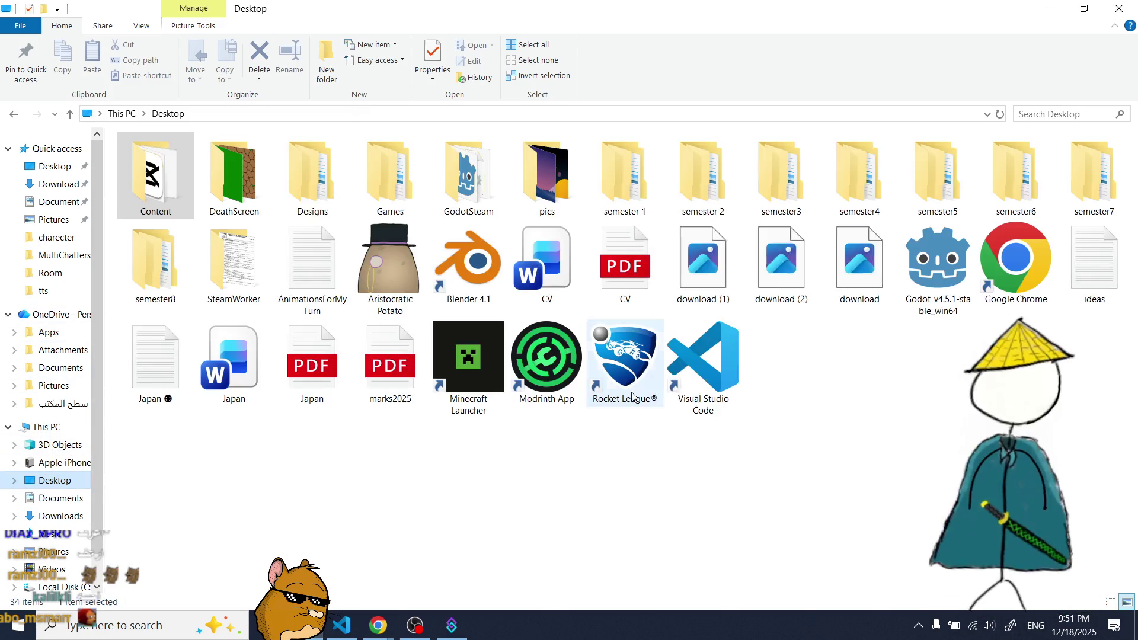
{"action": "double_click", "coordinate": [780, 271]}
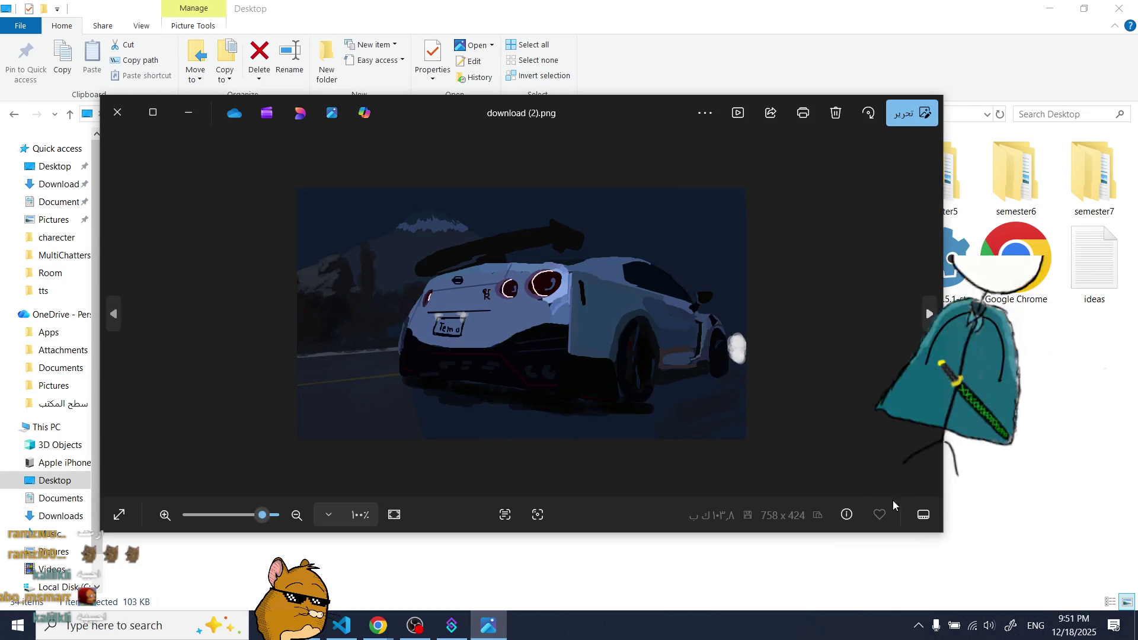
{"action": "left_click_drag", "start_coordinate": [262, 514], "coordinate": [261, 514]}
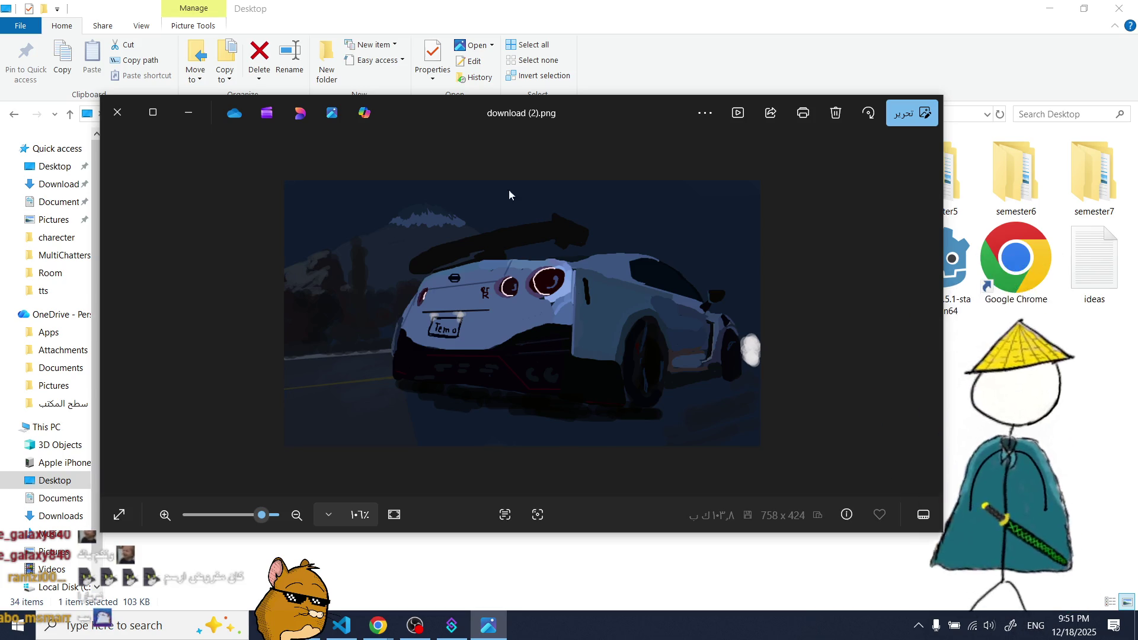
{"action": "left_click", "coordinate": [119, 119]}
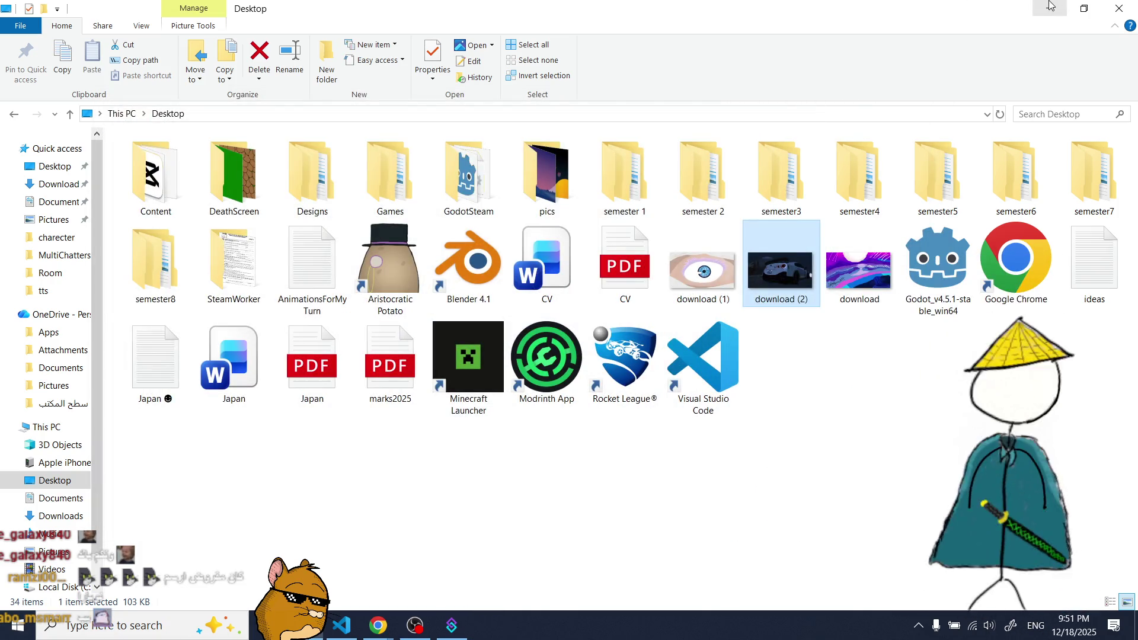
{"action": "left_click", "coordinate": [378, 626]}
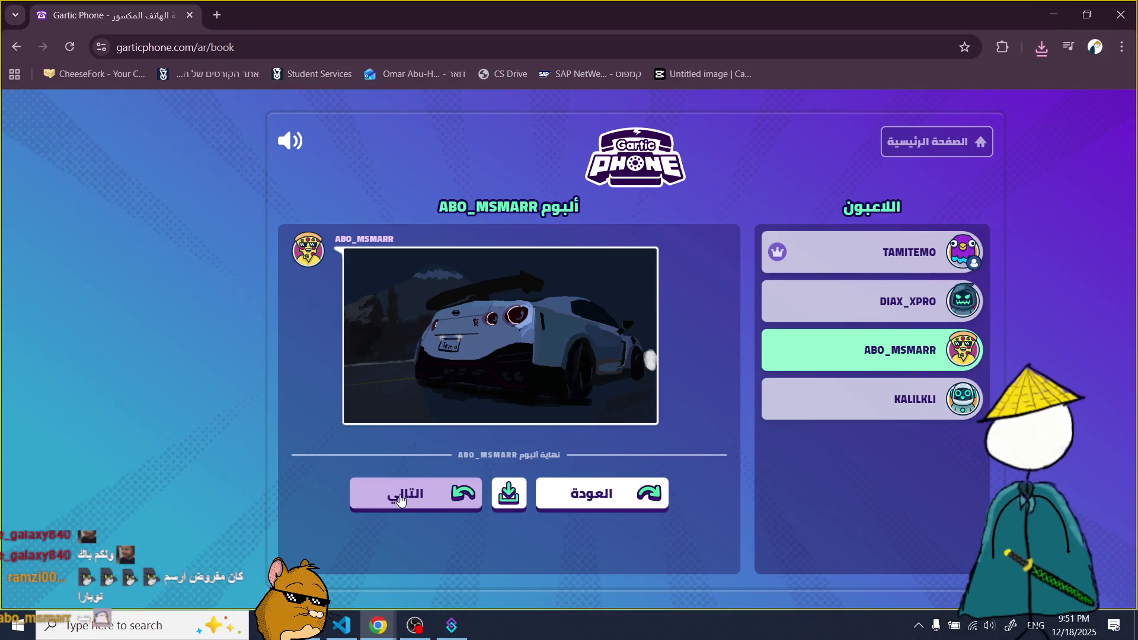
- Advance to the next album and save the palm-tree beach drawing to the Desktop as download (3)
{"action": "left_click", "coordinate": [395, 502]}
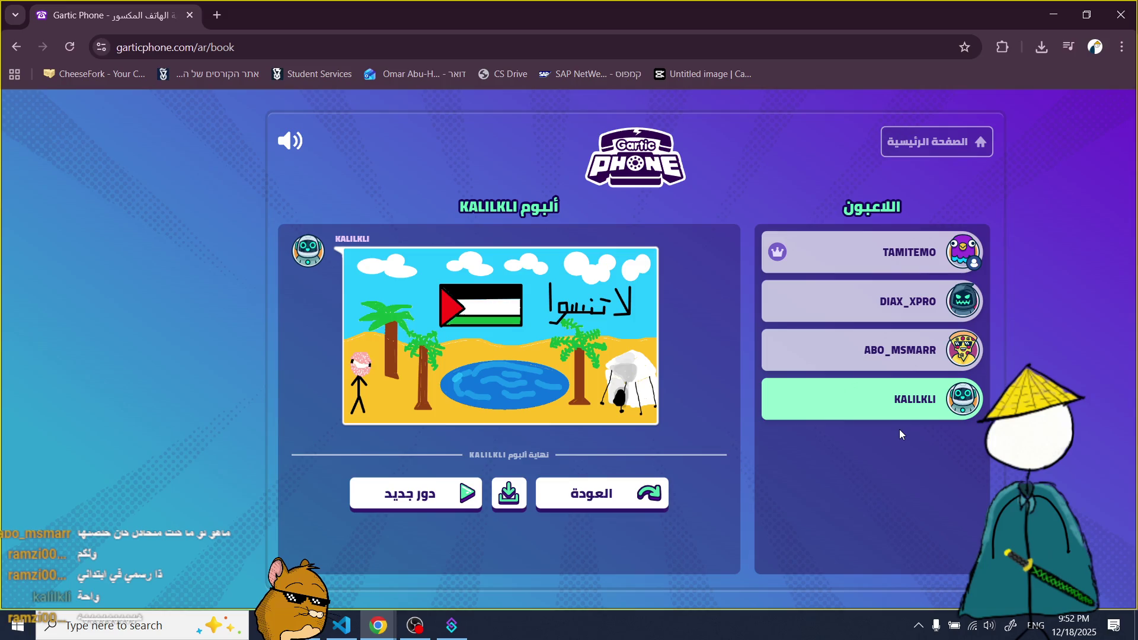
{"action": "right_click", "coordinate": [600, 310]}
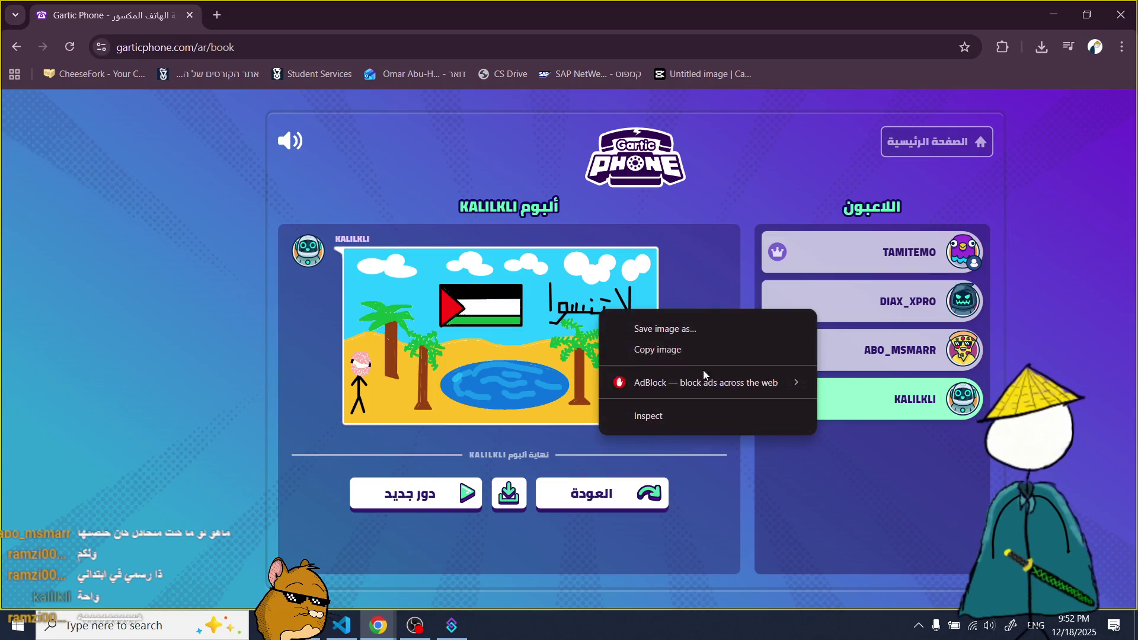
{"action": "left_click", "coordinate": [720, 325]}
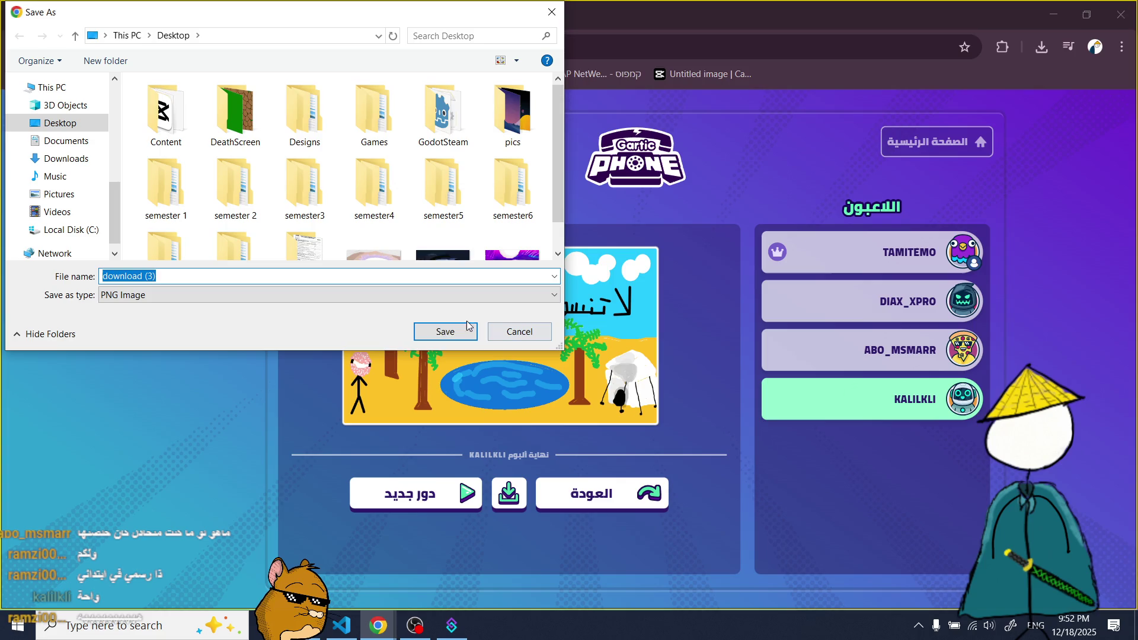
{"action": "left_click", "coordinate": [474, 329]}
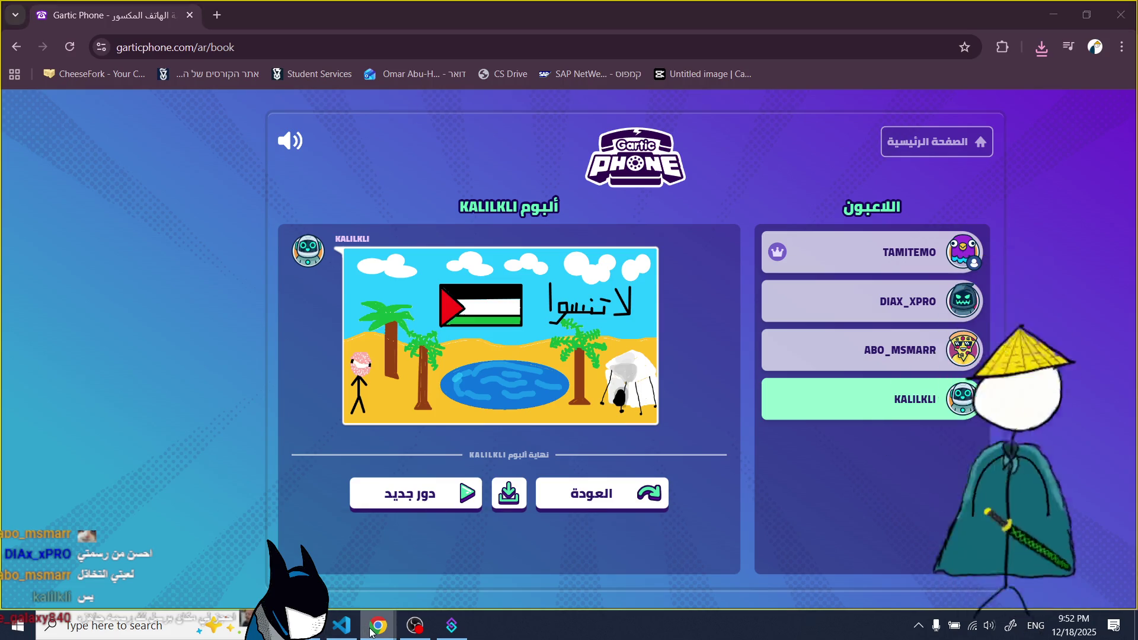
{"action": "mouse_move", "coordinate": [378, 625]}
{"action": "left_click", "coordinate": [280, 521]}
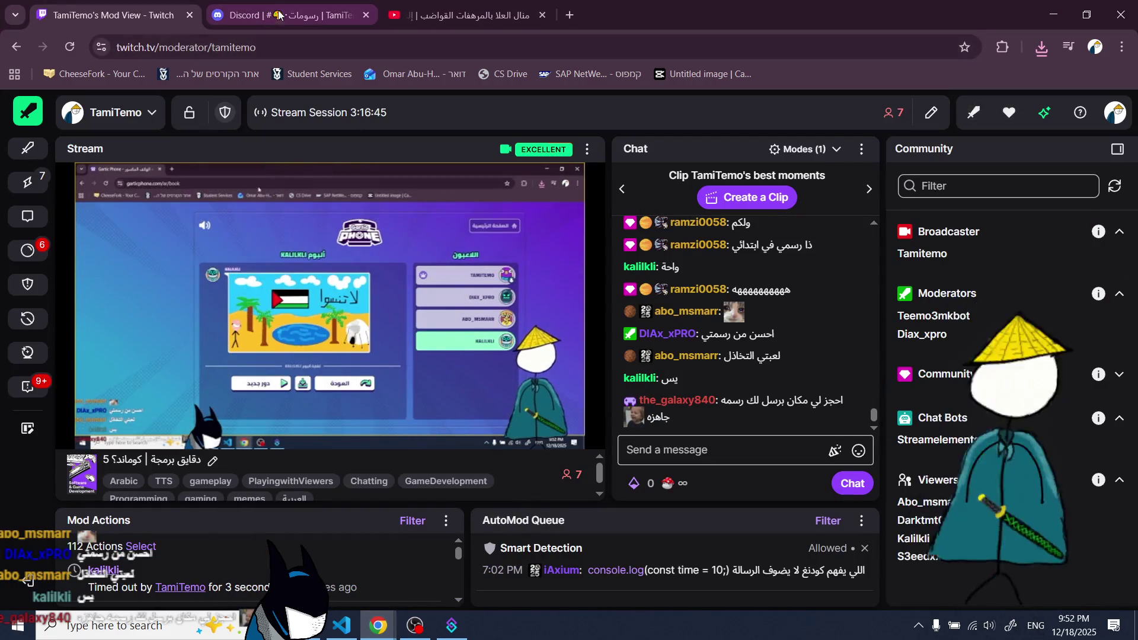
- Upload the four Desktop drawings, download through download (3), together as one post in Discord's art channel
{"action": "left_click", "coordinate": [281, 14]}
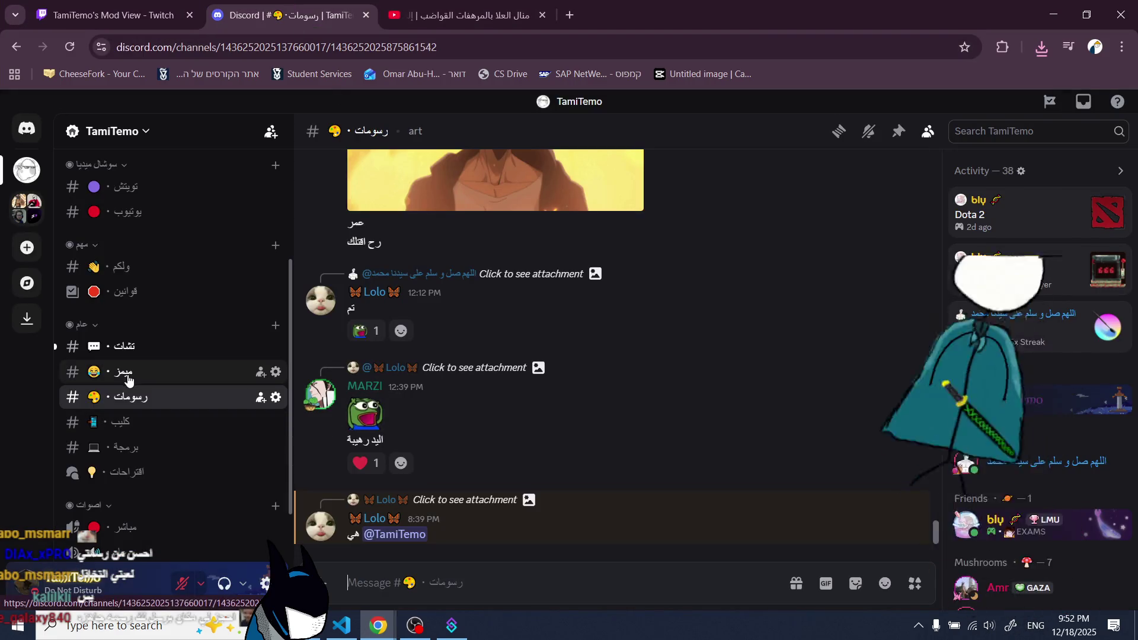
{"action": "left_click", "coordinate": [410, 579]}
{"action": "left_click", "coordinate": [332, 585]}
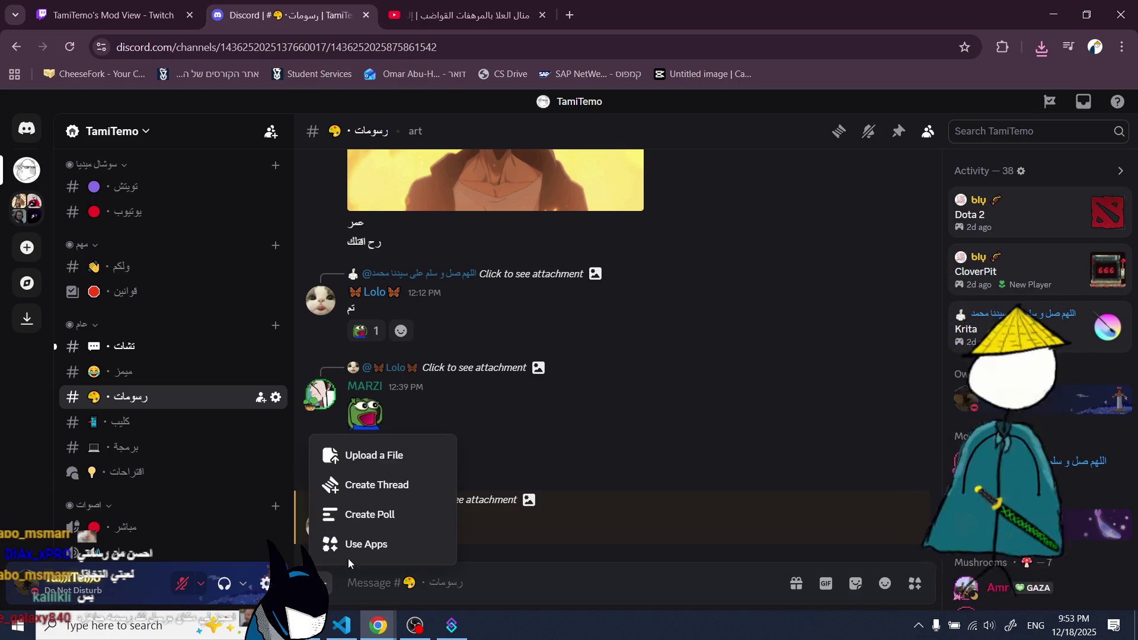
{"action": "left_click", "coordinate": [397, 468]}
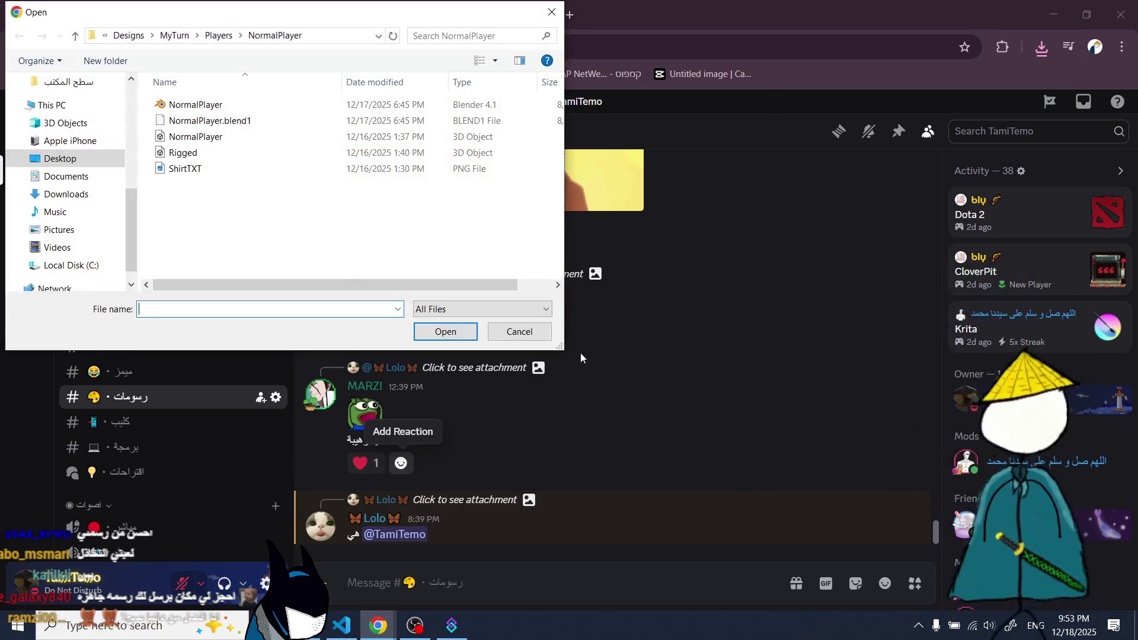
{"action": "left_click", "coordinate": [67, 163]}
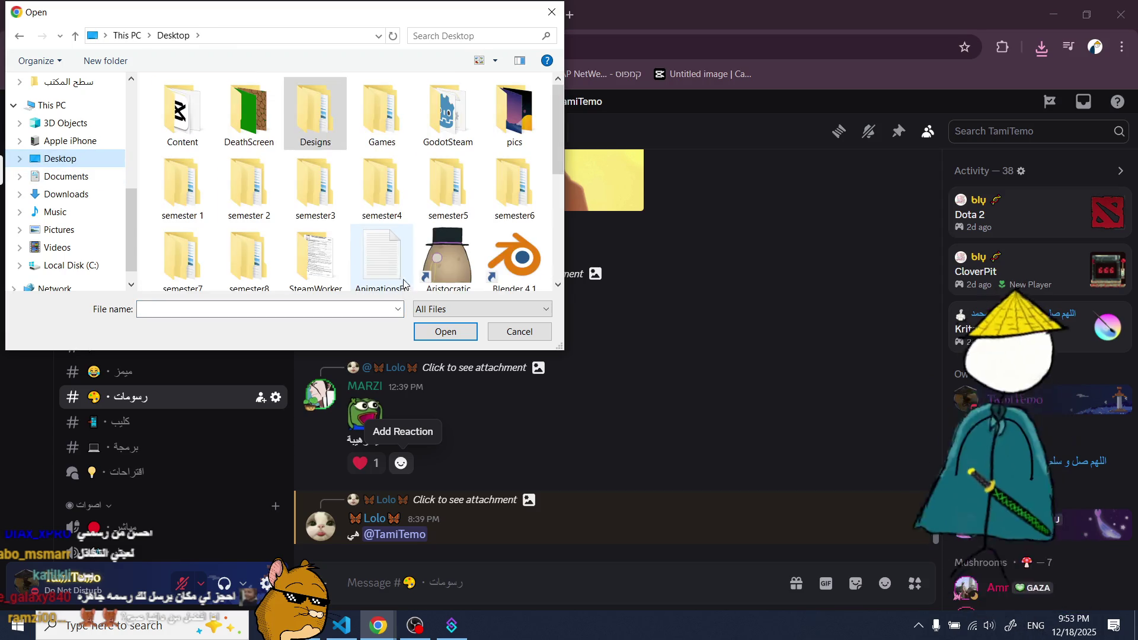
{"action": "scroll", "scroll_direction": "down", "scroll_amount": 3}
{"action": "left_click", "coordinate": [315, 172]}
{"action": "key", "text": "shift+Right"}
{"action": "key", "text": "shift+Right"}
{"action": "key", "text": "shift+Right"}
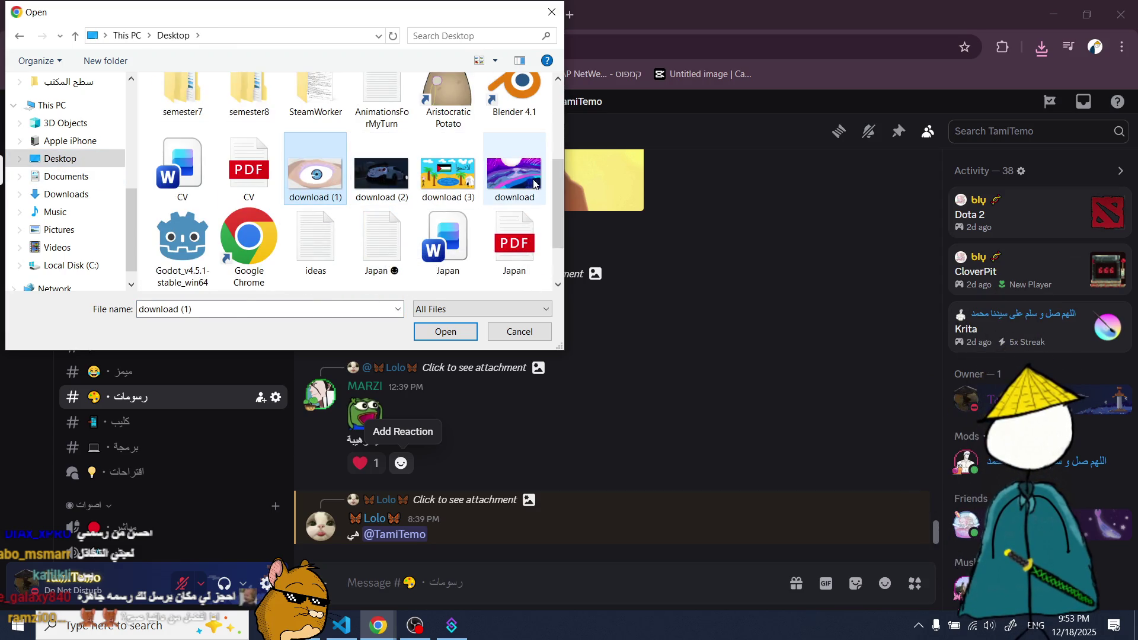
{"action": "left_click", "coordinate": [457, 332]}
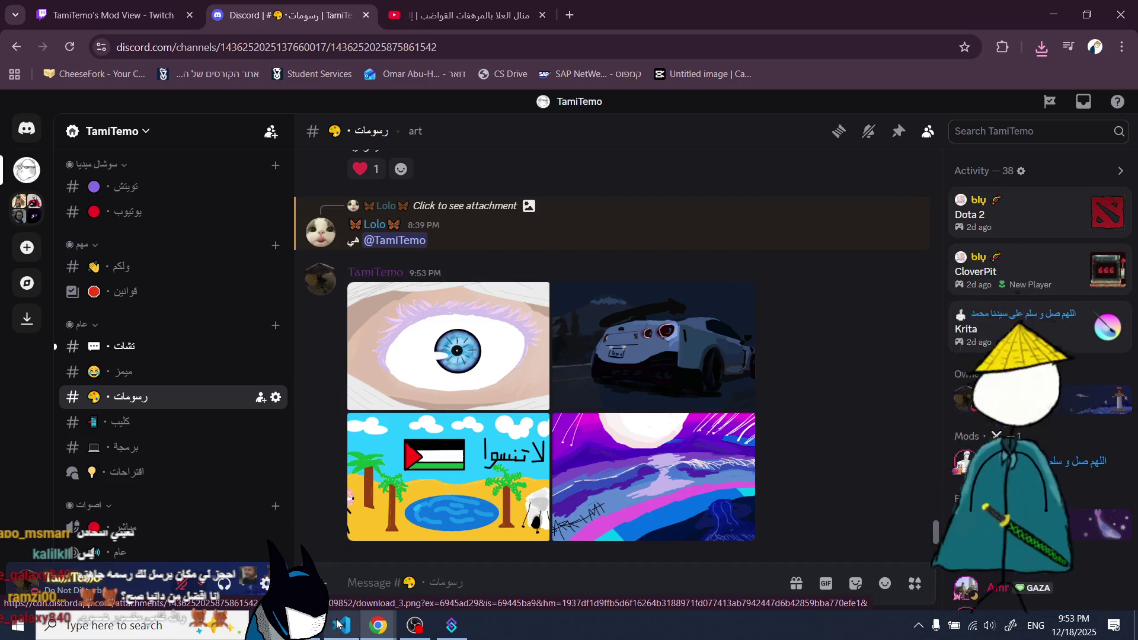
- Delete download, download (1), download (2) and download (3) from the Desktop, then return to Discord
{"action": "key", "text": "alt+Tab"}
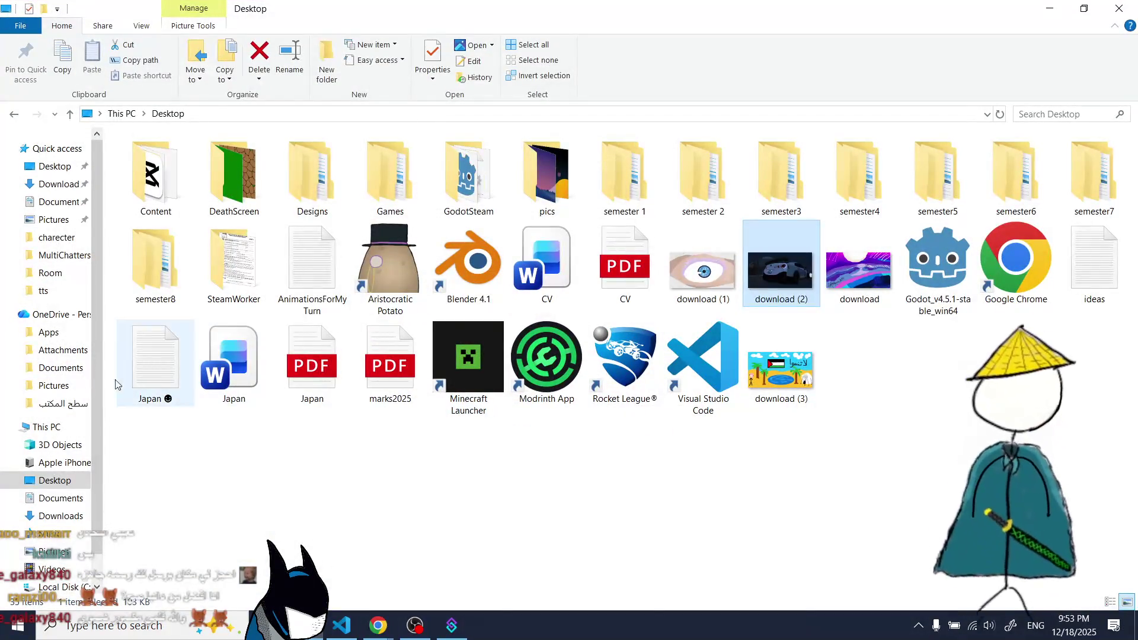
{"action": "left_click", "coordinate": [855, 279]}
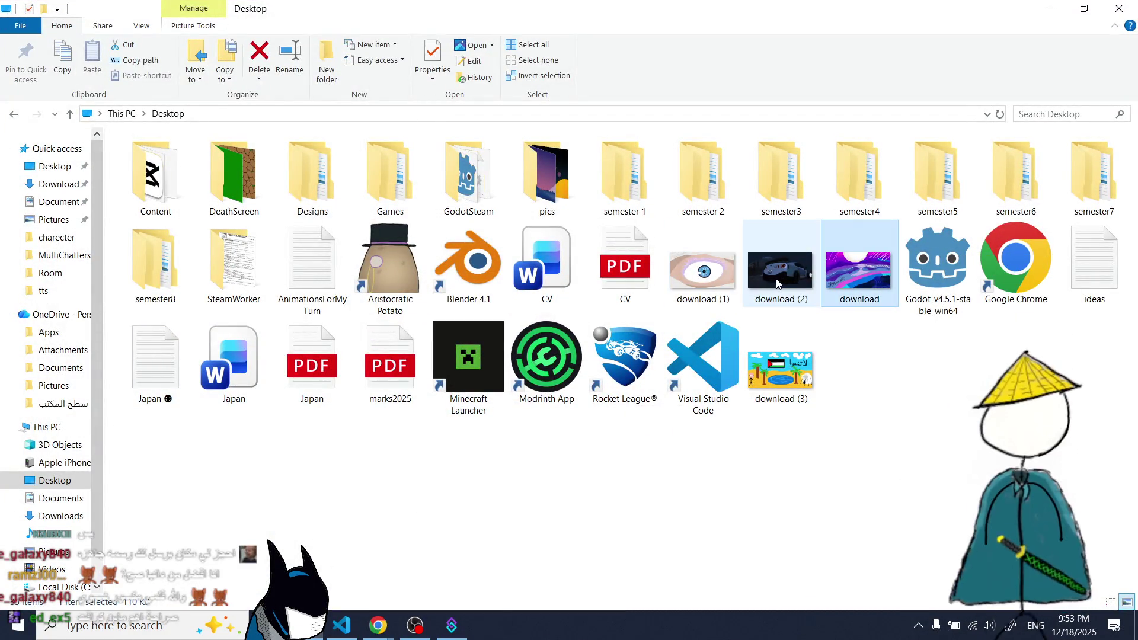
{"action": "left_click", "coordinate": [780, 270]}
{"action": "left_click", "coordinate": [702, 269]}
{"action": "left_click", "coordinate": [787, 370]}
{"action": "key", "text": "Delete"}
{"action": "key", "text": "alt+Tab"}
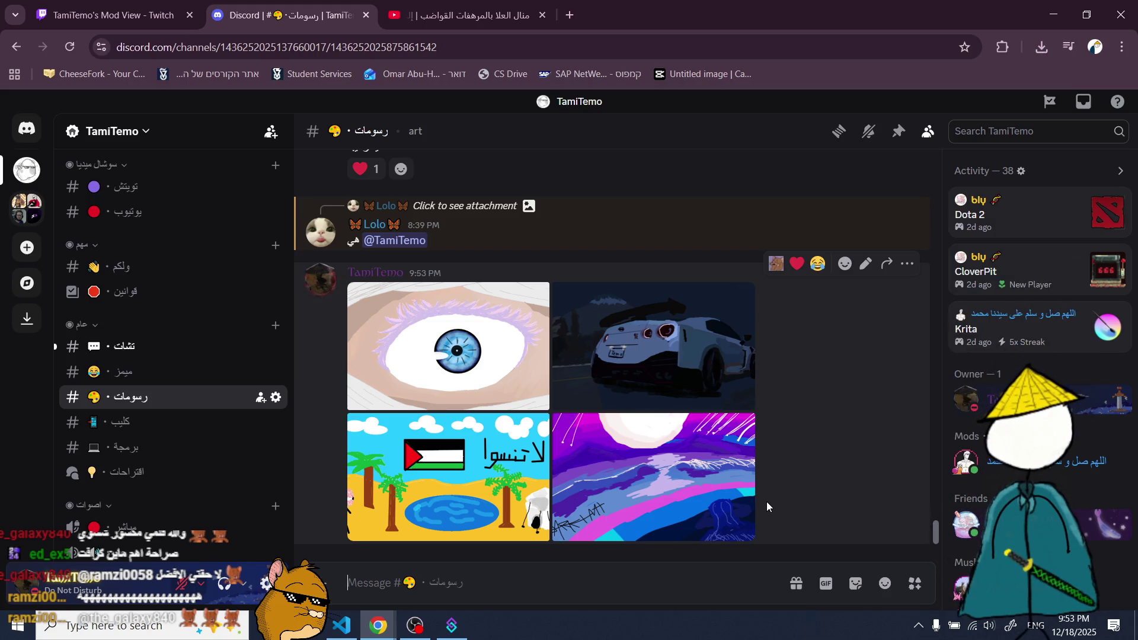
- In the تشات channel, view the shared tomato photo full size twice
{"action": "left_click", "coordinate": [136, 346]}
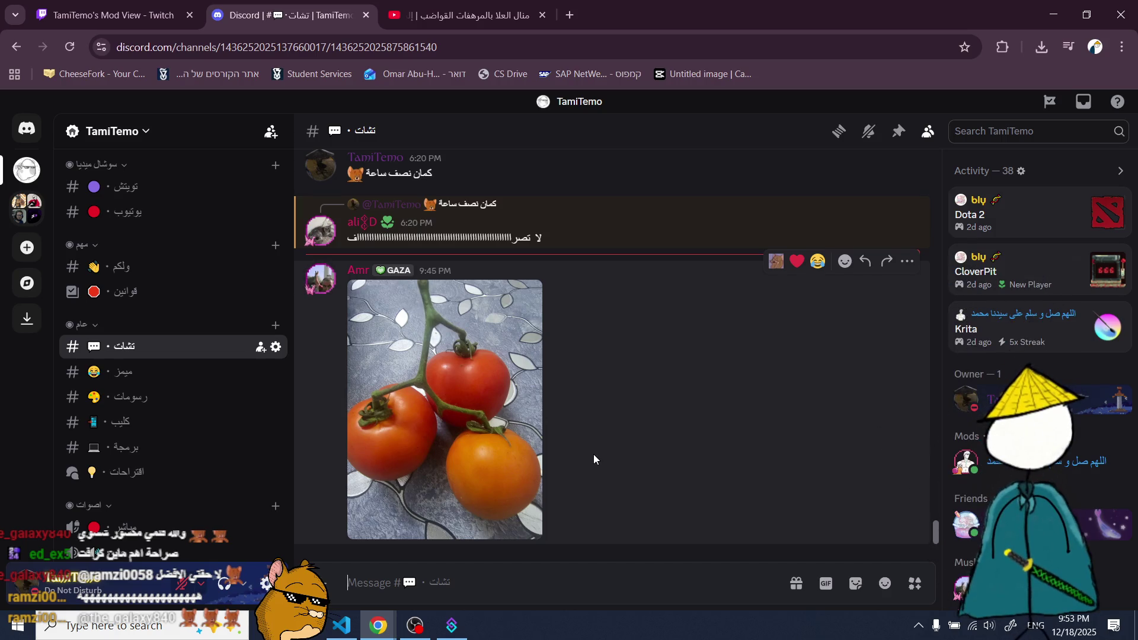
{"action": "left_click", "coordinate": [522, 409]}
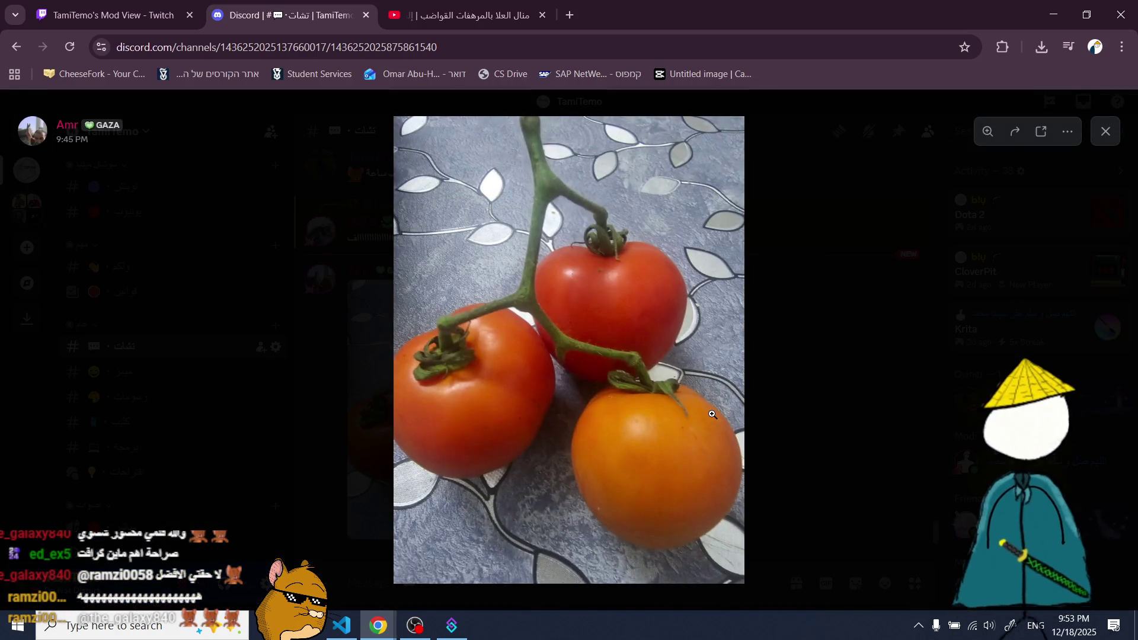
{"action": "left_click", "coordinate": [769, 400]}
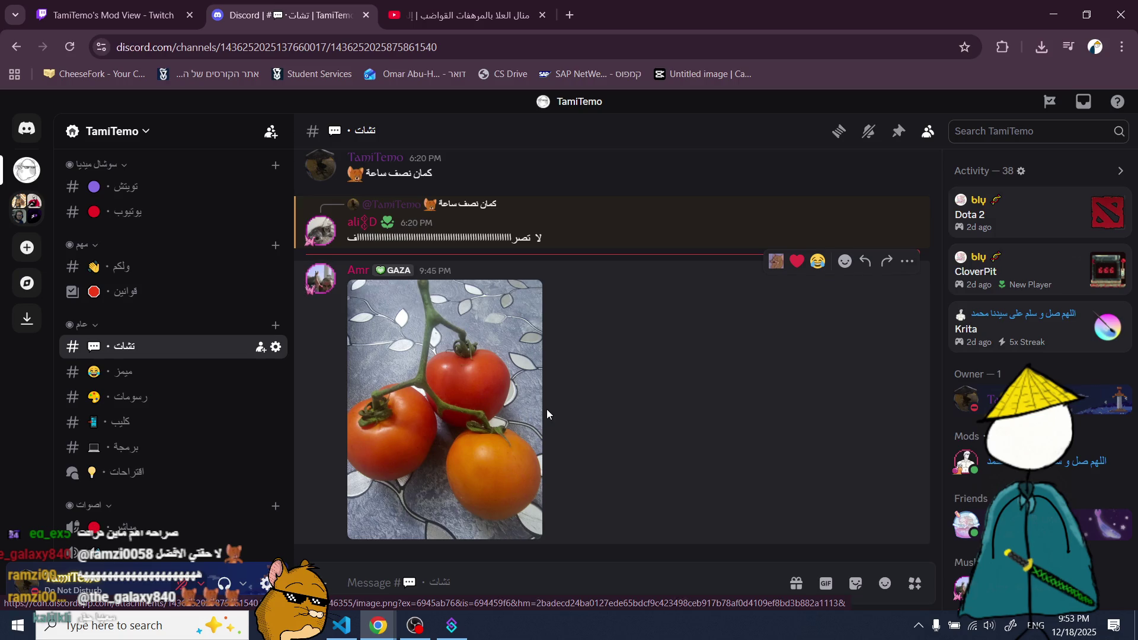
{"action": "left_click", "coordinate": [497, 410]}
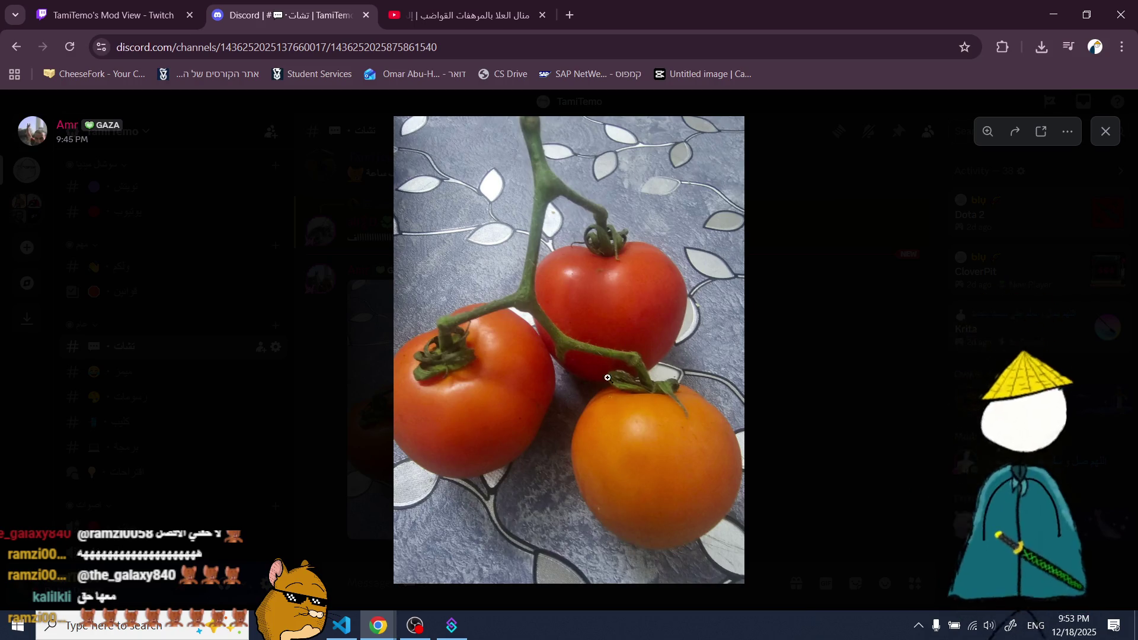
{"action": "left_click", "coordinate": [824, 401]}
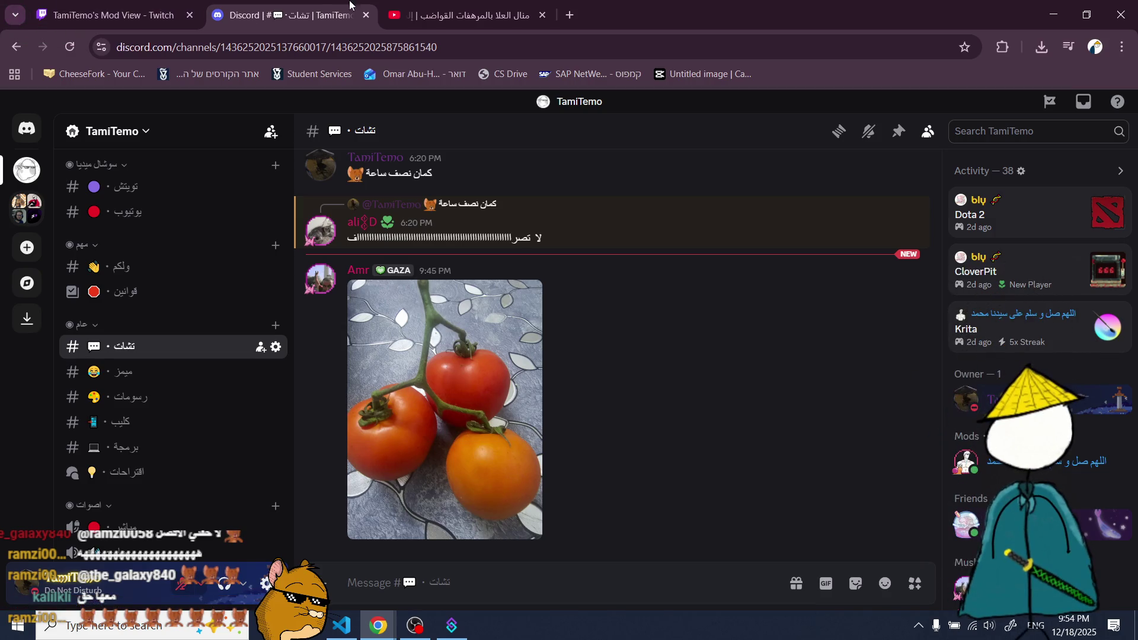
- Close the YouTube video page and switch to the Twitch Mod View page
{"action": "left_click", "coordinate": [543, 16]}
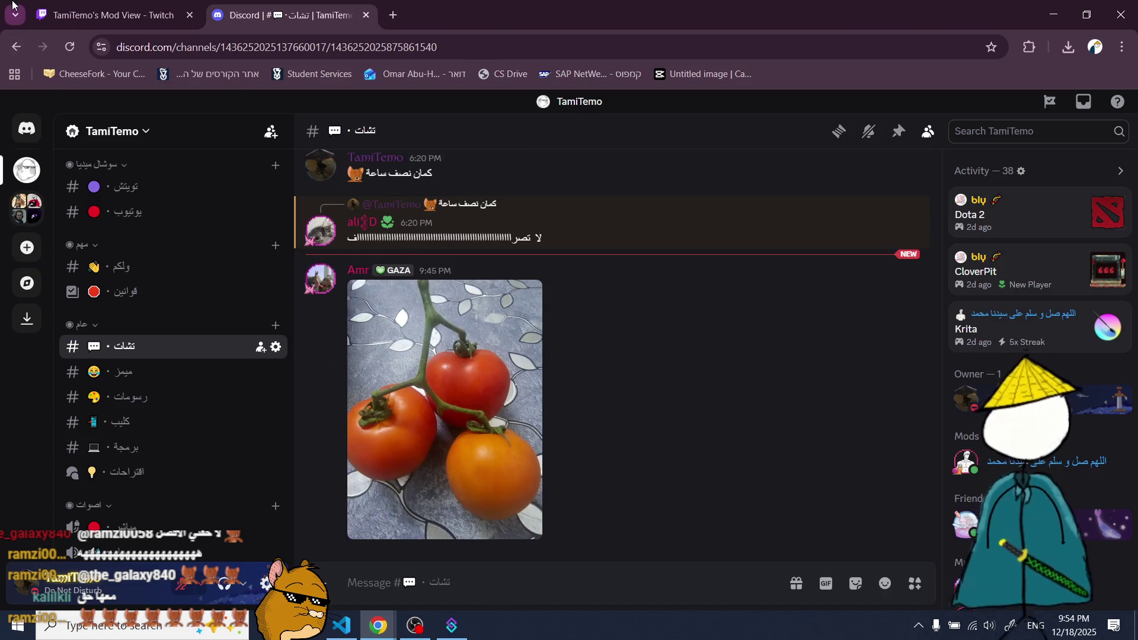
{"action": "left_click", "coordinate": [14, 8]}
{"action": "left_click", "coordinate": [101, 122]}
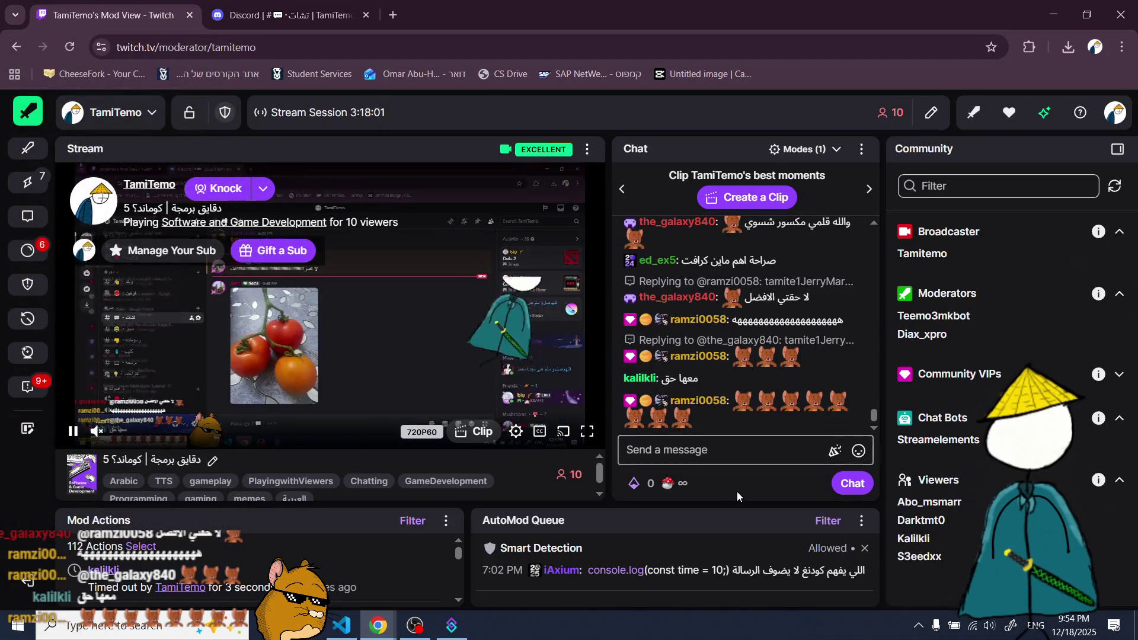
- Refresh the Community panel's viewer list in Twitch Mod View
{"action": "double_click", "coordinate": [547, 475]}
{"action": "left_click", "coordinate": [1114, 186]}
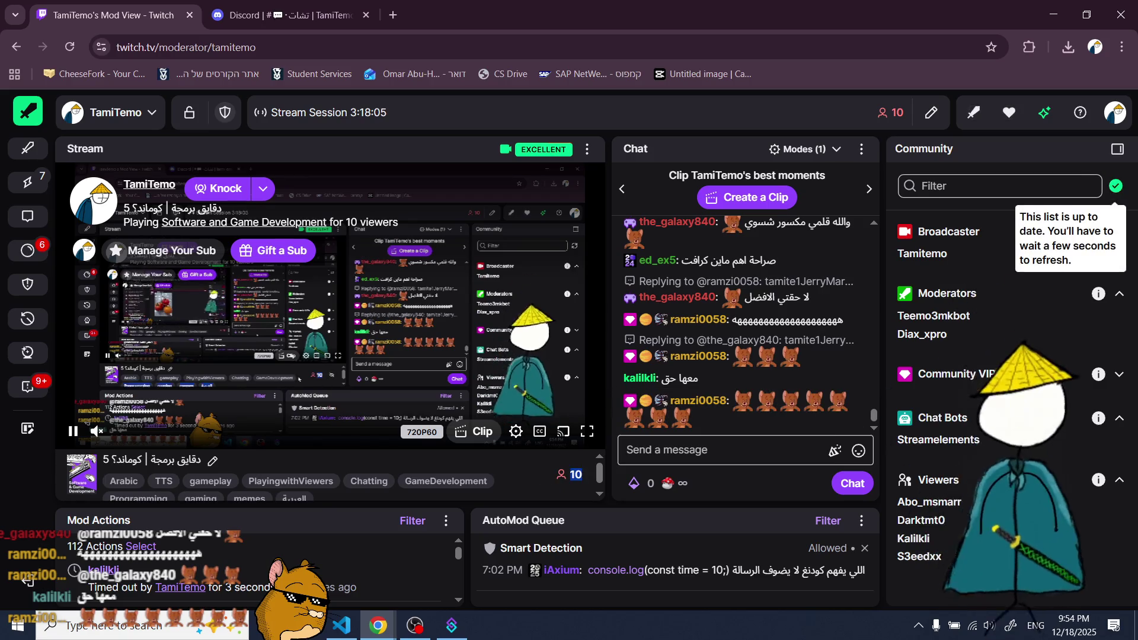